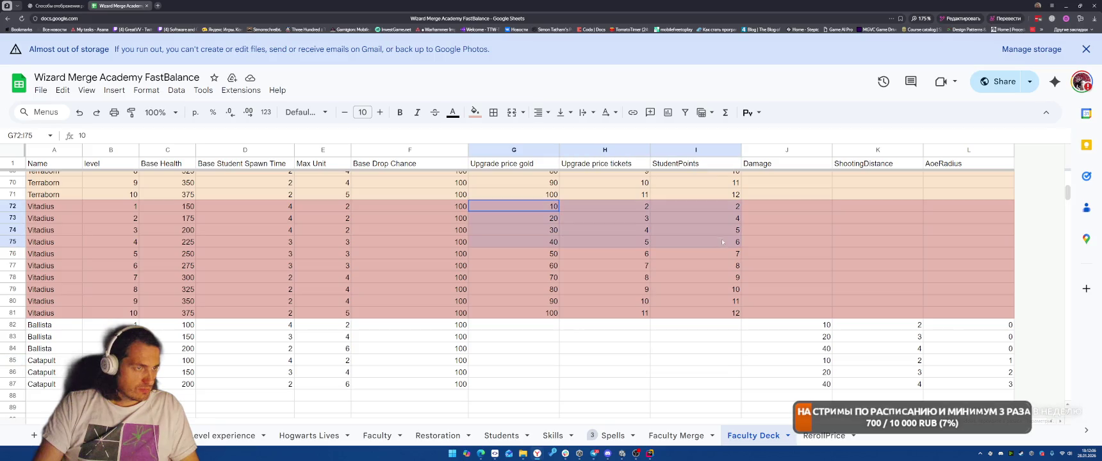
Copy Vitadius level 1–3 upgrade costs (G72:I74) into the Ballista rows at G82 and Catapult rows at G85.
key("ctrl+c")
left_click(538, 326)
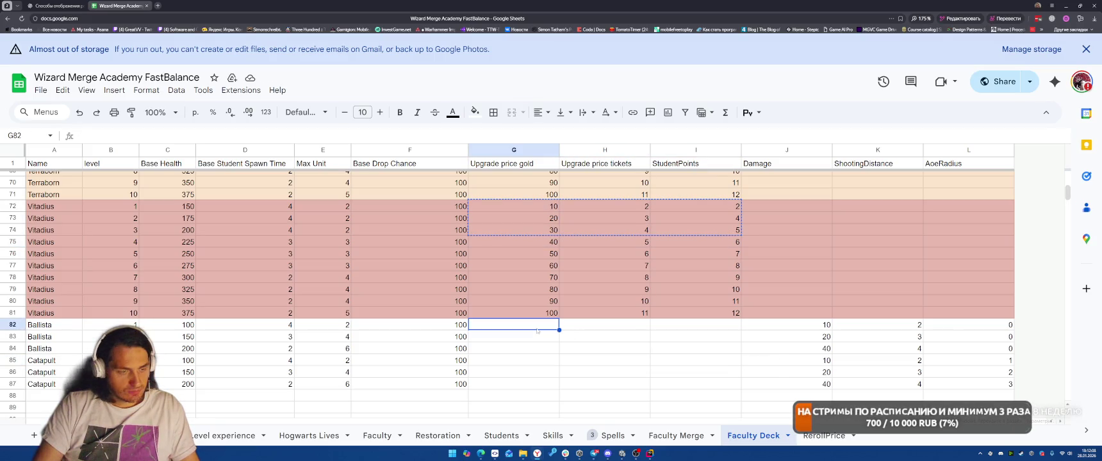
key("ctrl+v")
left_click(512, 361)
key("ctrl+v")
left_click(818, 349)
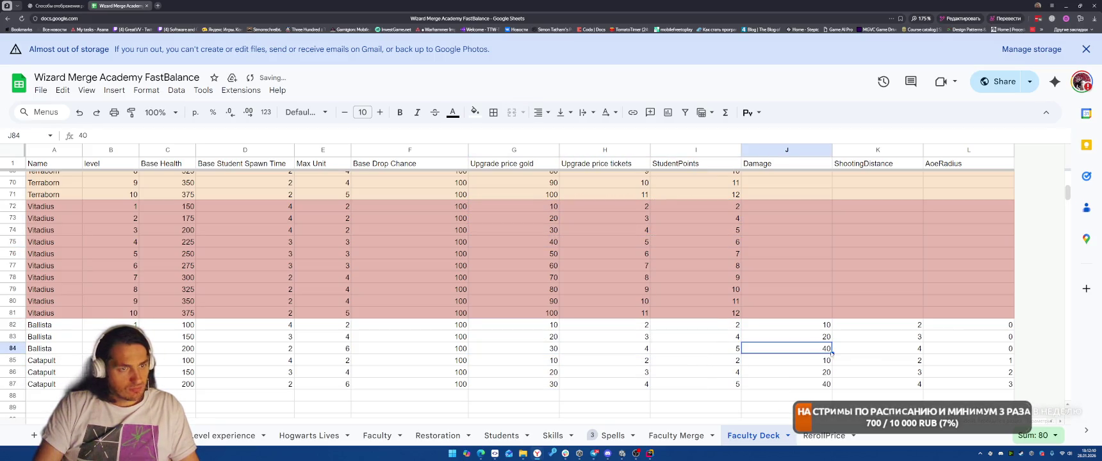
key("alt+Tab")
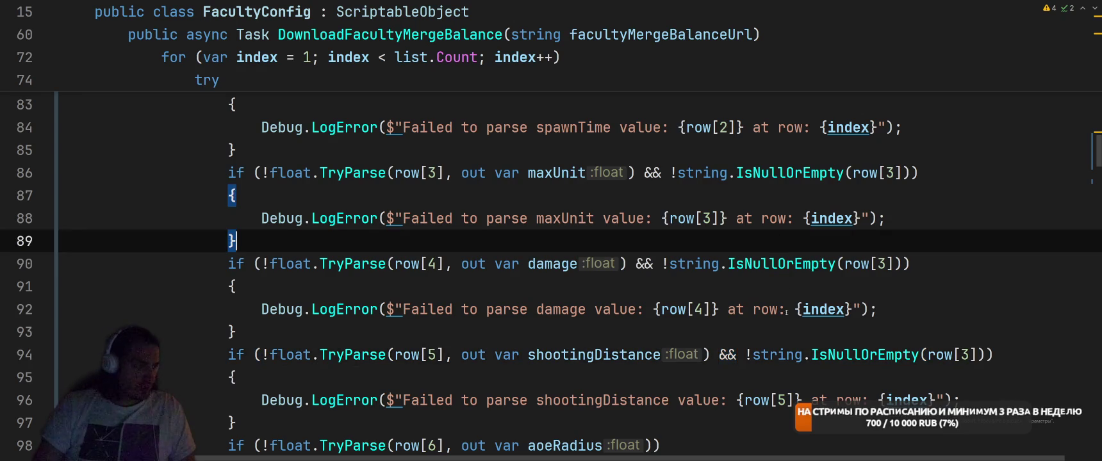
In Unity, collapse the Cinemachine and Input System package folders in the Project panel.
scroll(788, 308, "down", 6)
key("alt+Tab")
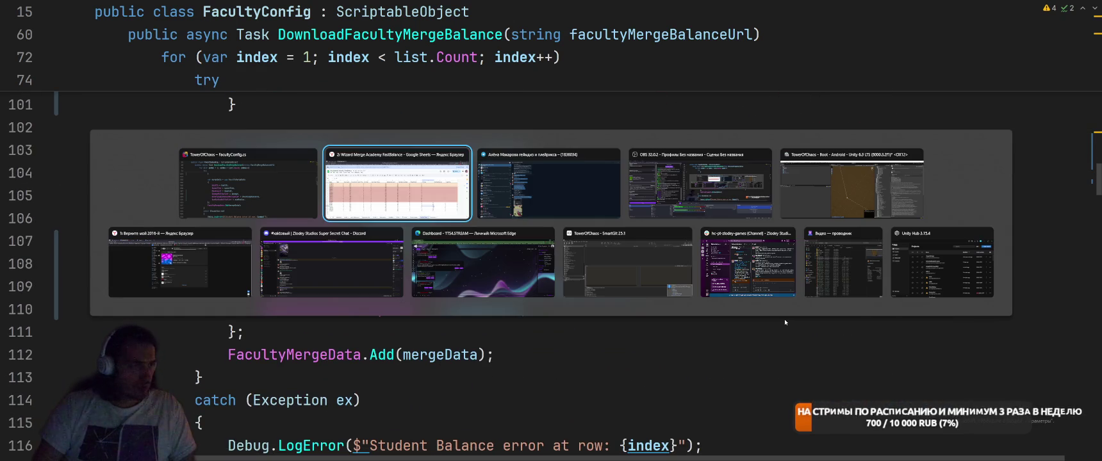
scroll(780, 230, "up", 5)
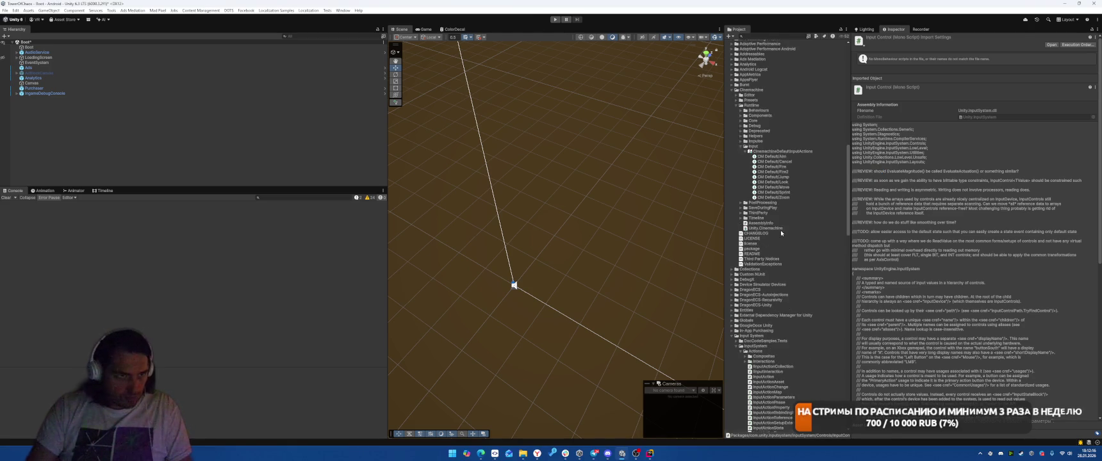
left_click(732, 225)
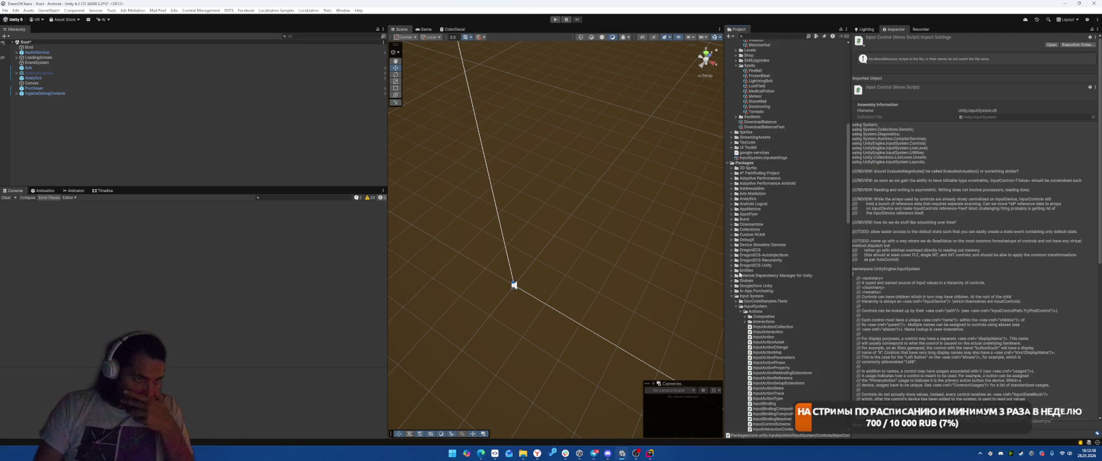
left_click(733, 296)
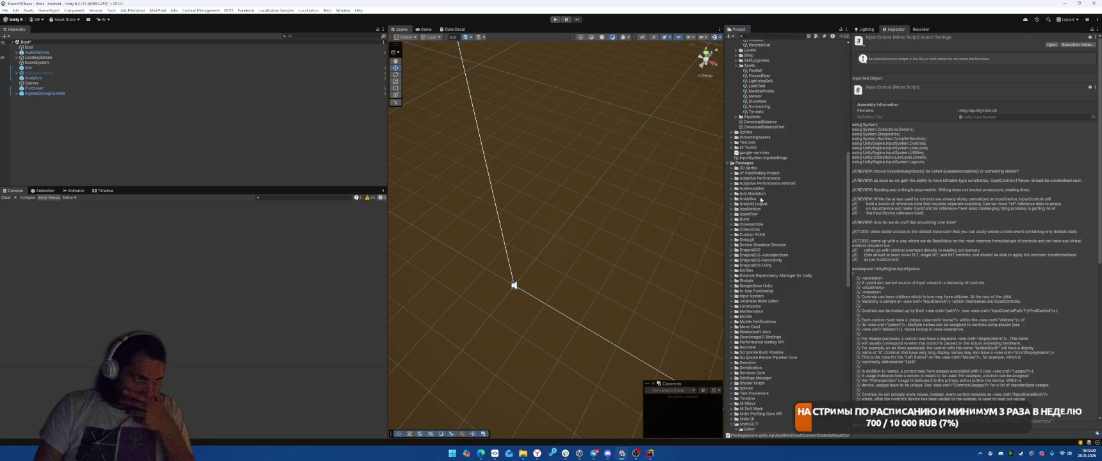
scroll(763, 202, "up", 10)
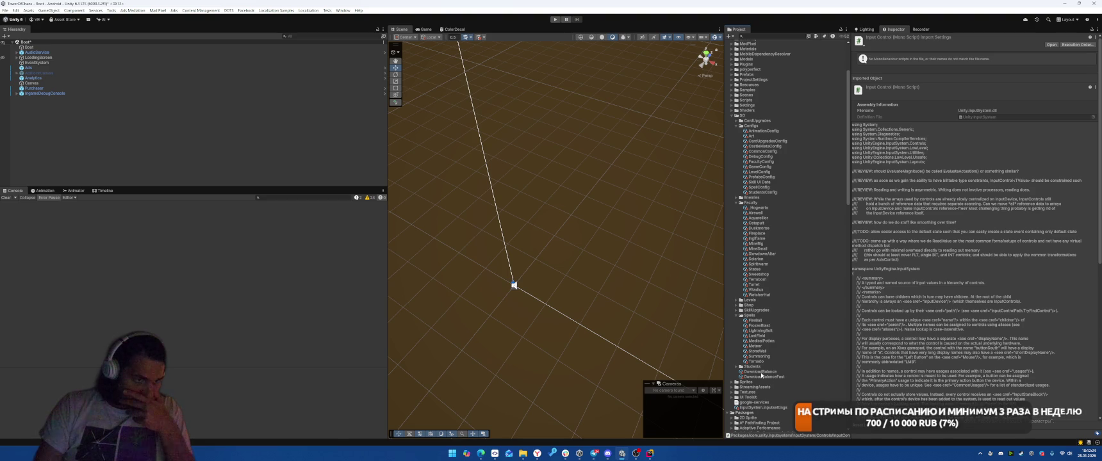
Run the Faculty Merge Balance download from DownloadBalanceFast and open the damage parse error's code.
left_click(764, 377)
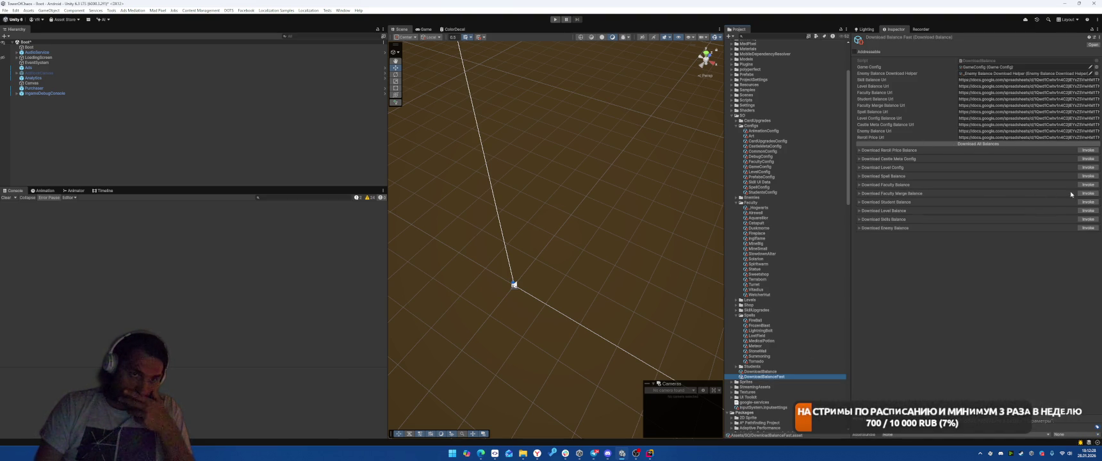
left_click(1085, 194)
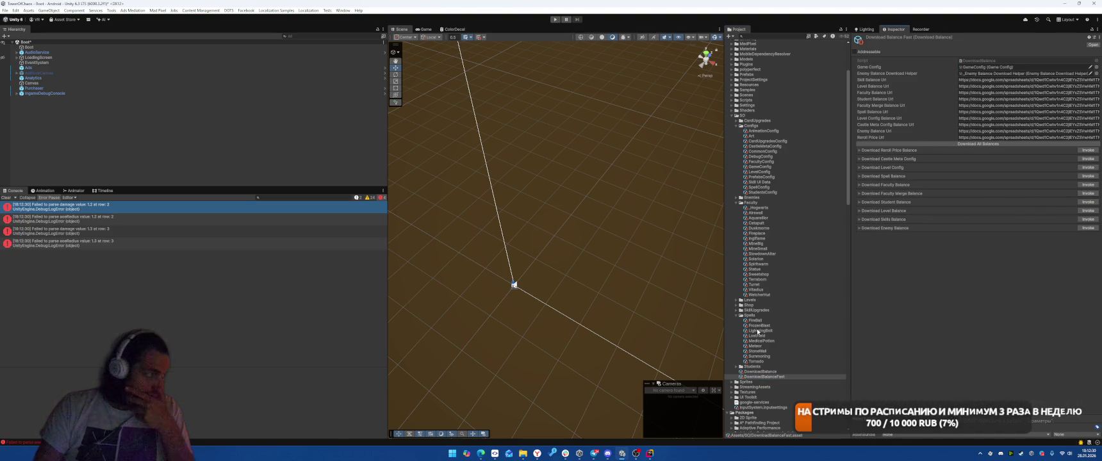
left_click(141, 206)
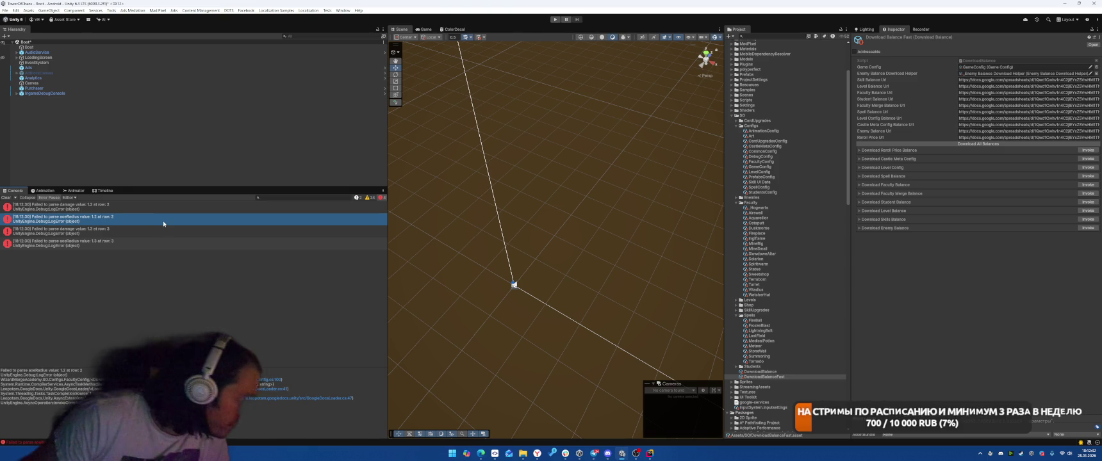
double_click(141, 214)
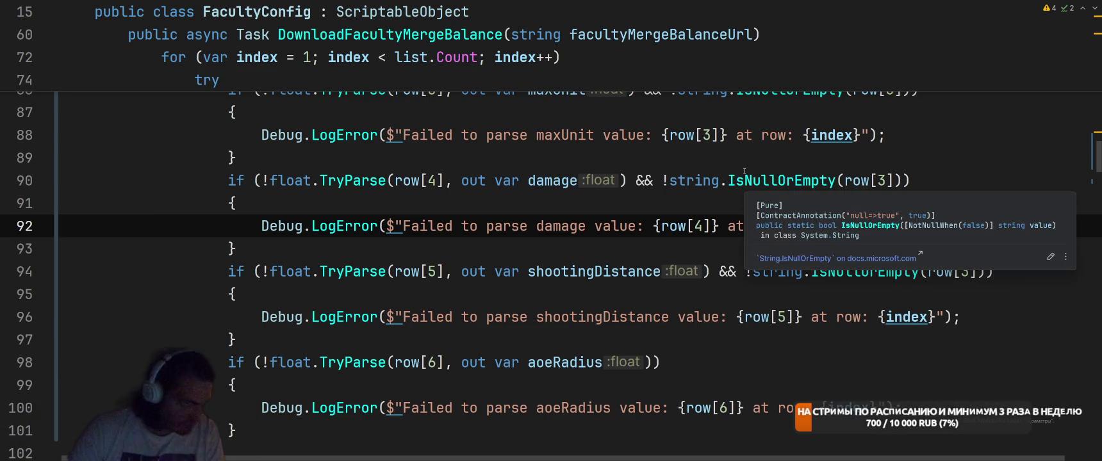
Make the damage and shootingDistance empty checks test columns 4 and 5.
left_click(886, 181)
key("BackSpace")
type("4")
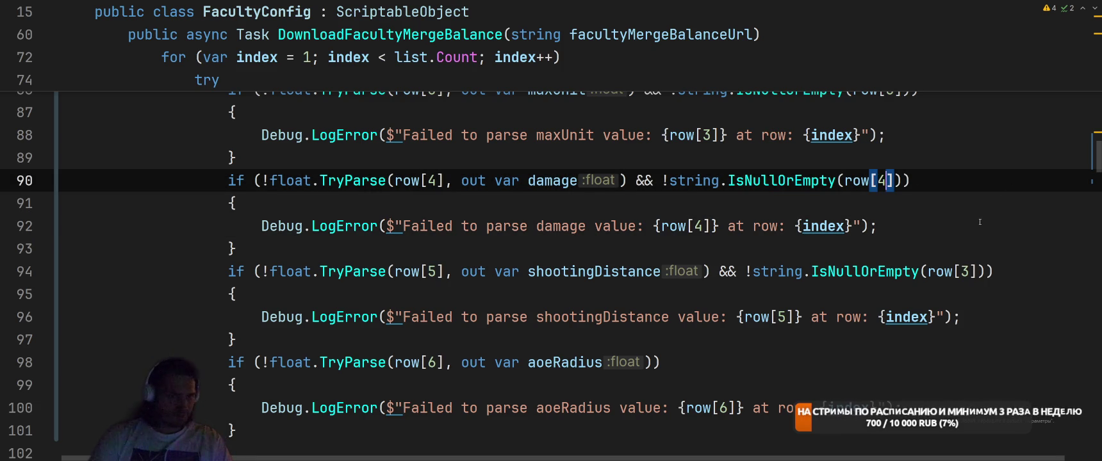
left_click(969, 271)
key("BackSpace")
type("5")
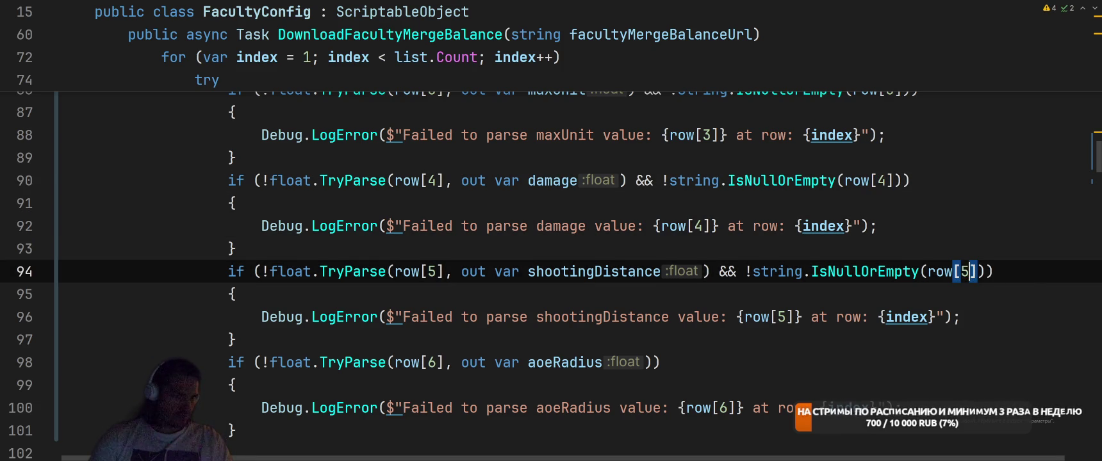
Move maxUnit's empty check from line 86 into the aoeRadius condition, using row[6].
scroll(885, 270, "up", 2)
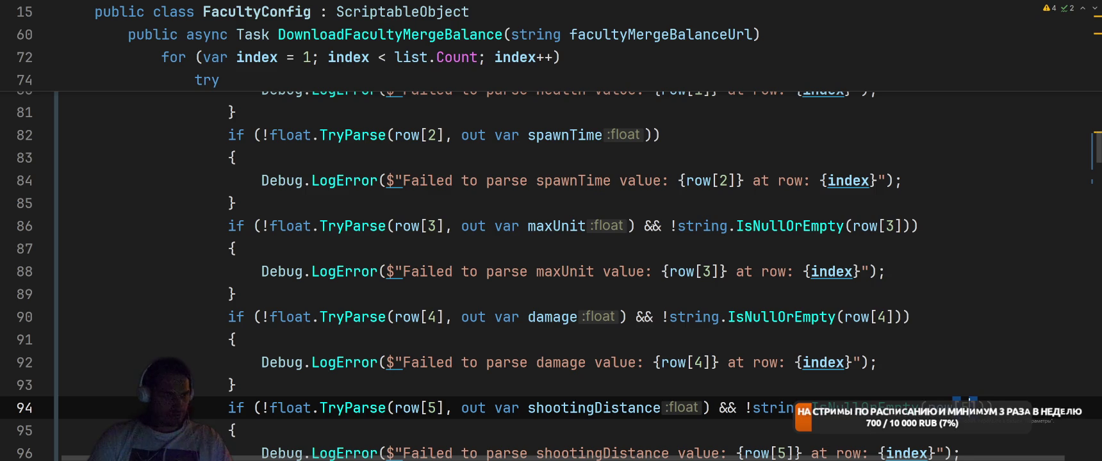
left_click_drag(644, 226, 908, 226)
key("BackSpace")
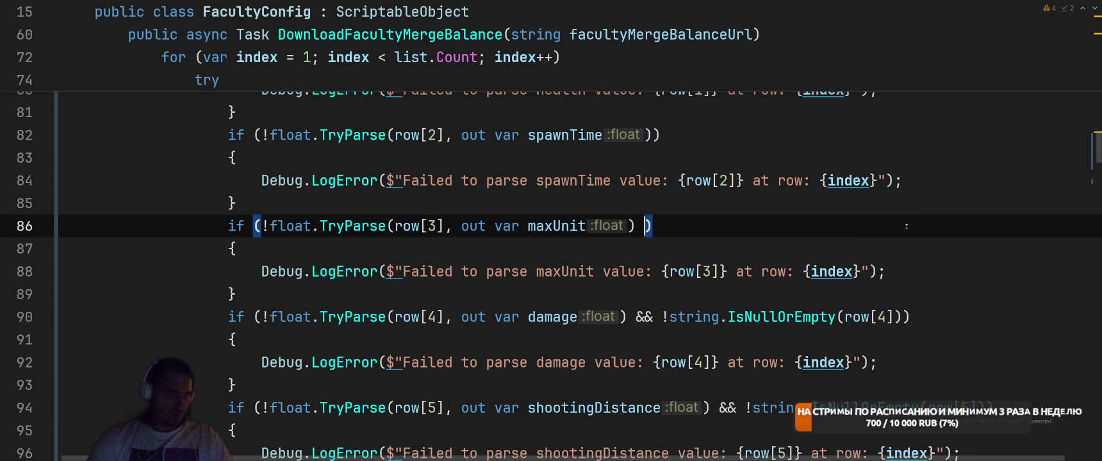
scroll(834, 256, "down", 4)
left_click(769, 285)
key("ctrl+v")
key("Left")
key("Left")
key("BackSpace")
type("6")
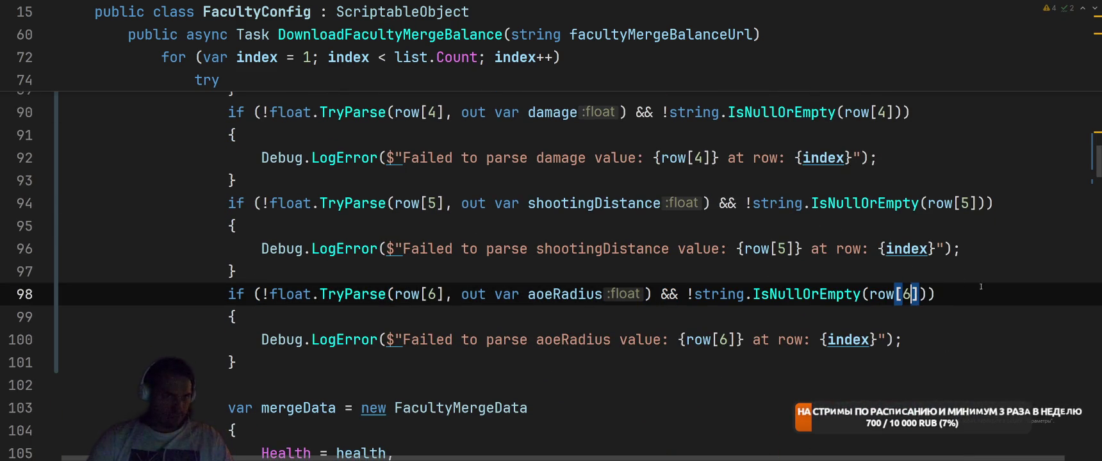
left_click(990, 272)
key("alt+Tab")
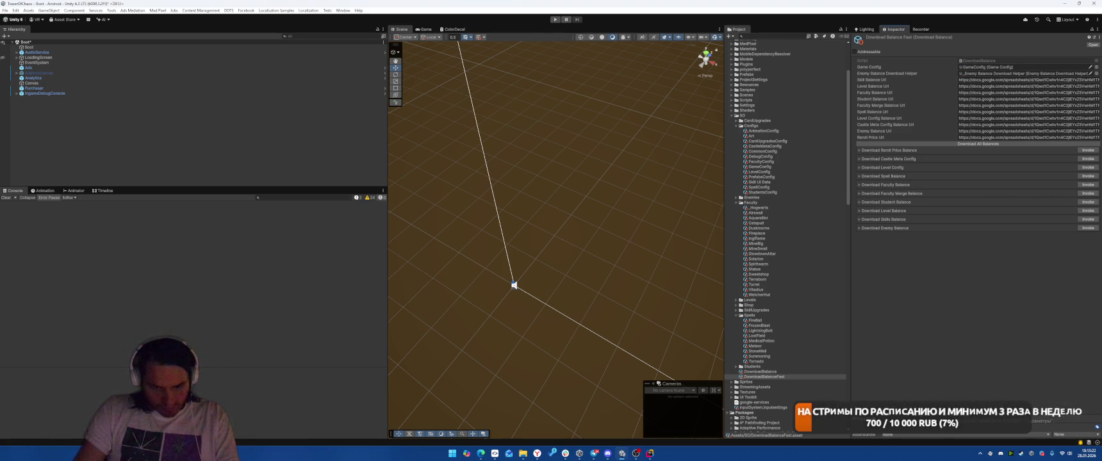
Clear the Console and expand the FacultyConfig asset's three Faculty Merge Data entries.
left_click(371, 199)
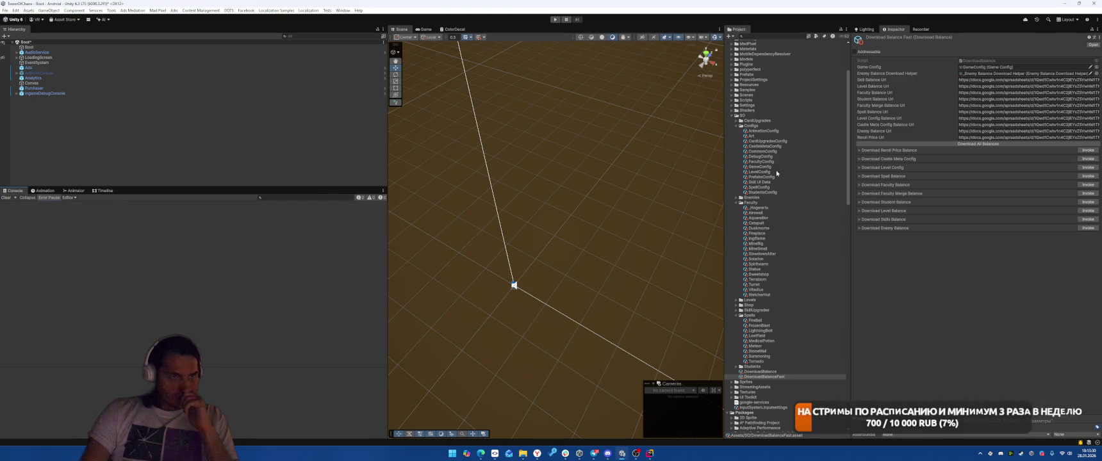
left_click(767, 162)
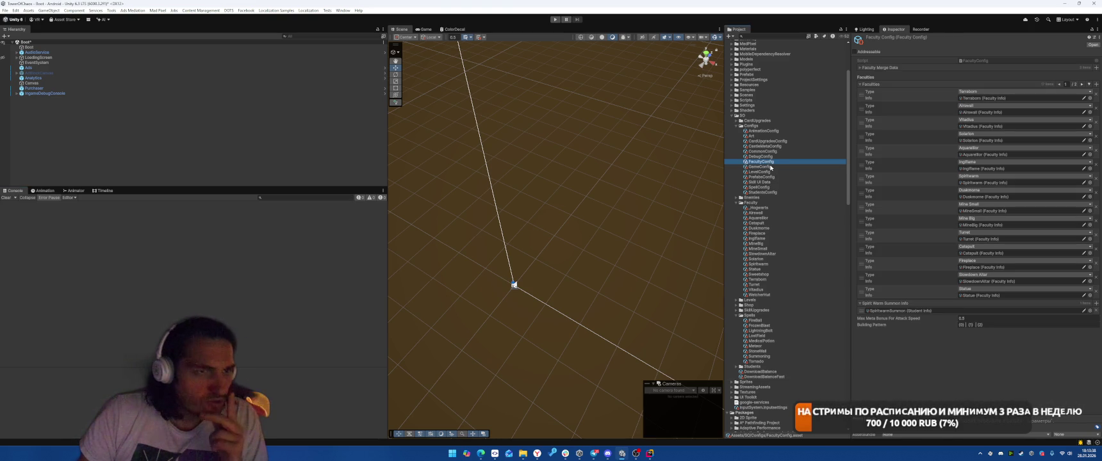
left_click(882, 68)
left_click(882, 68)
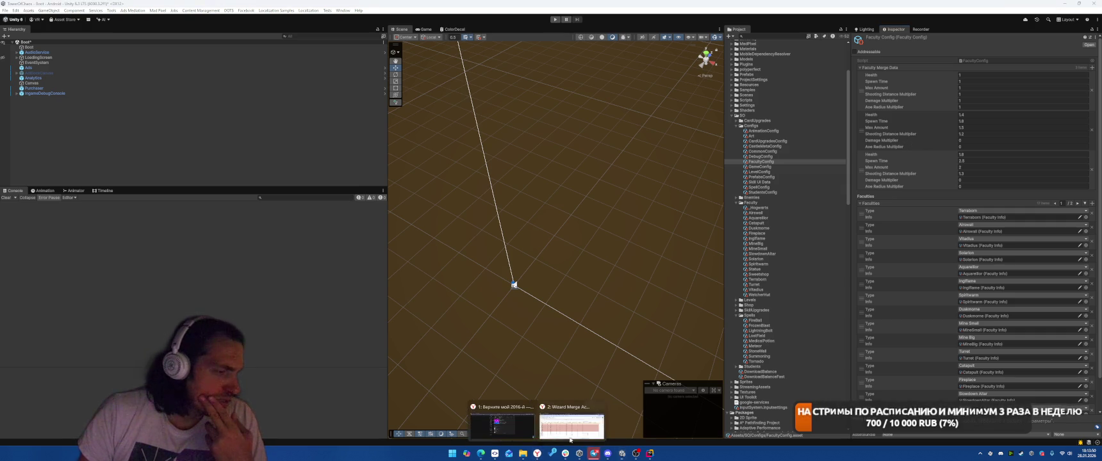
left_click(537, 453)
Open the Faculty Merge sheet and check the ShootingDistance coefficient in F3.
left_click(667, 434)
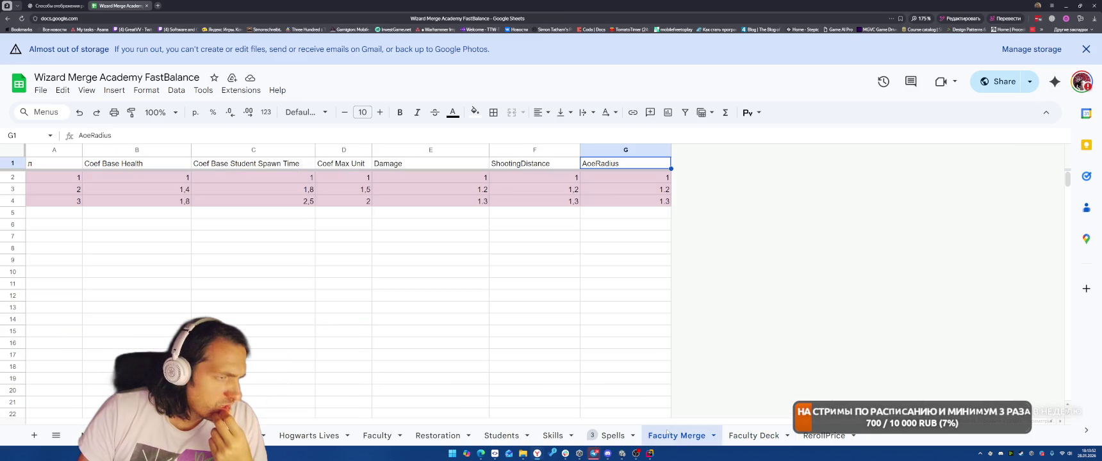
left_click(544, 191)
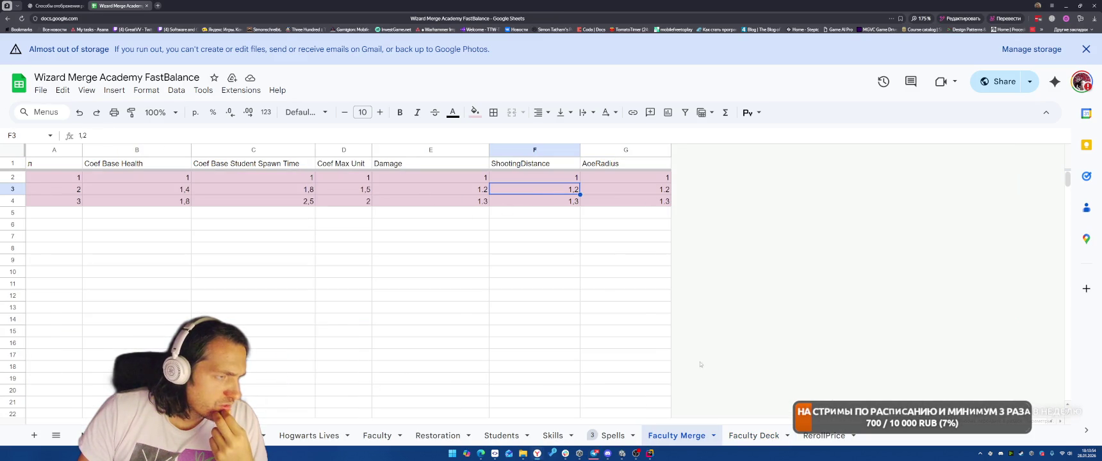
left_click(750, 436)
left_click(676, 439)
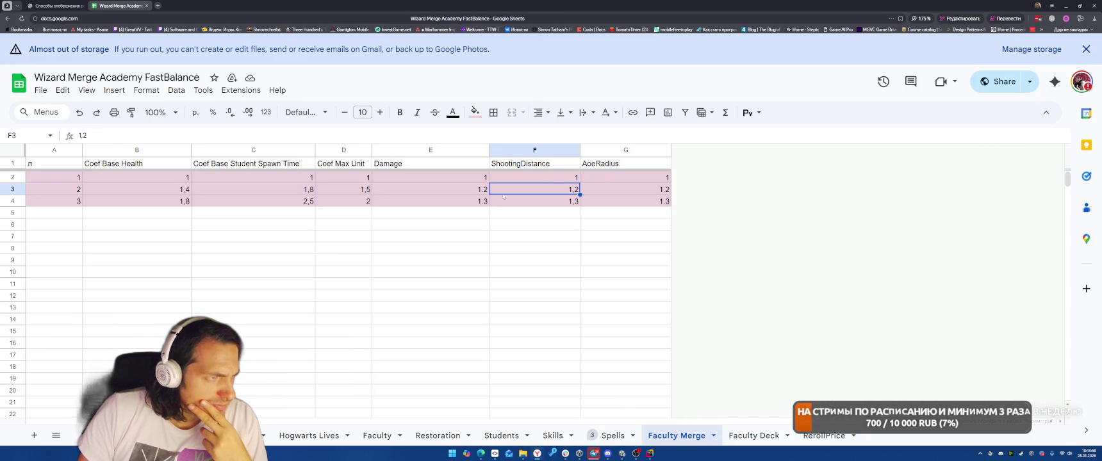
left_click(623, 454)
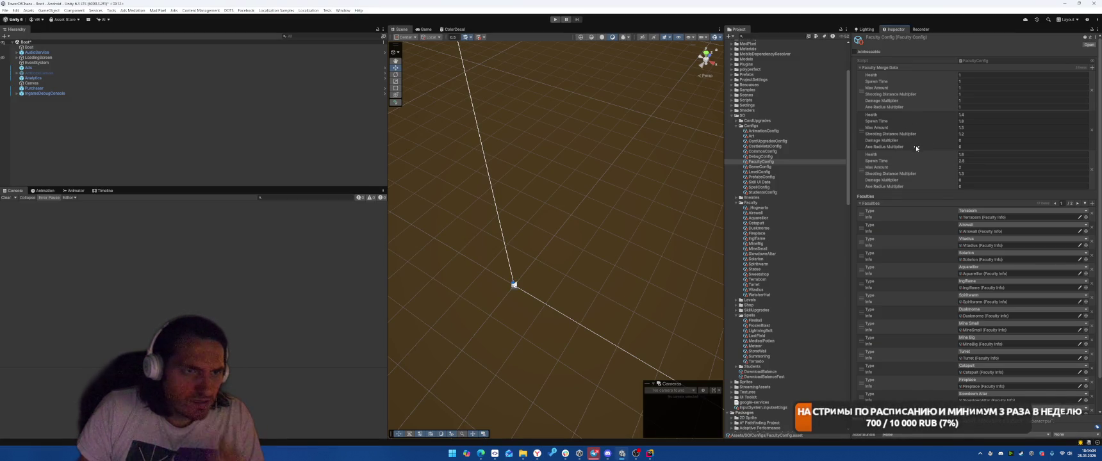
Inspect the Damage coefficient in cell E3 without changing it.
key("alt+Tab")
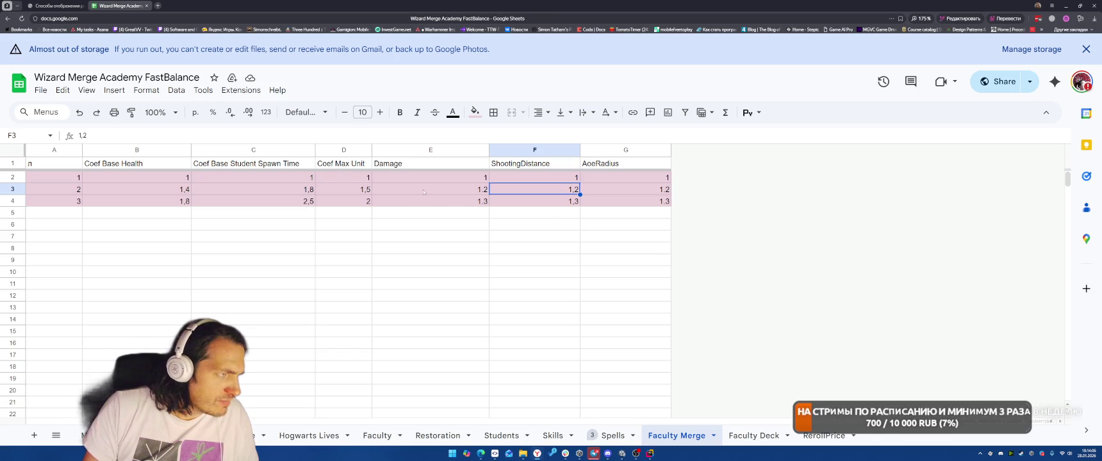
left_click(472, 193)
double_click(472, 193)
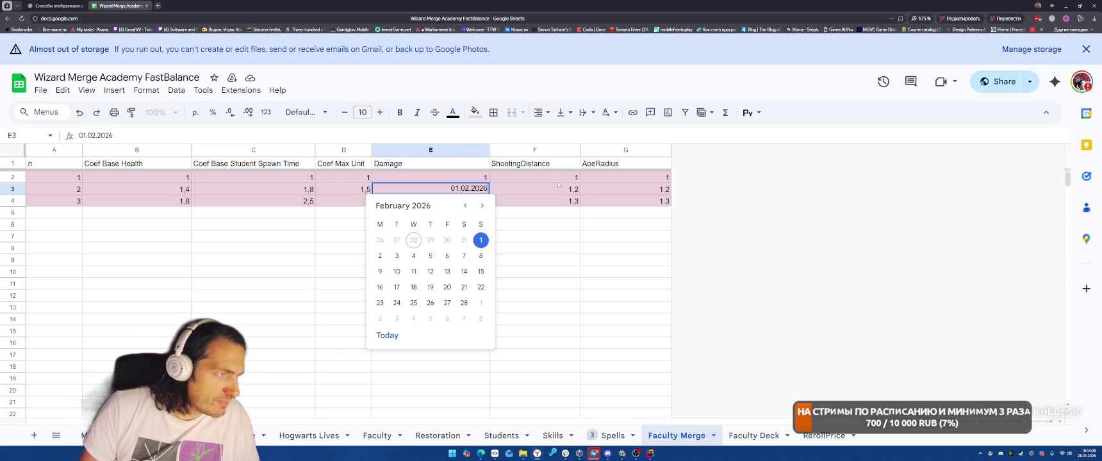
key("Escape")
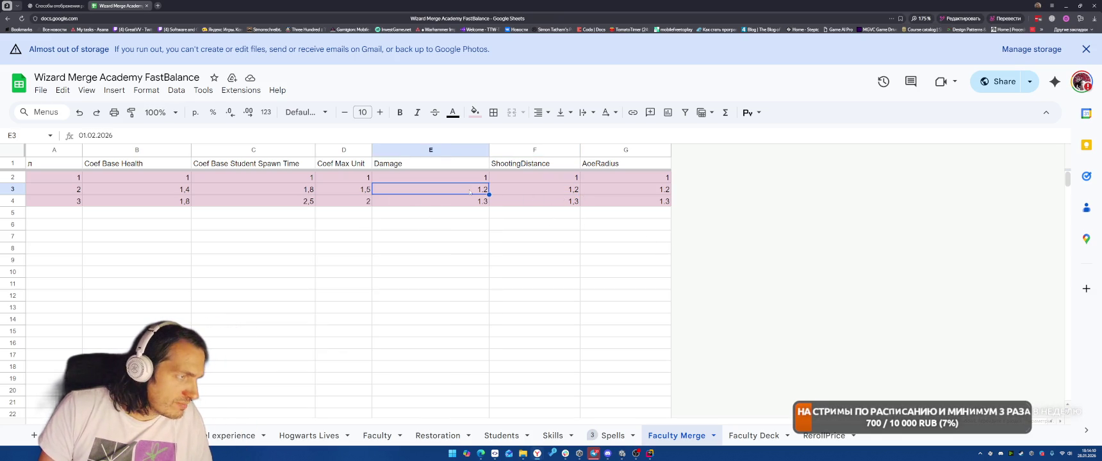
double_click(486, 191)
left_click(625, 259)
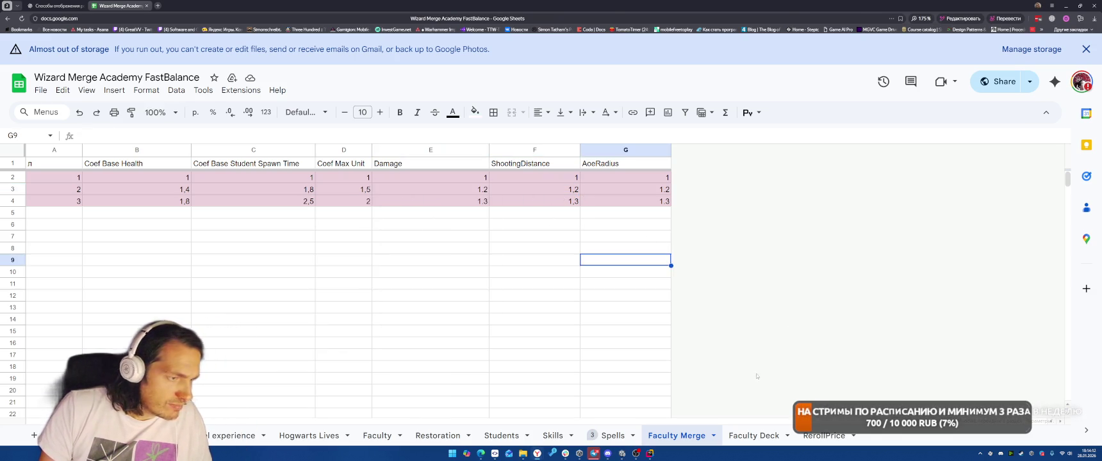
key("alt+Tab")
scroll(782, 289, "down", 3)
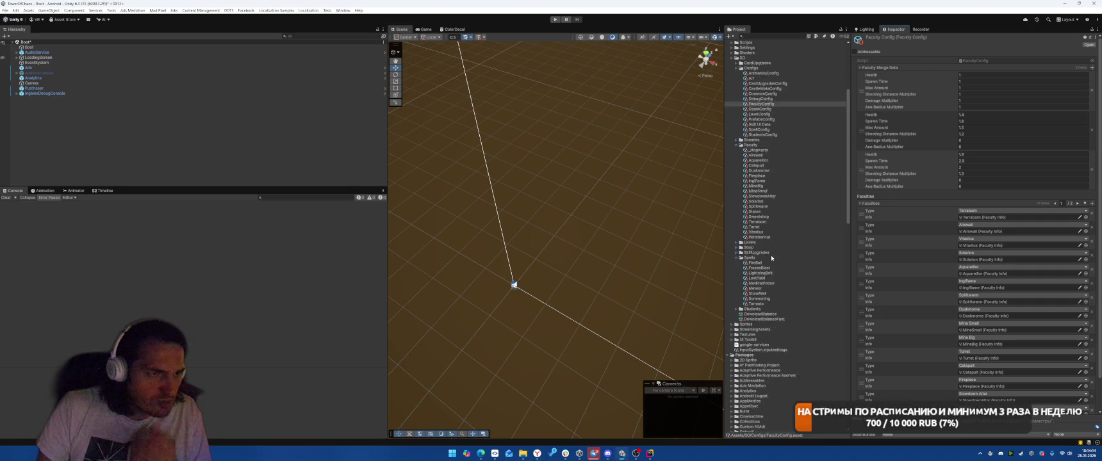
Invoke Download Faculty Merge Balance on DownloadBalanceFast, producing four Failed to parse errors.
left_click(763, 295)
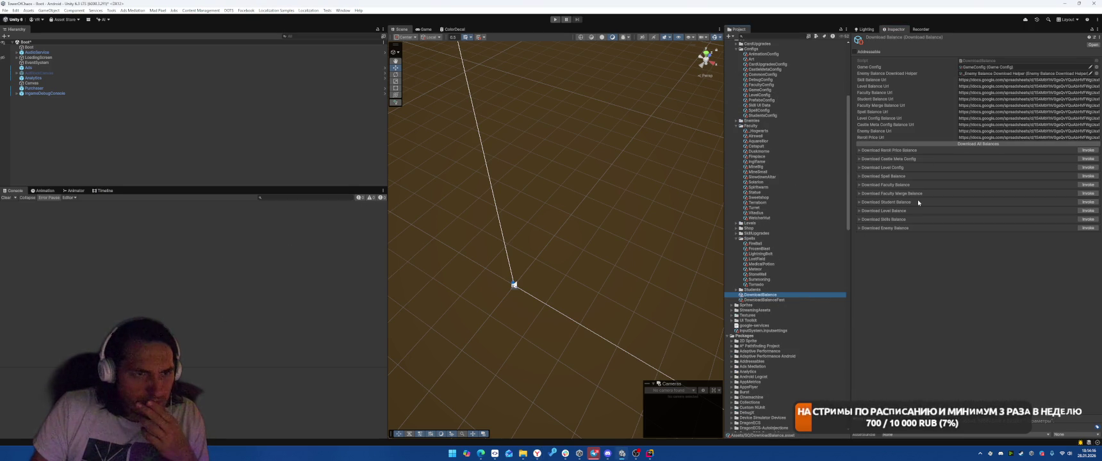
key("Down")
left_click(1088, 193)
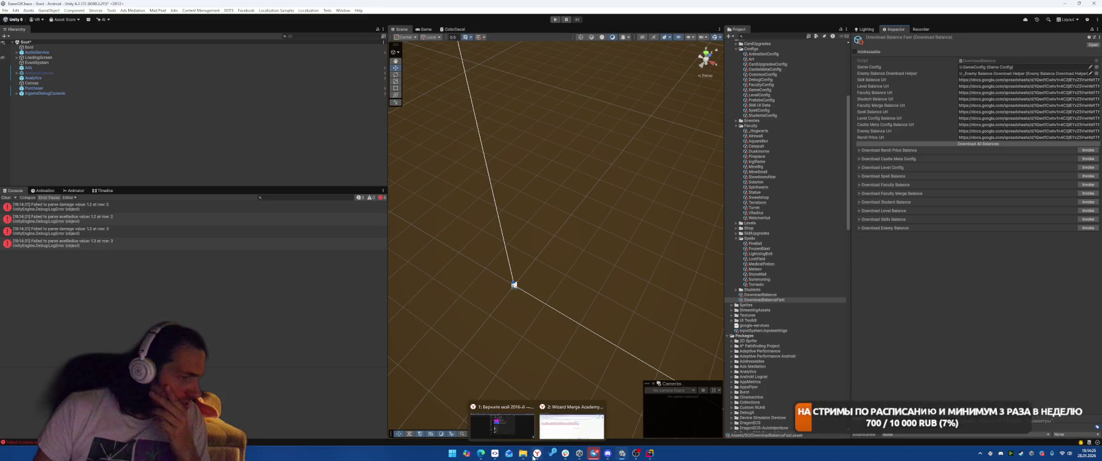
left_click(565, 423)
Replace the dates in Damage cells E3 and E4 with 1,2 and 1,3.
left_click(431, 188)
double_click(431, 188)
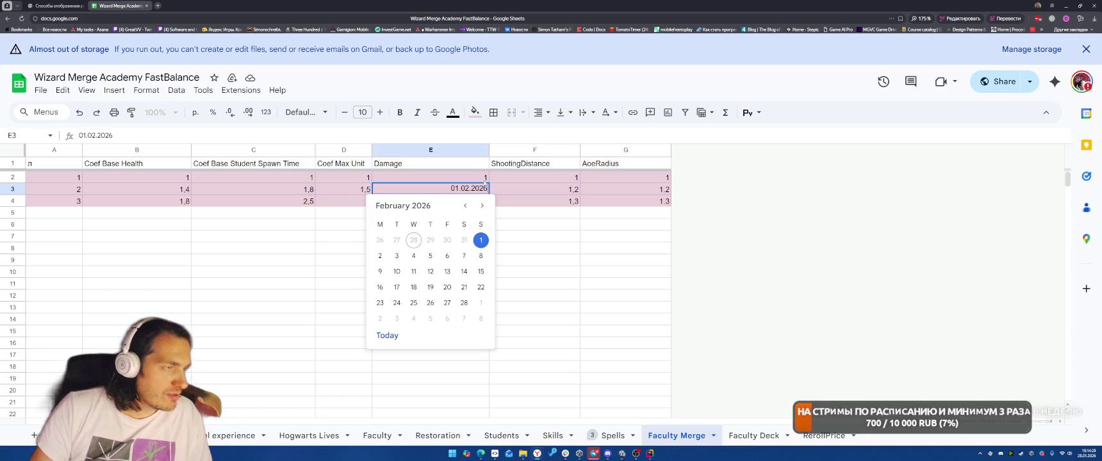
key("BackSpace")
key("BackSpace")
key("BackSpace")
key("BackSpace")
type("162")
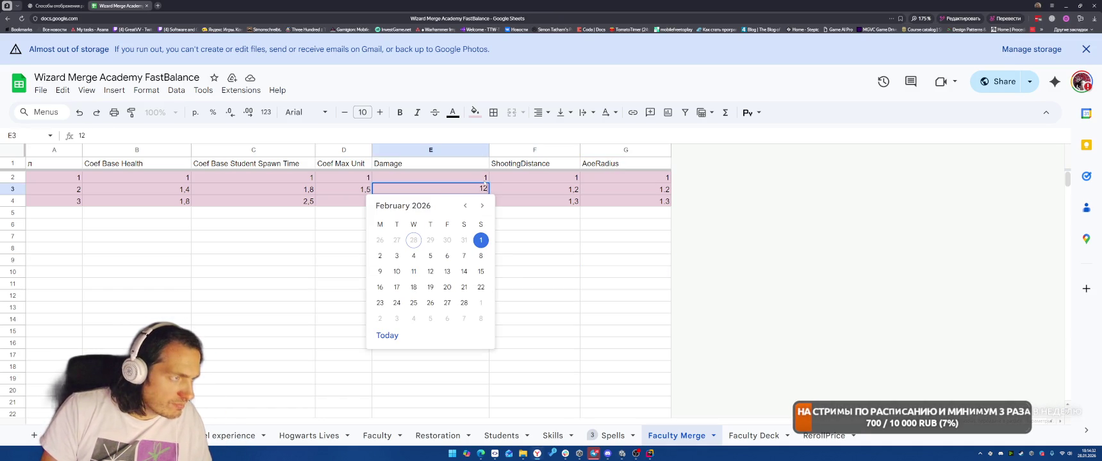
key("Return")
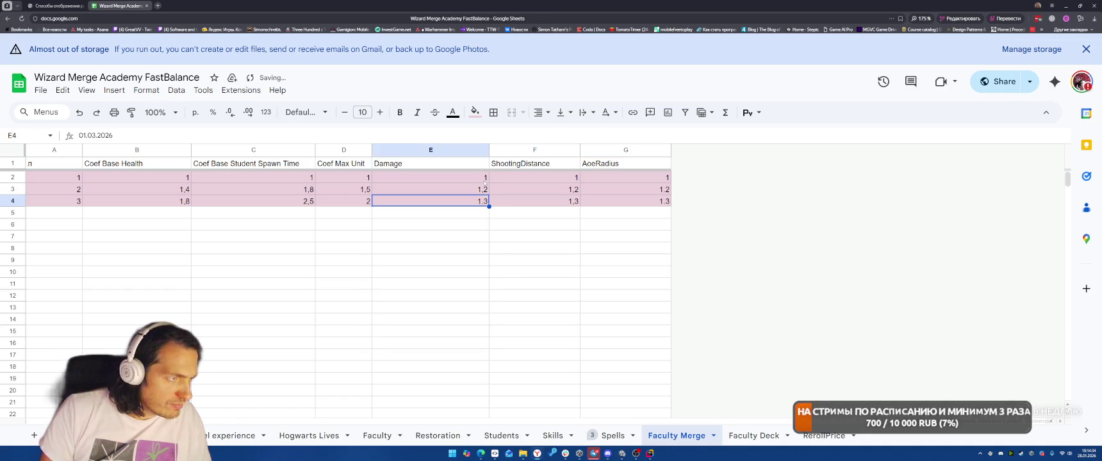
type("1")
key("Return")
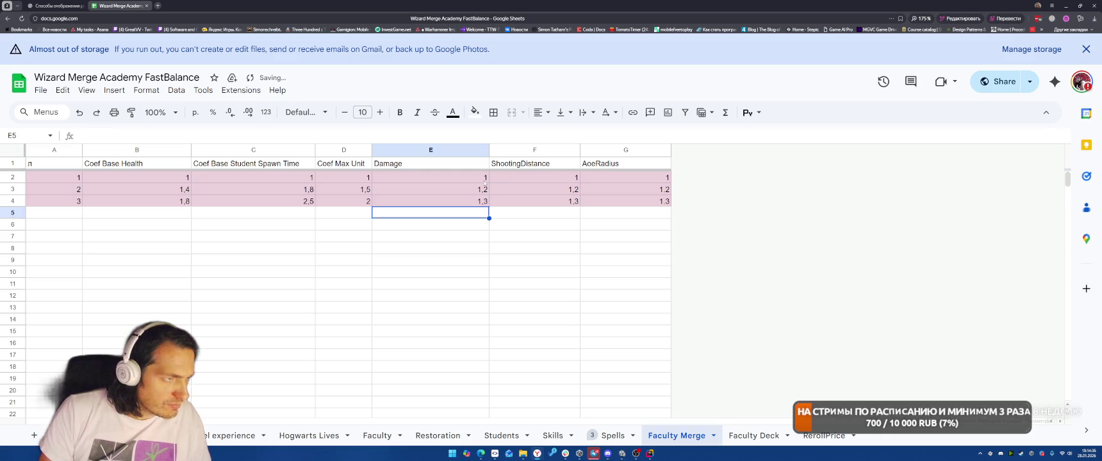
Enter AoeRadius values 1,2 in G3 and 1,3 in G4.
key("Up")
key("Right")
key("Right")
key("Up")
type("1,\"")
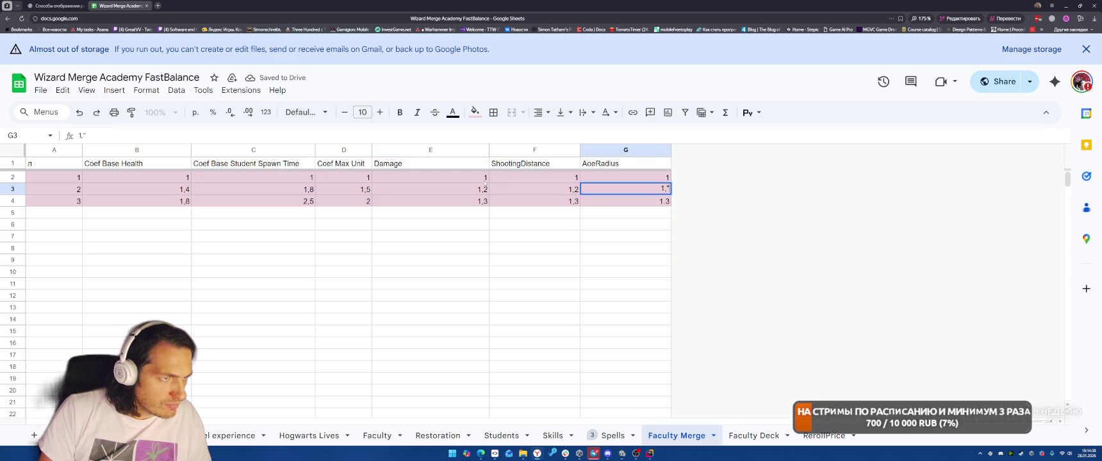
key("Return")
type("1,3")
key("Return")
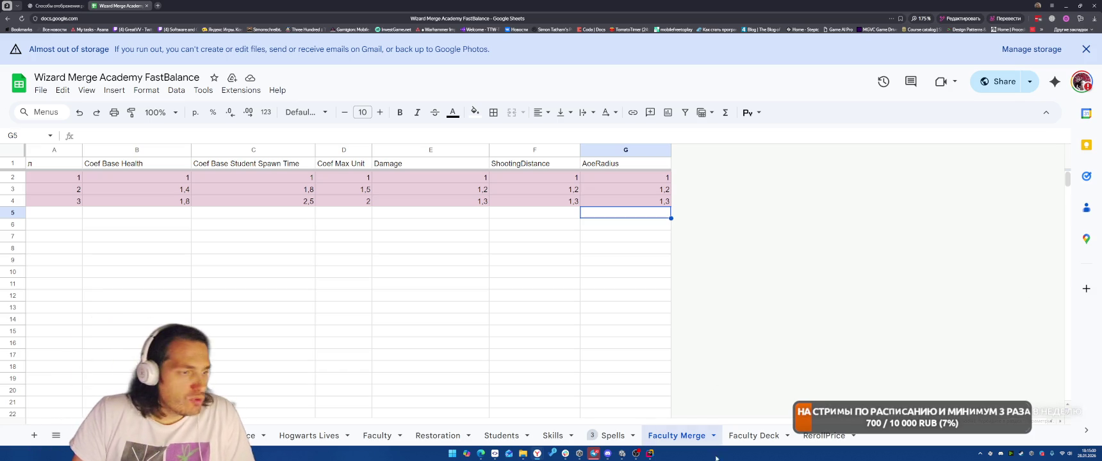
left_click(595, 454)
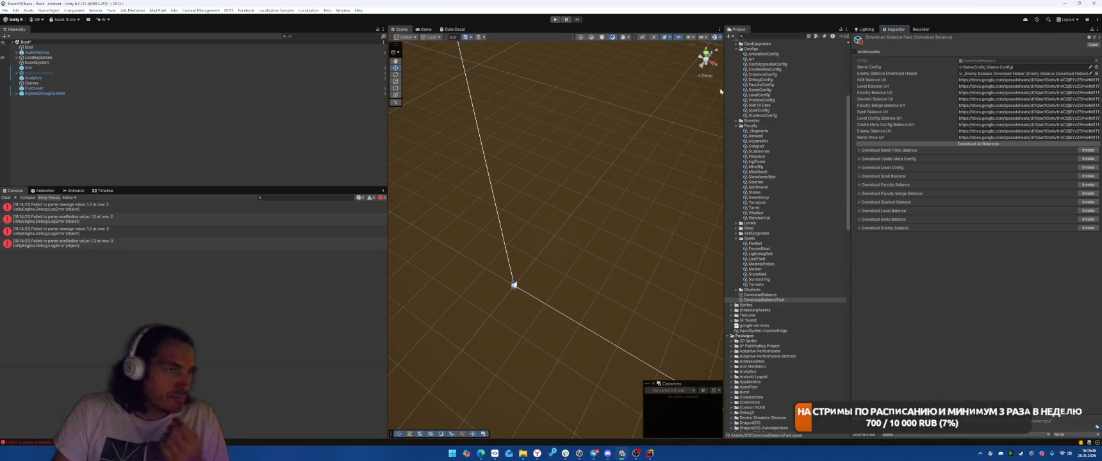
Clear the Console, re-download the faculty merge balance, and check FacultyConfig's merge data.
left_click(5, 198)
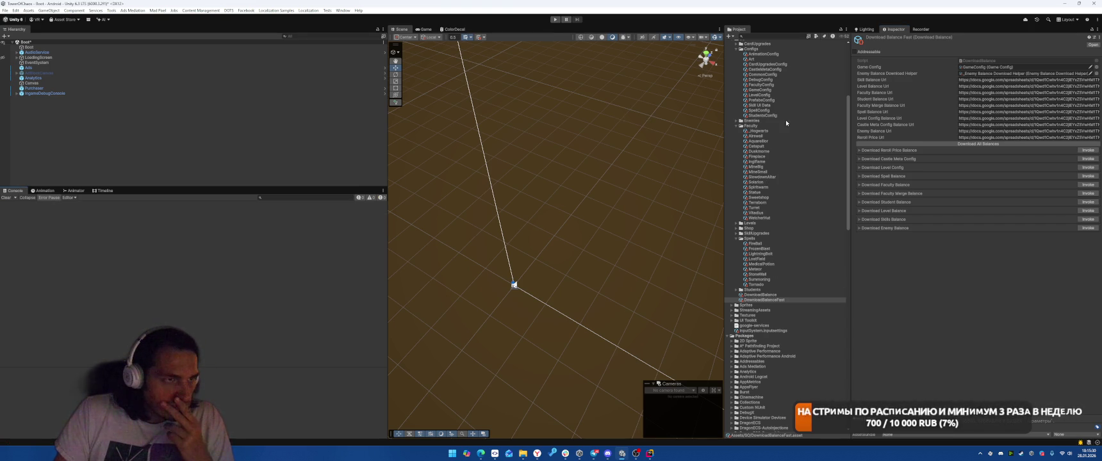
left_click(761, 84)
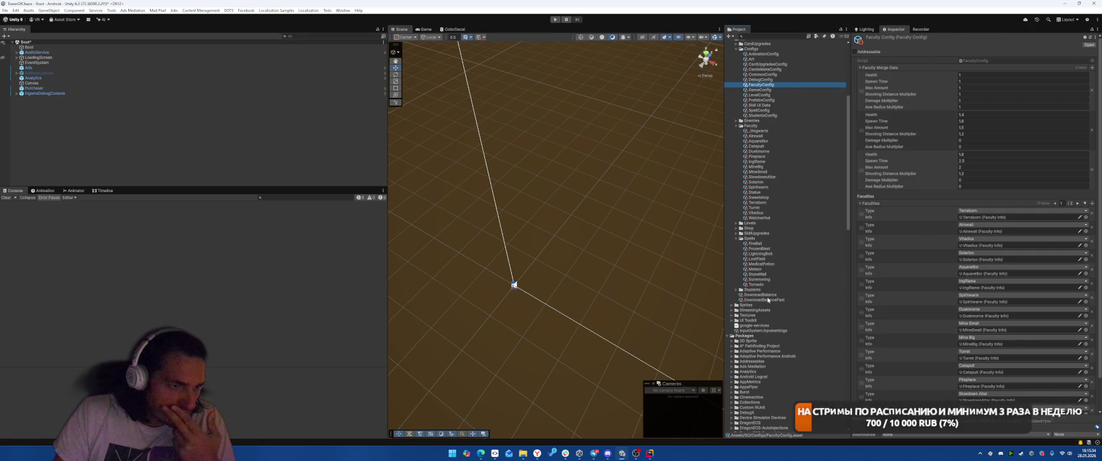
key("ctrl+z")
left_click(1089, 194)
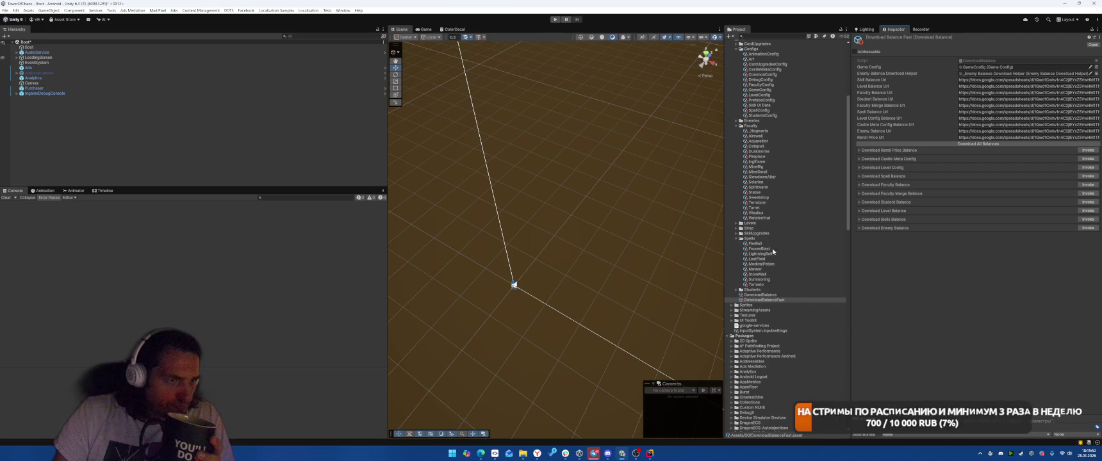
left_click(769, 86)
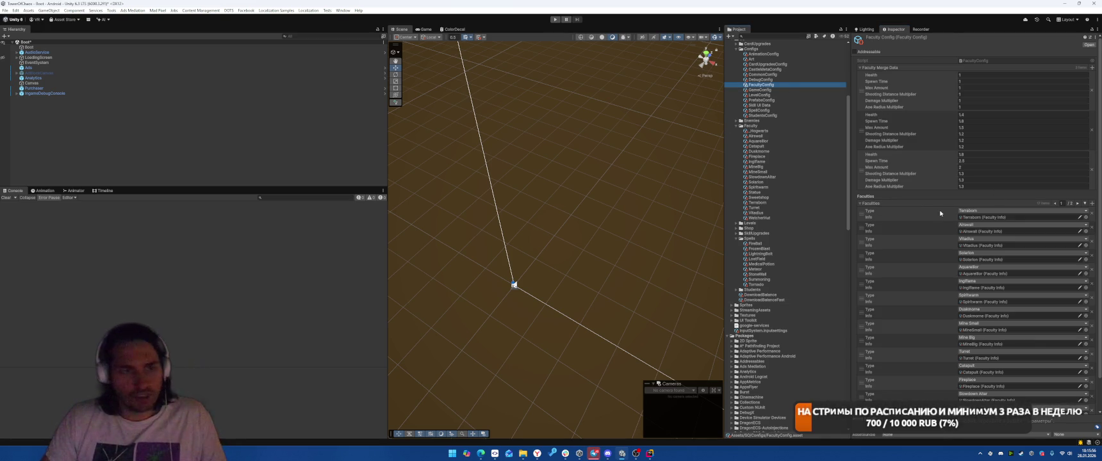
scroll(949, 257, "down", 2)
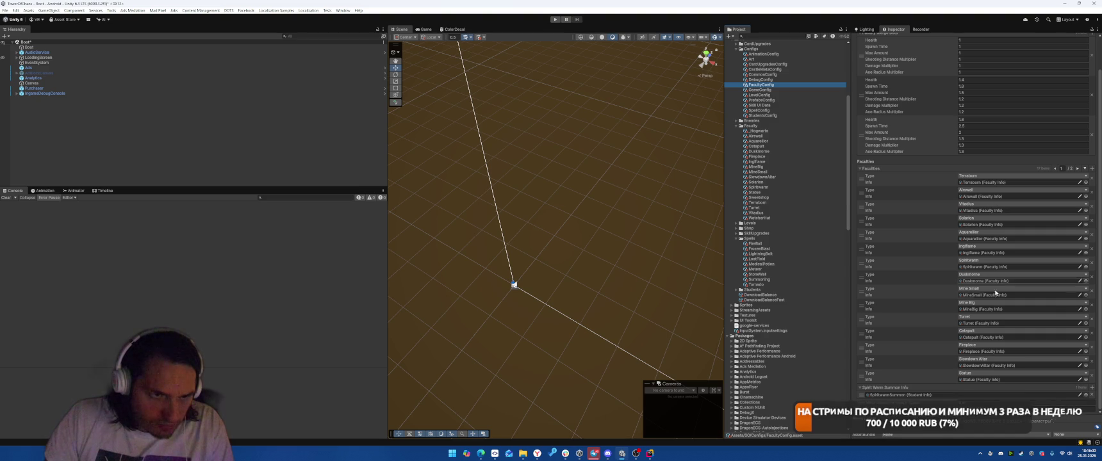
Rename the Turret faculty asset to Ballista, leaving its faculty type as Turret.
left_click(987, 323)
left_click(987, 338)
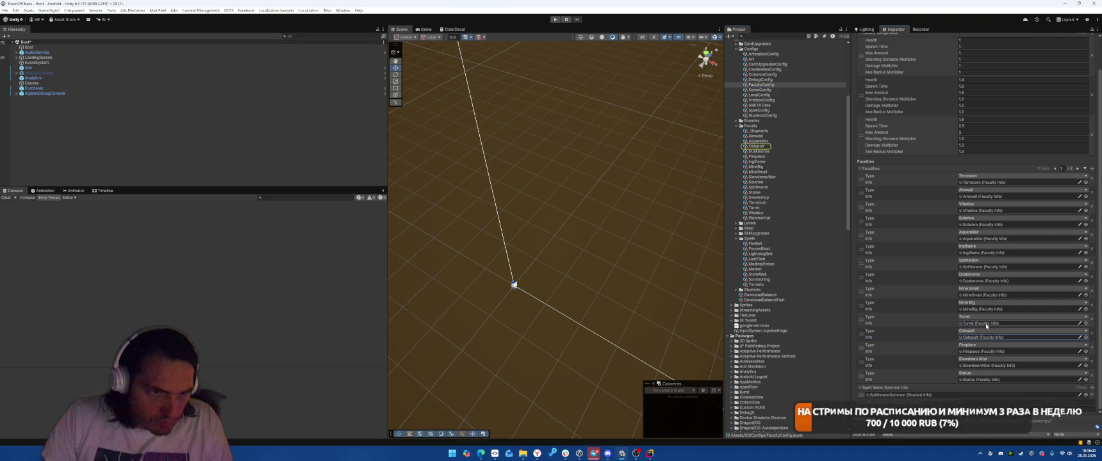
left_click(796, 208)
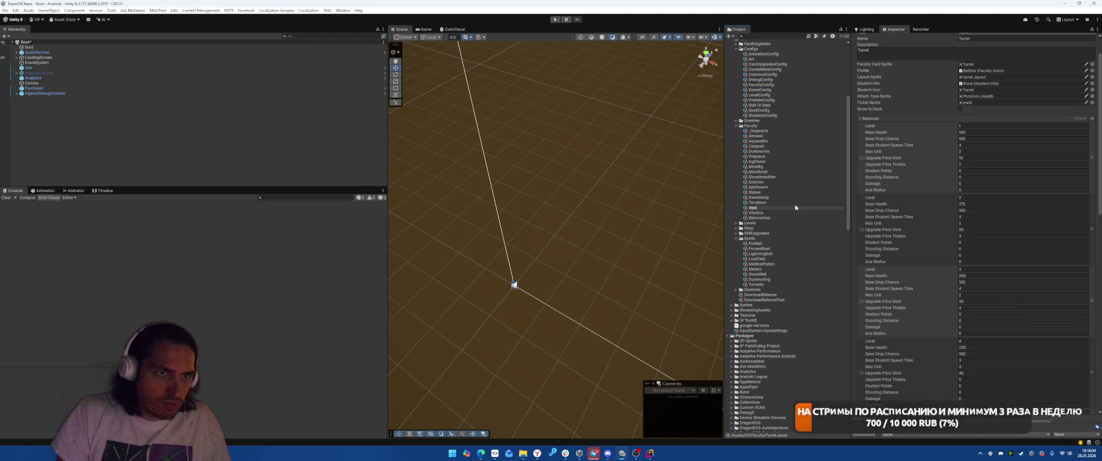
type("Ballis")
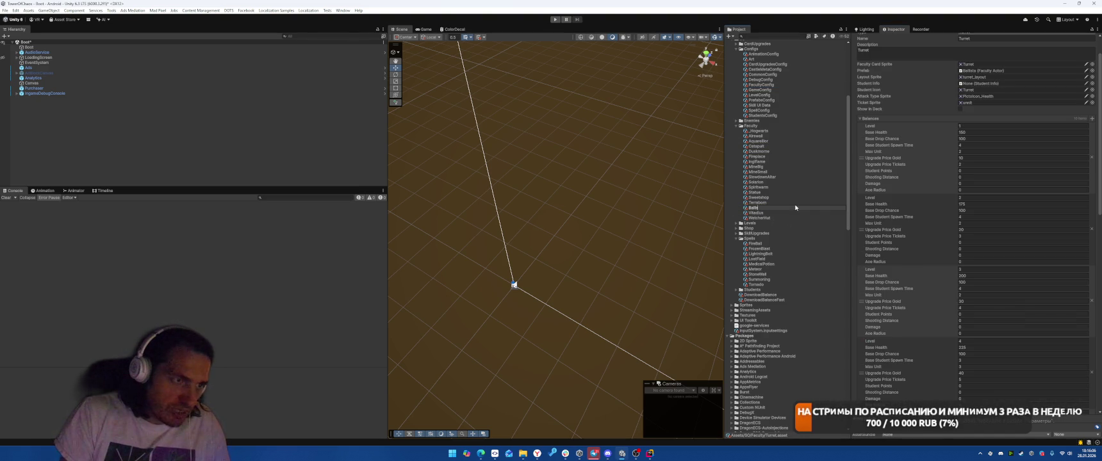
type("ta")
key("Return")
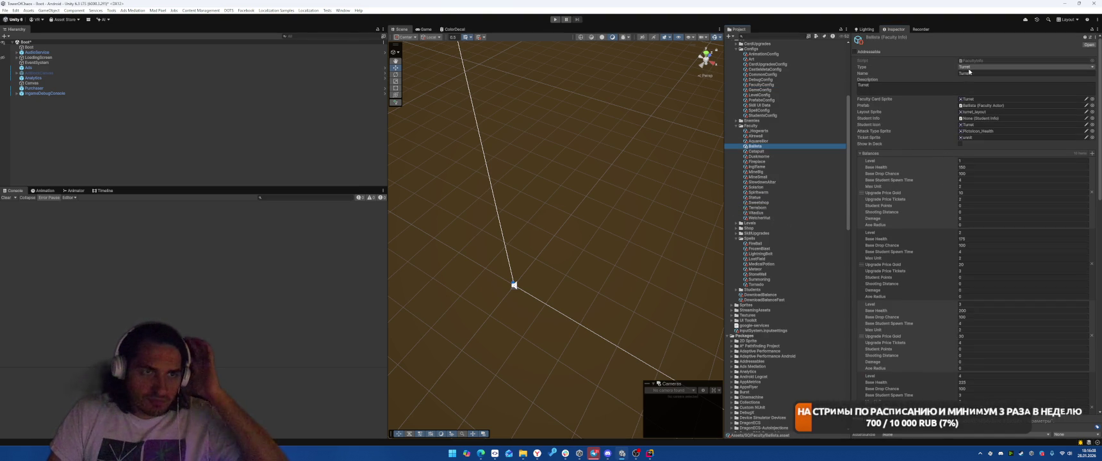
left_click(967, 68)
left_click(795, 166)
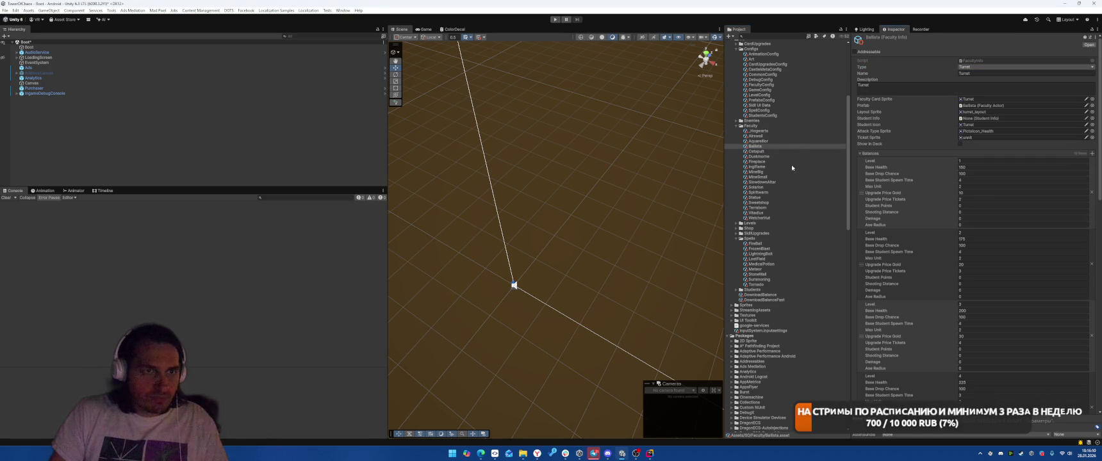
Set the Ballista faculty's Description and Name fields to Ballista.
left_click(889, 92)
type("Ballista")
left_click(983, 71)
type("Ba")
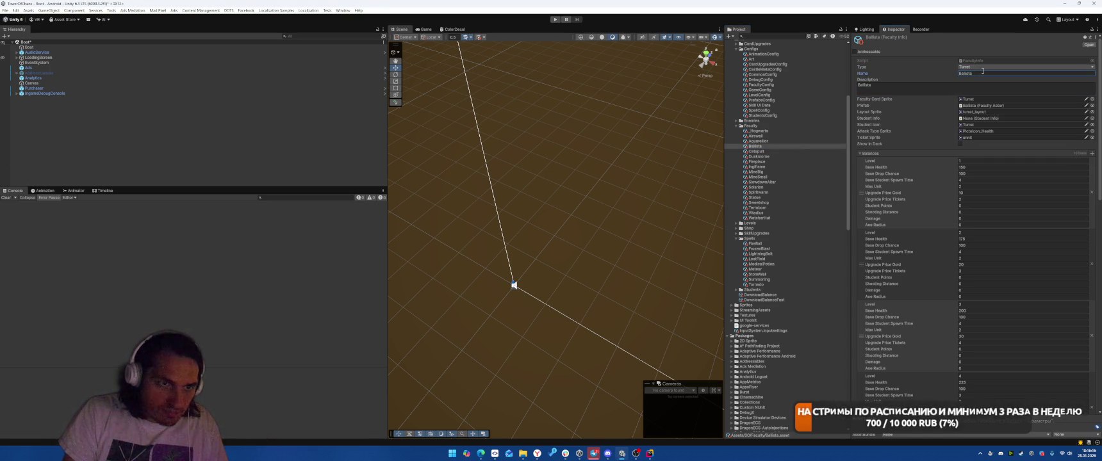
scroll(934, 216, "down", 2)
mouse_move(538, 453)
left_click(572, 411)
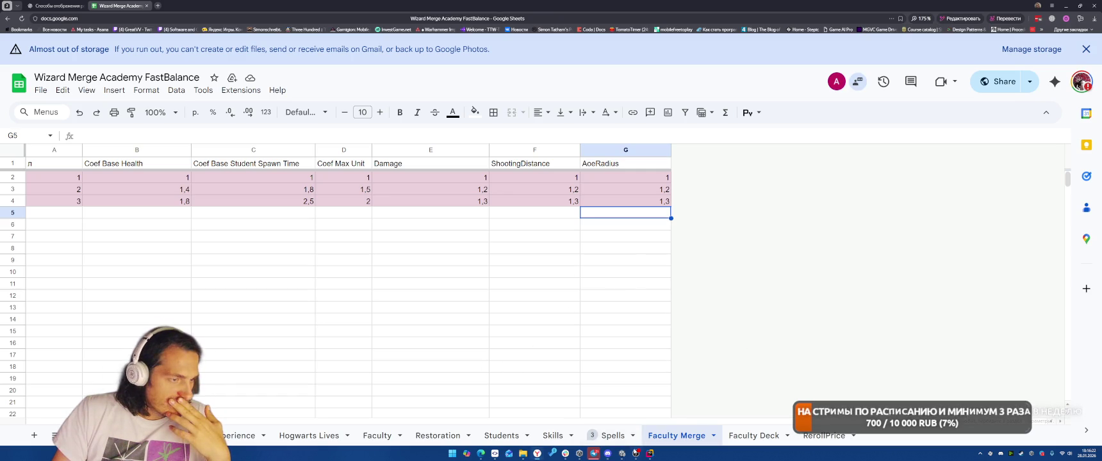
In Rider, jump to the DownloadFacultyBalance method definition via the recent-files switcher.
mouse_move(635, 453)
left_click(640, 420)
scroll(809, 244, "up", 10)
scroll(809, 244, "up", 15)
key("ctrl+Tab")
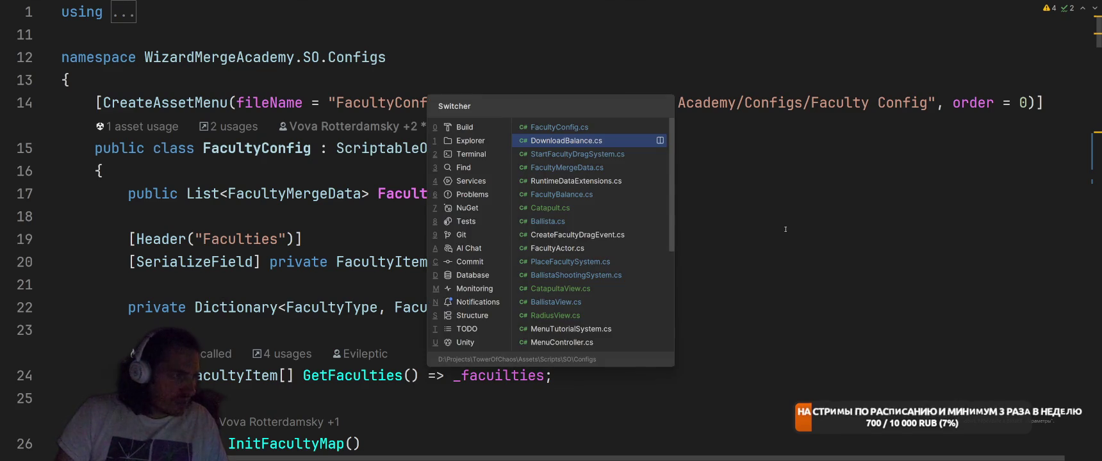
scroll(662, 220, "up", 3)
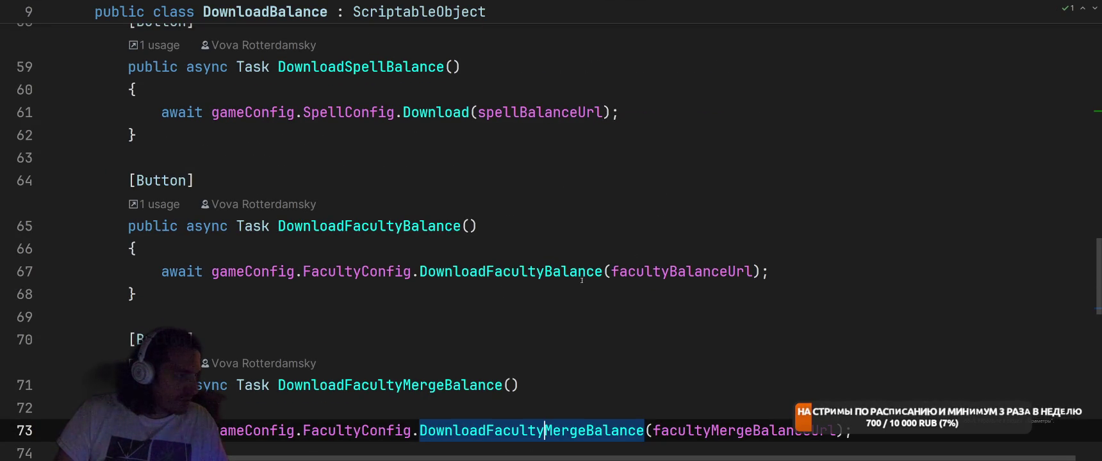
left_click(537, 274, "ctrl")
Scroll to the row-parsing lines and place the caret after the studentPoints line.
scroll(740, 245, "down", 4)
scroll(740, 244, "up", 6)
scroll(742, 243, "down", 6)
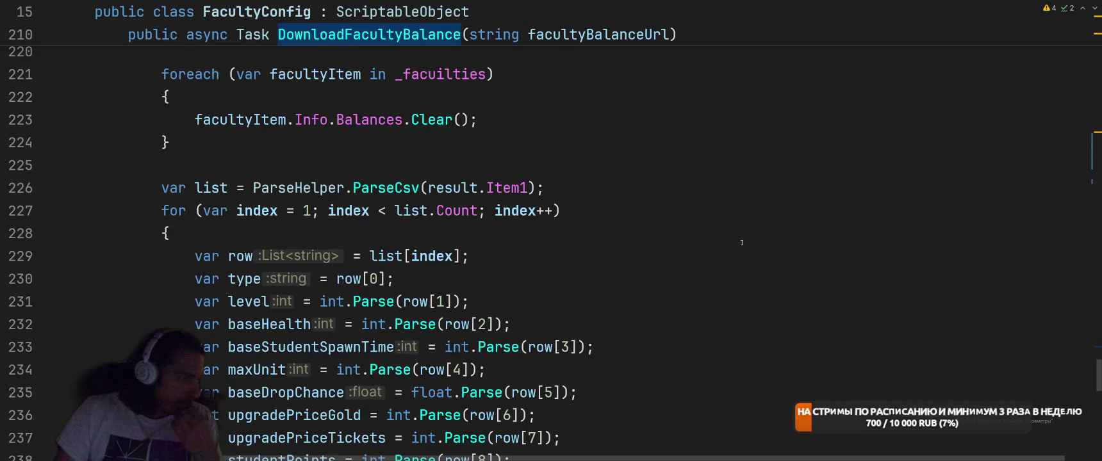
scroll(742, 243, "down", 2)
scroll(742, 245, "down", 1)
left_click(701, 253)
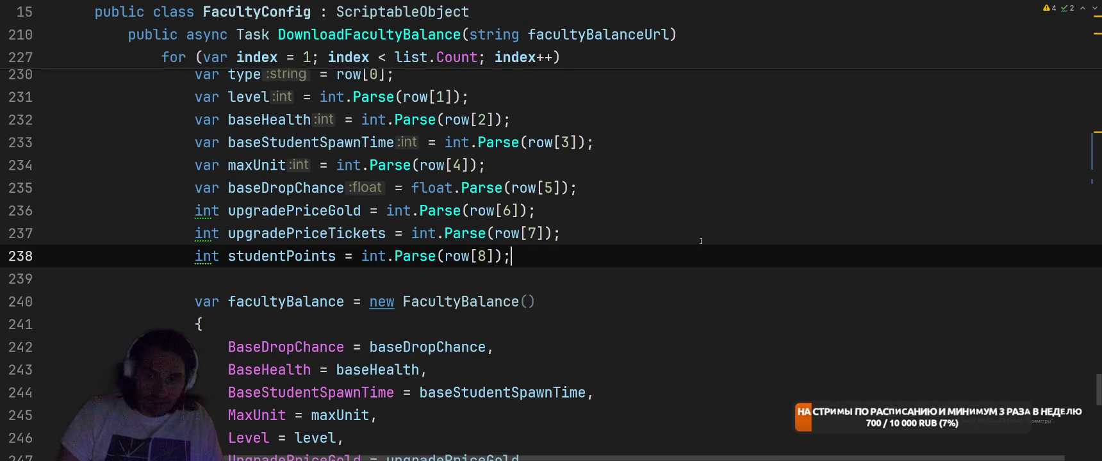
key("alt+Tab")
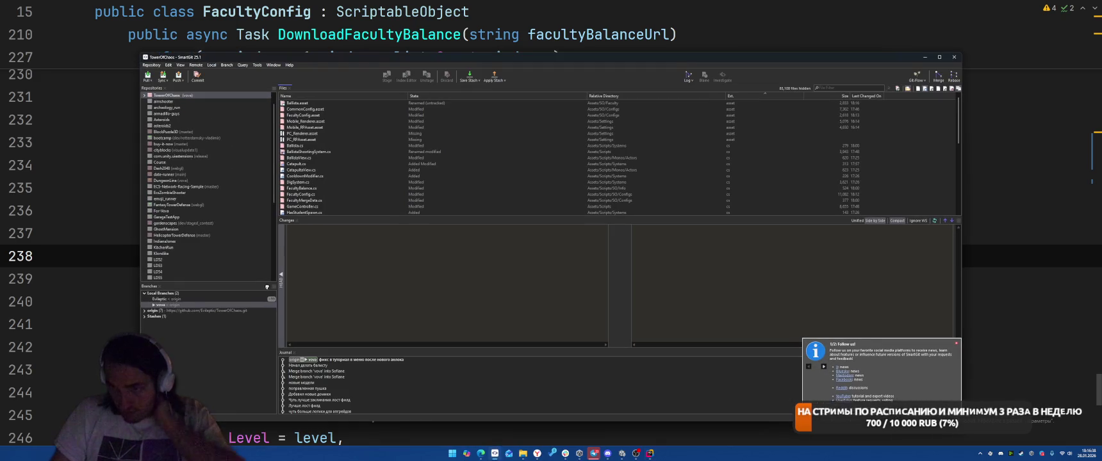
Commit the changed files with a short Russian message and push them.
right_click(549, 146)
left_click(609, 189)
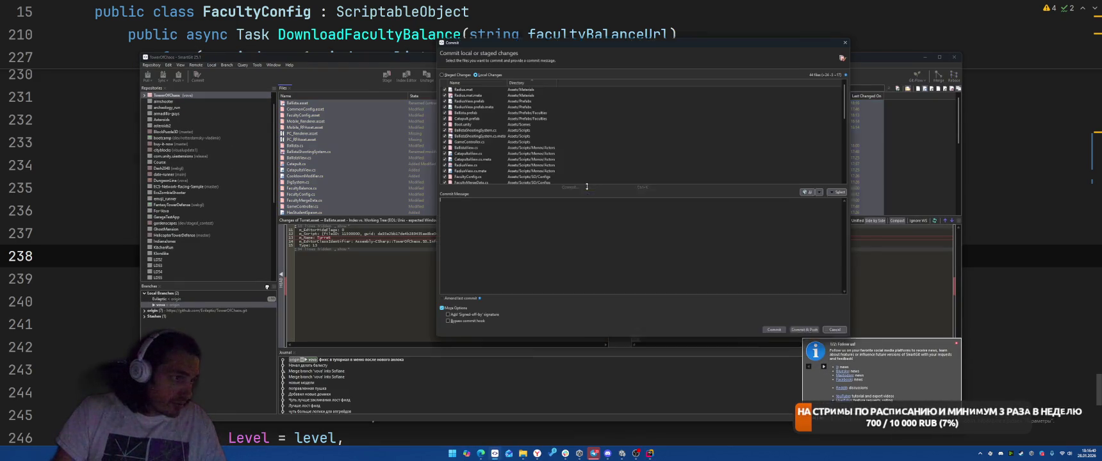
type("Стра")
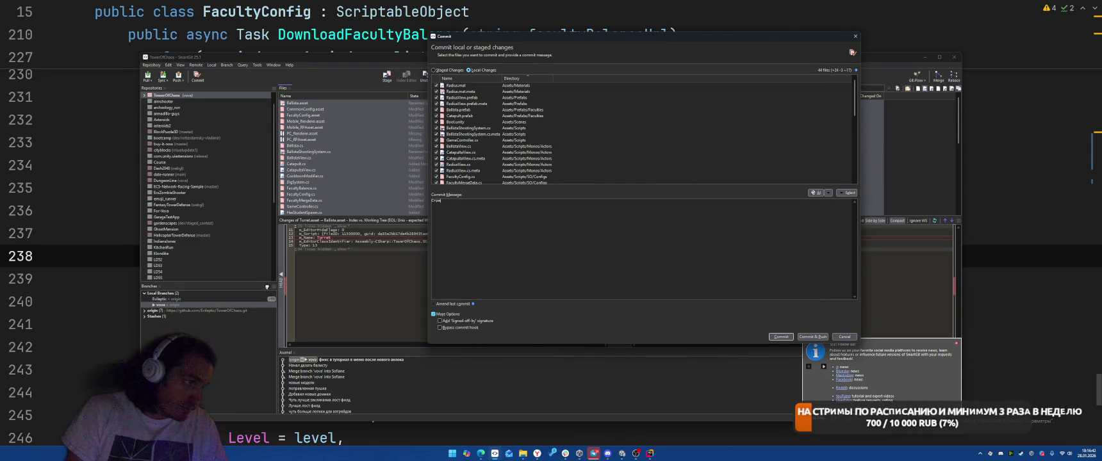
key("BackSpace")
type("Разну")
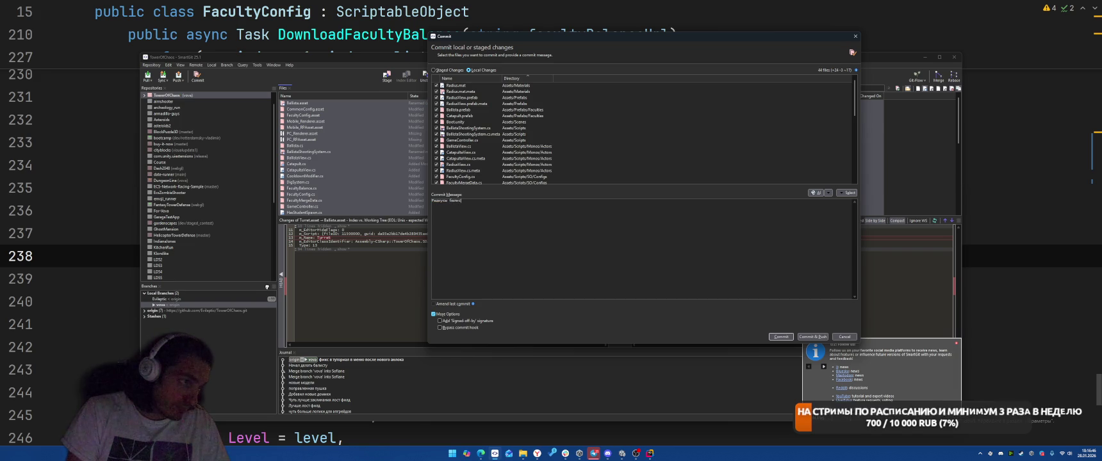
left_click(813, 337)
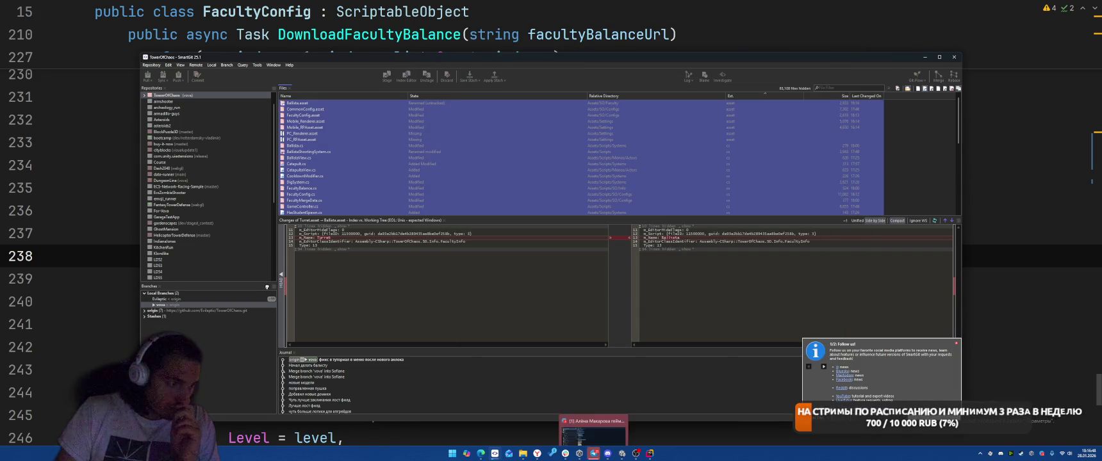
Close the finished push output and minimize SmartGit to return to the parsing code.
left_click(594, 453)
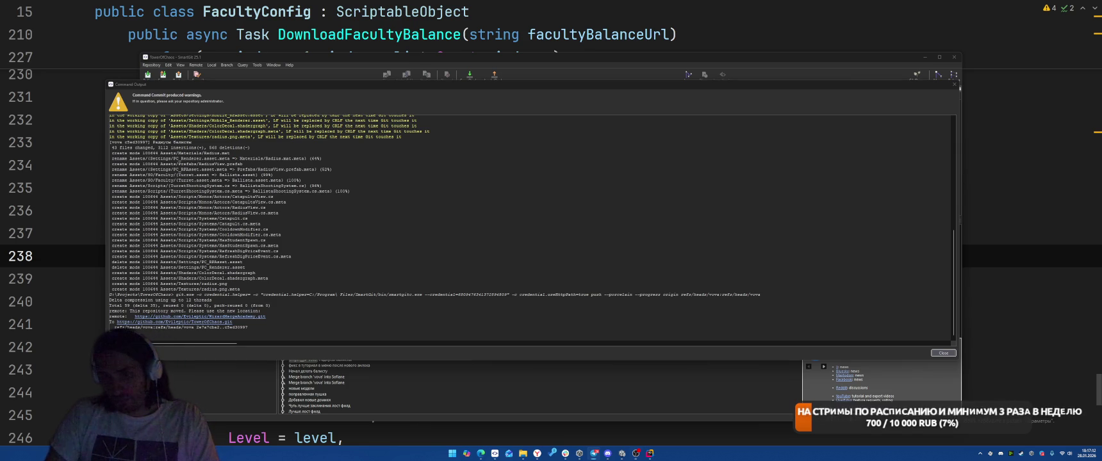
key("alt+Tab")
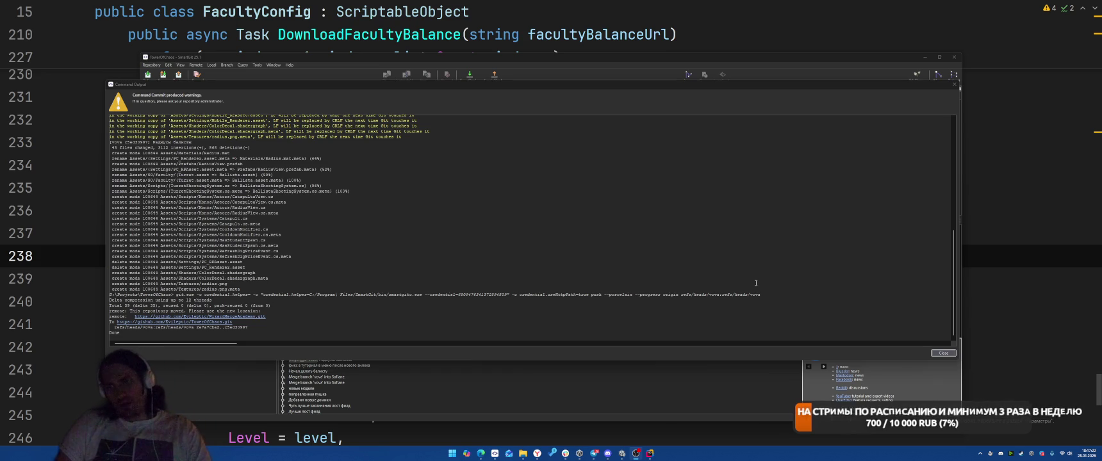
left_click(944, 353)
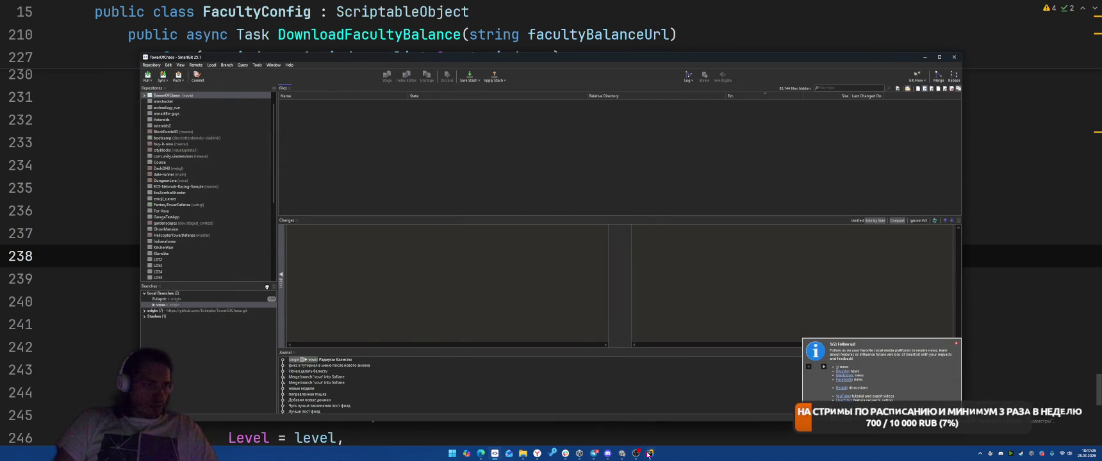
left_click(650, 453)
left_click(742, 192)
Insert a blank line after the baseHealth parsing line 232.
scroll(705, 224, "up", 3)
left_click(684, 238)
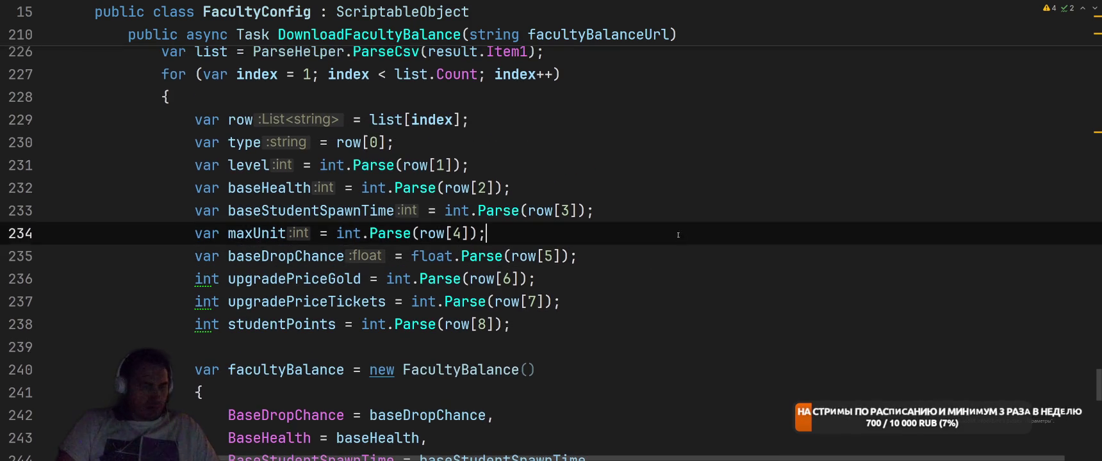
left_click(699, 142)
left_click(711, 180)
key("alt+Return")
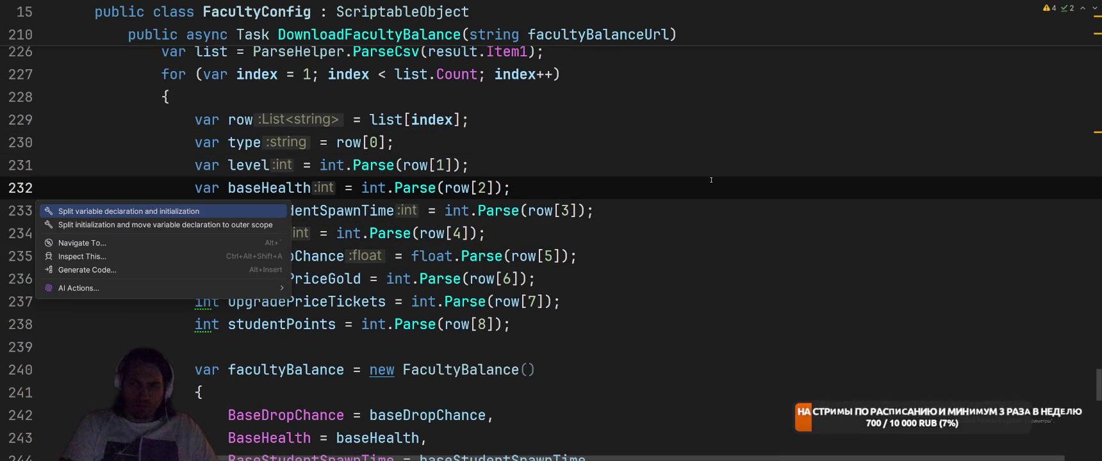
key("Escape")
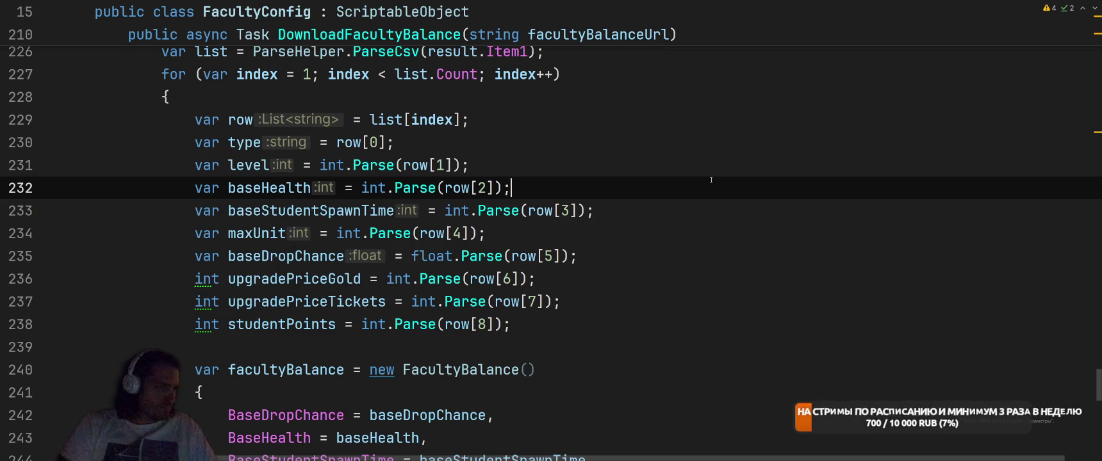
key("Return")
Ask the inline AI to rewrite the parsing with TryParse and specific error messages.
key("ctrl+backslash")
type("rере")
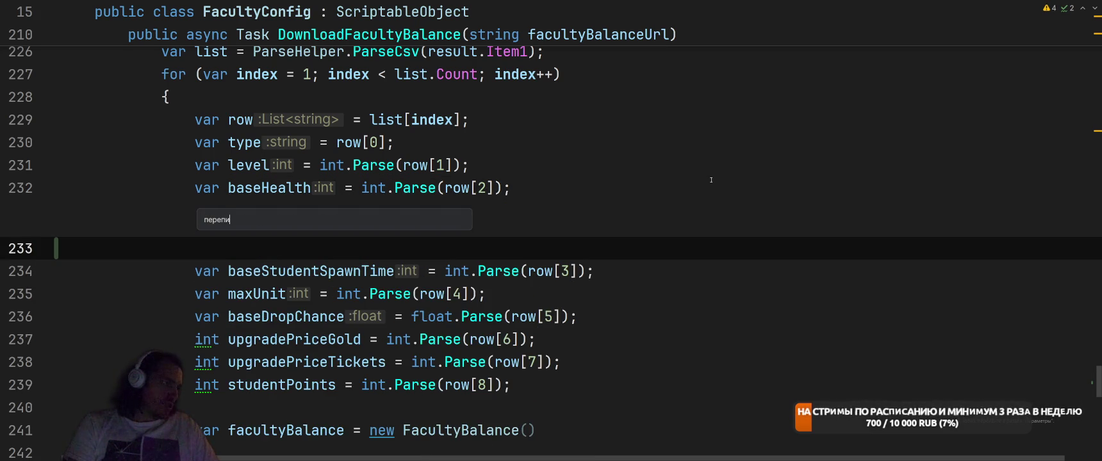
type("ши тут все на")
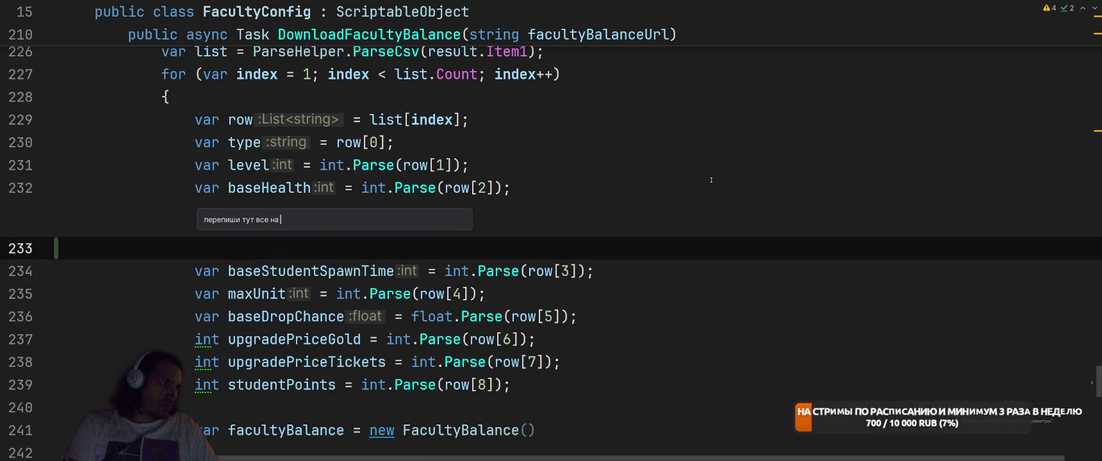
type(" TryParse")
type(",")
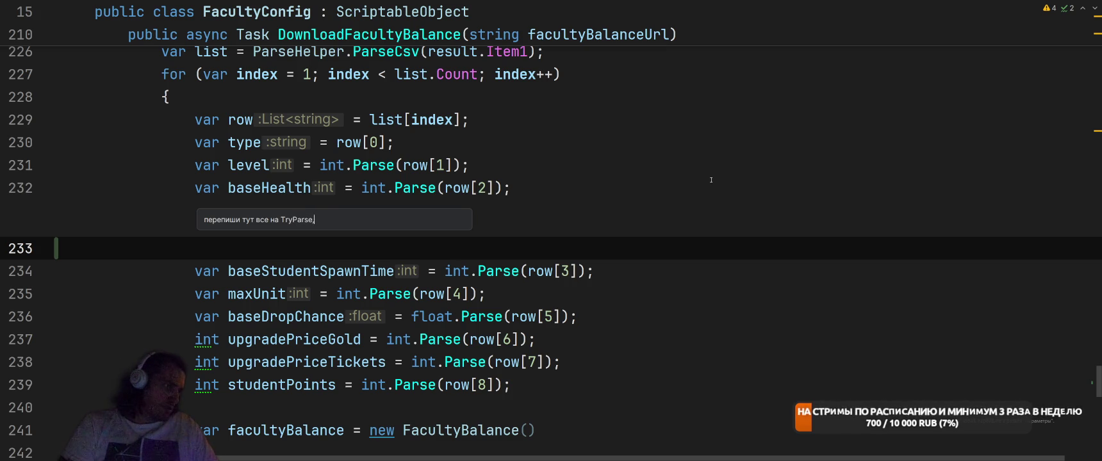
type(" в ошибках у")
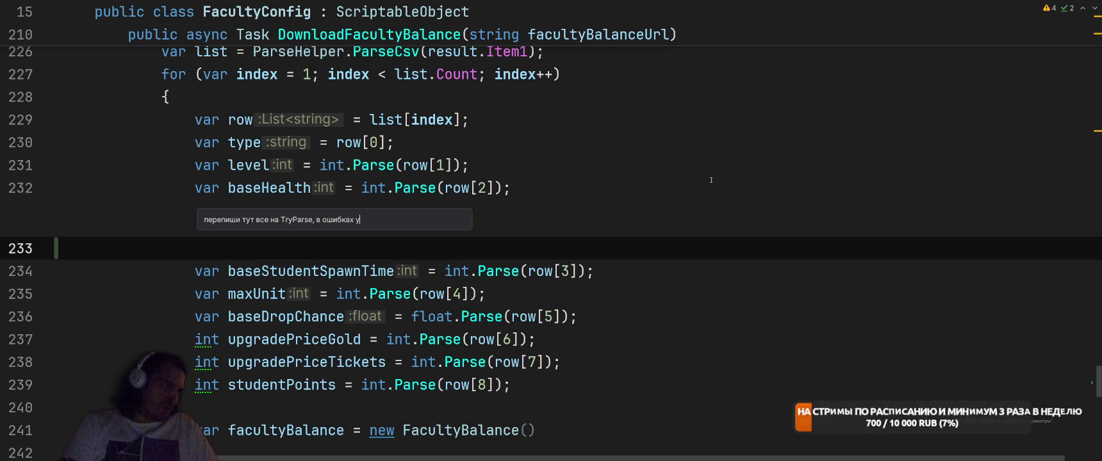
type("кажонкретные")
type("ообщения")
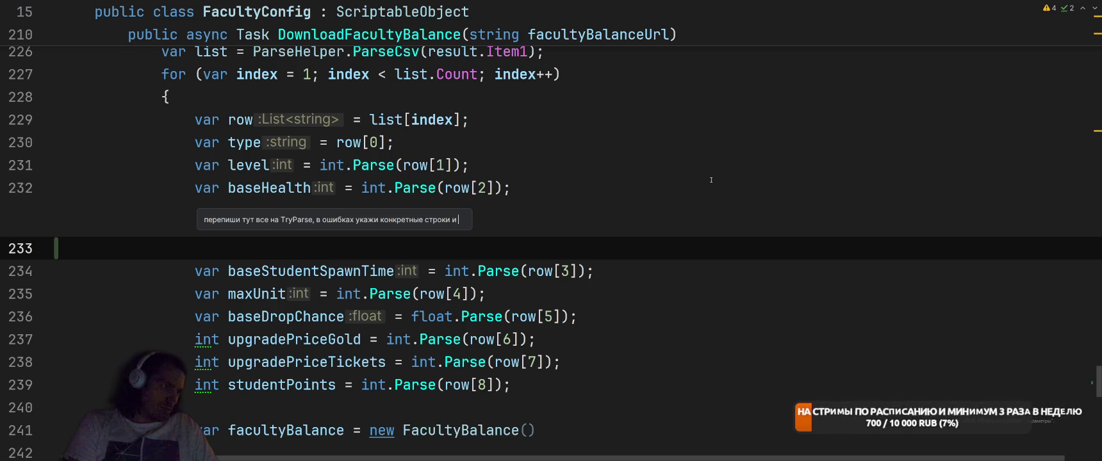
key("Return")
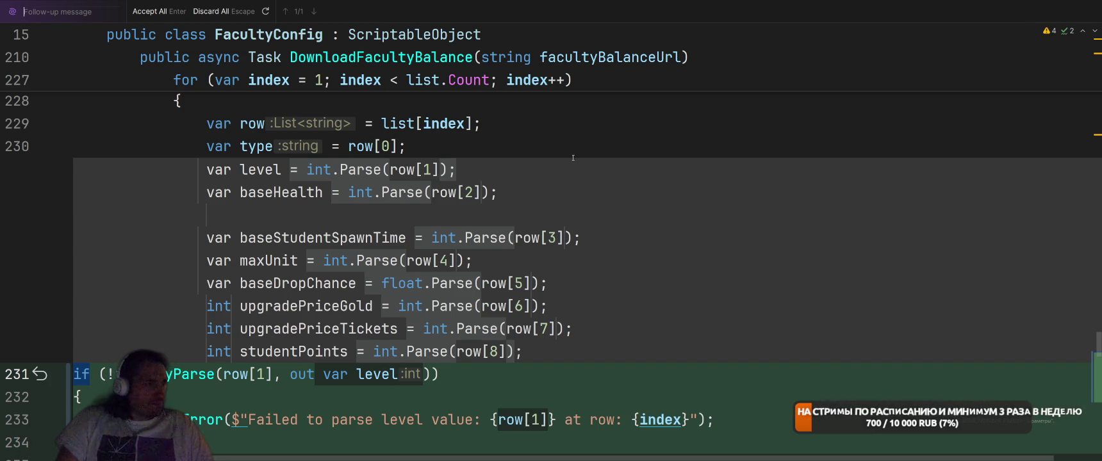
Review the AI's TryParse checks for each balance field and place the caret at the file's end.
scroll(686, 212, "down", 7)
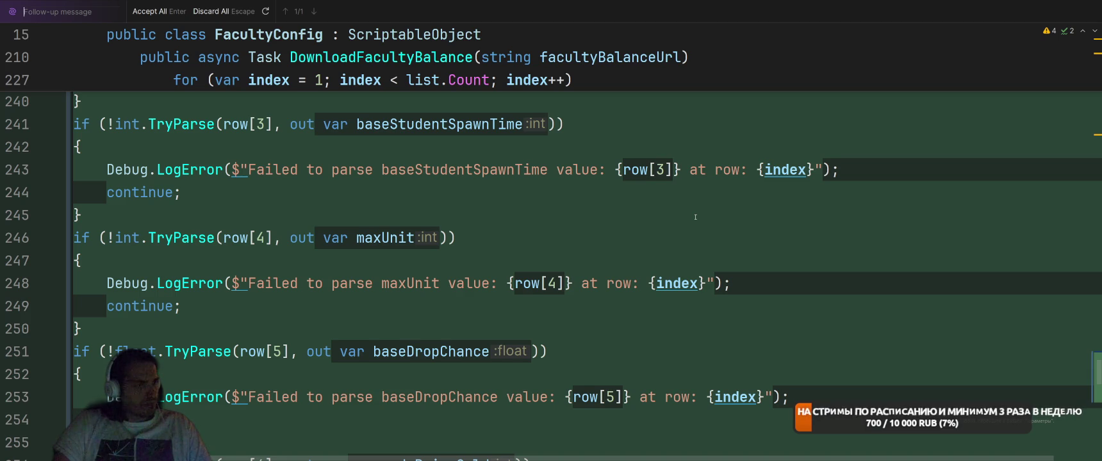
scroll(695, 217, "down", 2)
scroll(695, 175, "down", 10)
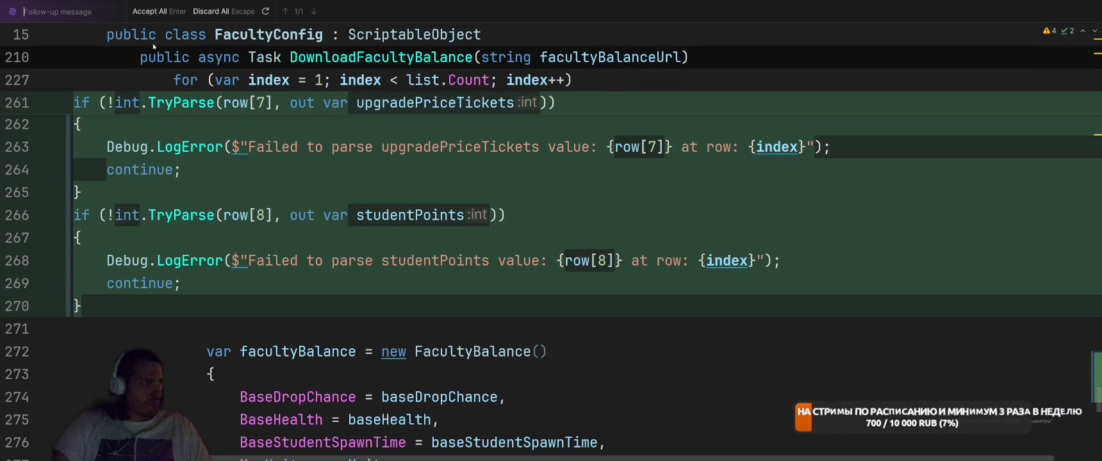
scroll(744, 304, "down", 3)
scroll(607, 262, "up", 6)
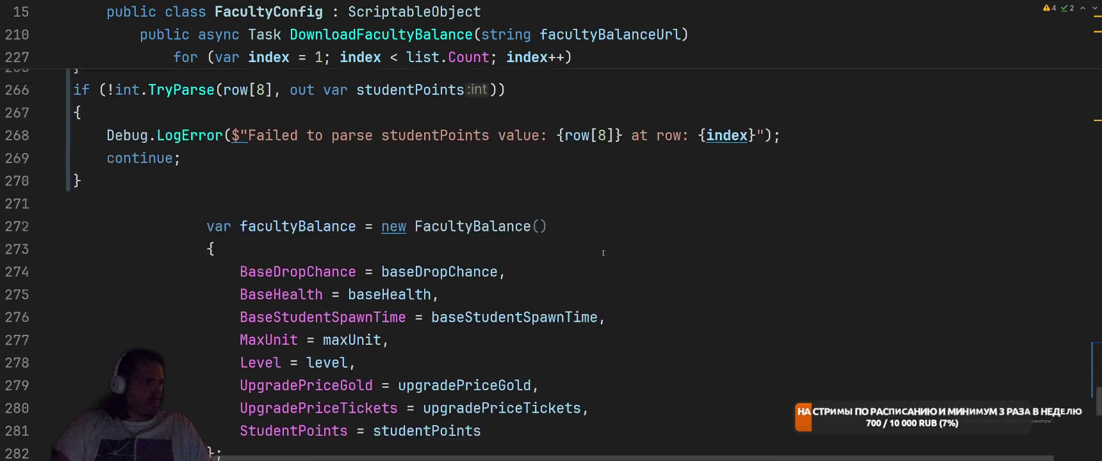
scroll(253, 227, "down", 5)
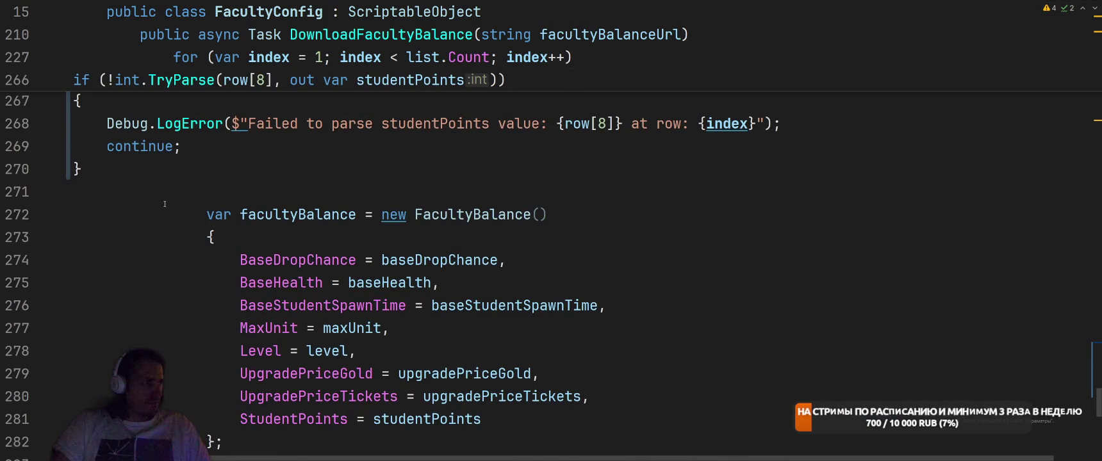
scroll(141, 183, "down", 10)
left_click(215, 328)
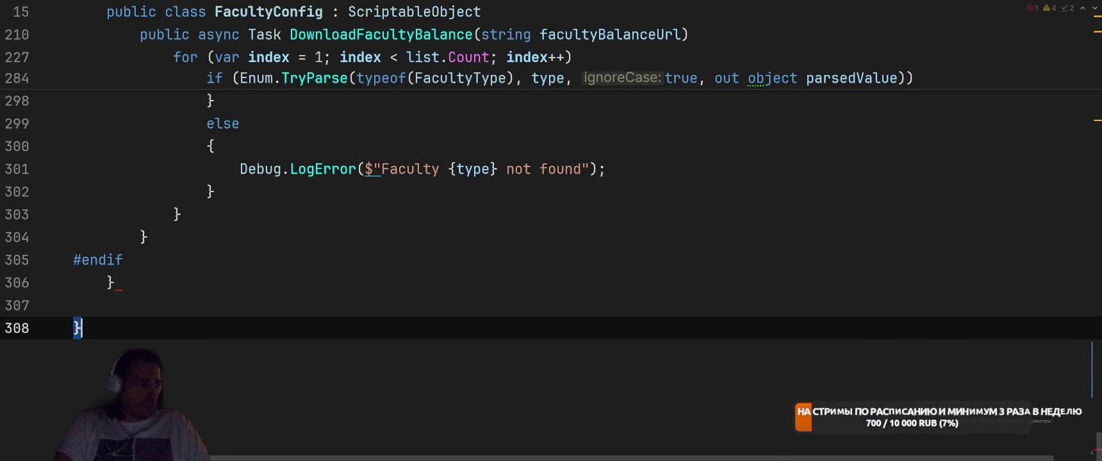
Undo the brace error, then duplicate the studentPoints validation block below itself.
key("ctrl+z")
scroll(415, 279, "up", 10)
scroll(414, 279, "up", 15)
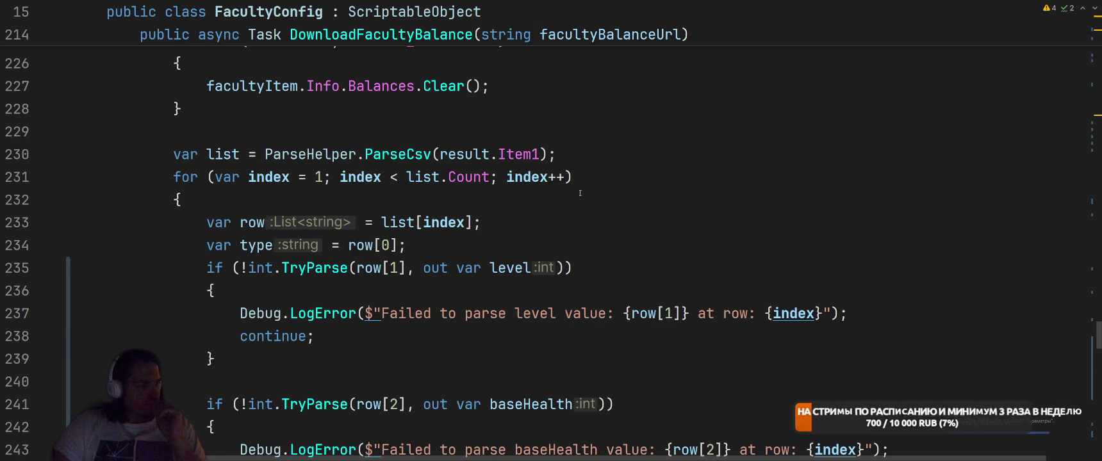
scroll(580, 192, "down", 10)
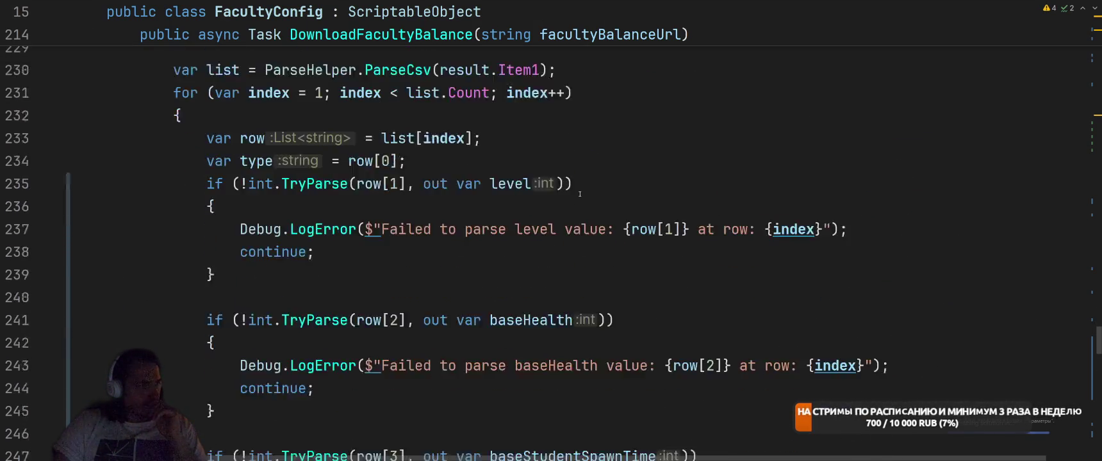
scroll(583, 186, "down", 3)
scroll(580, 192, "up", 15)
scroll(570, 205, "down", 15)
scroll(570, 205, "down", 4)
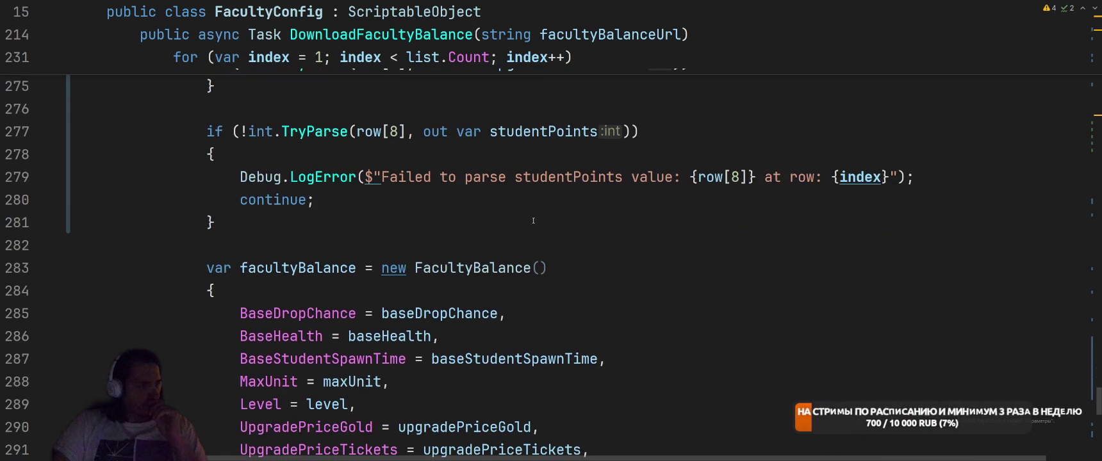
left_click_drag(206, 131, 244, 227)
key("ctrl+c")
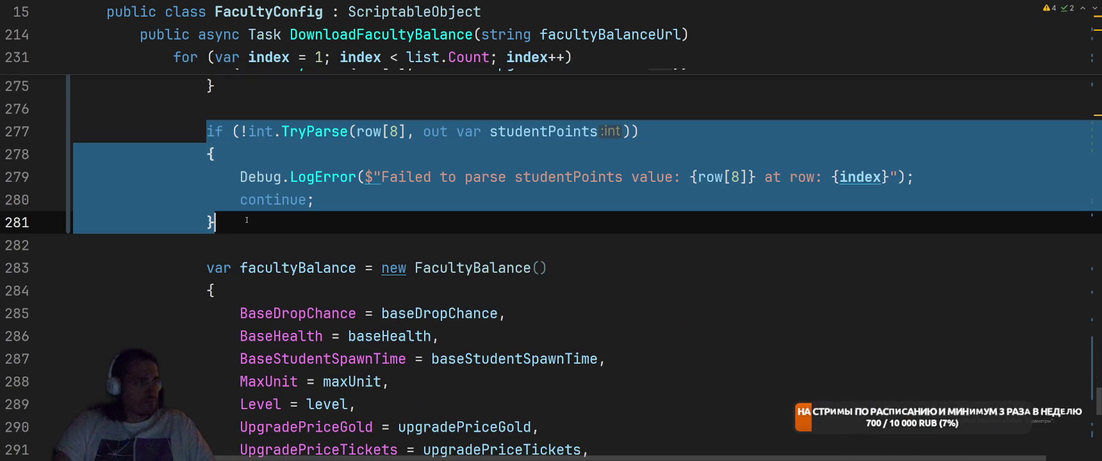
left_click(245, 227)
key("Return")
key("Return")
key("ctrl+v")
Change the copied block to parse damage from row[9], including its error message index.
left_click(398, 267)
key("BackSpace")
type("9")
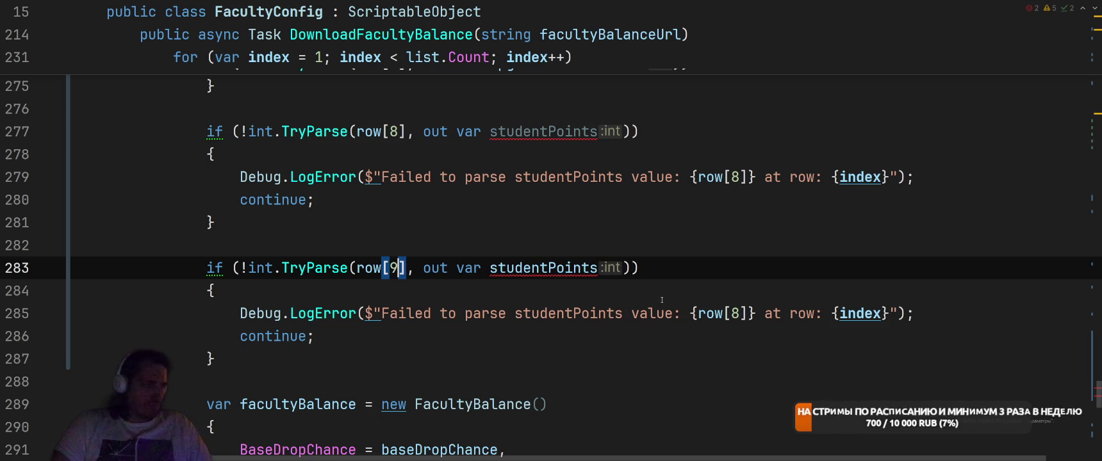
double_click(544, 268)
type("damage")
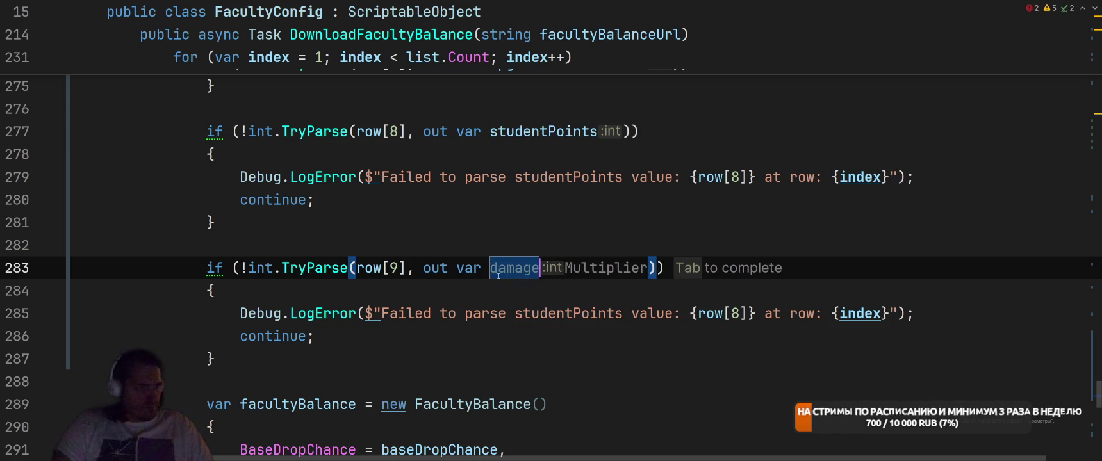
key("Escape")
double_click(568, 313)
type("damage")
left_click(684, 313)
key("BackSpace")
type("9")
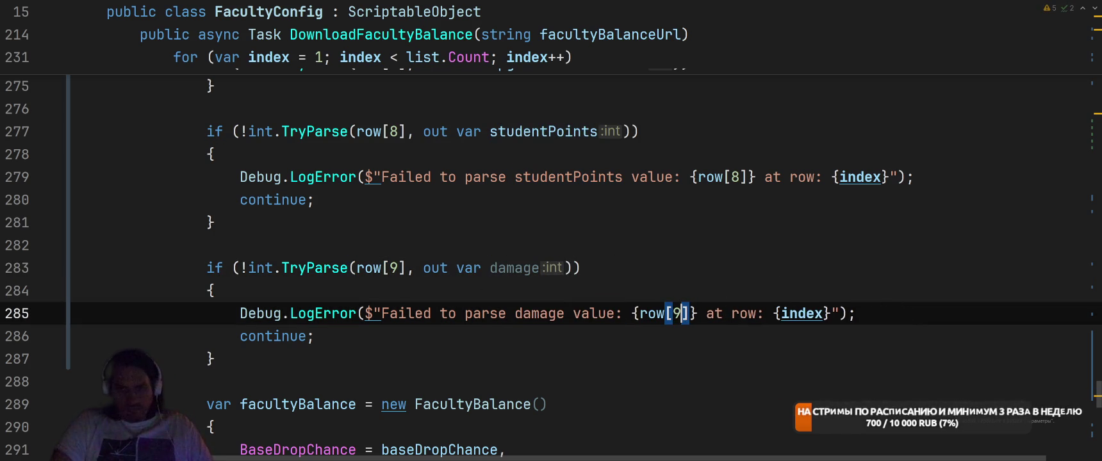
Add a !string.IsNullOrEmpty(row[9]) condition to the damage check.
left_click(726, 262)
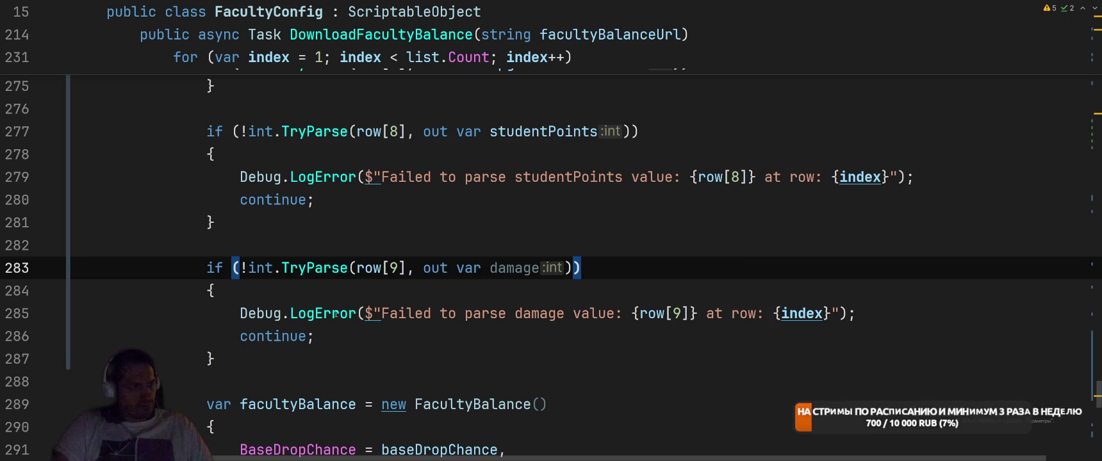
key("Left")
type("&& !st")
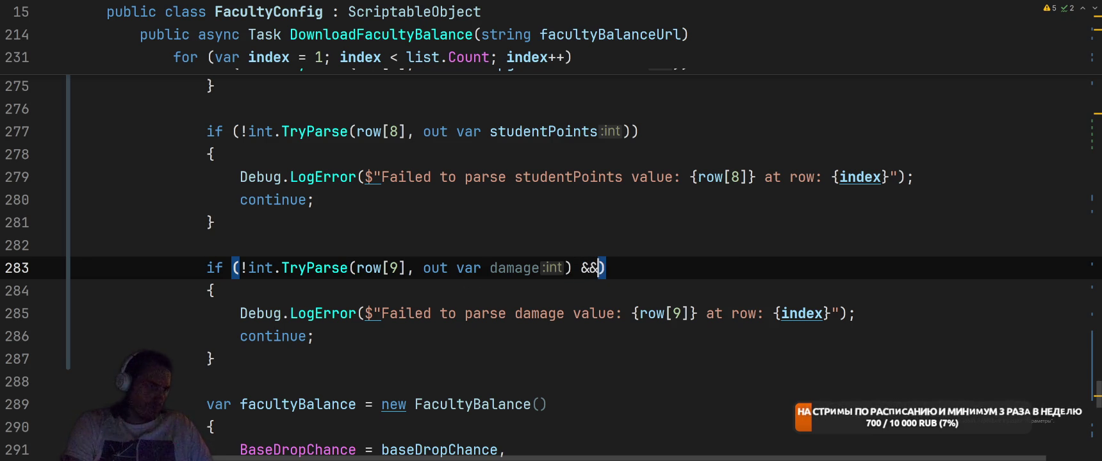
key("BackSpace")
key("BackSpace")
type("!st")
type("ring.")
type("In")
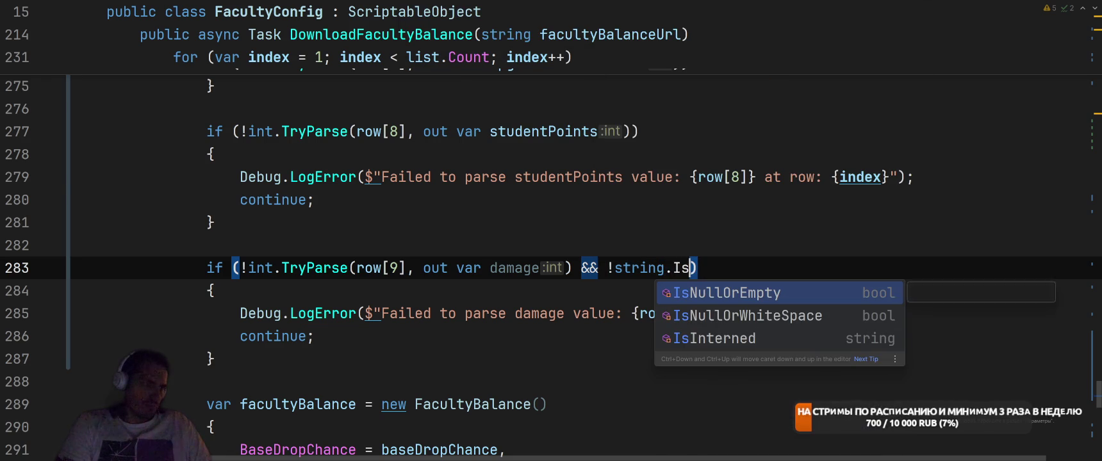
key("Return")
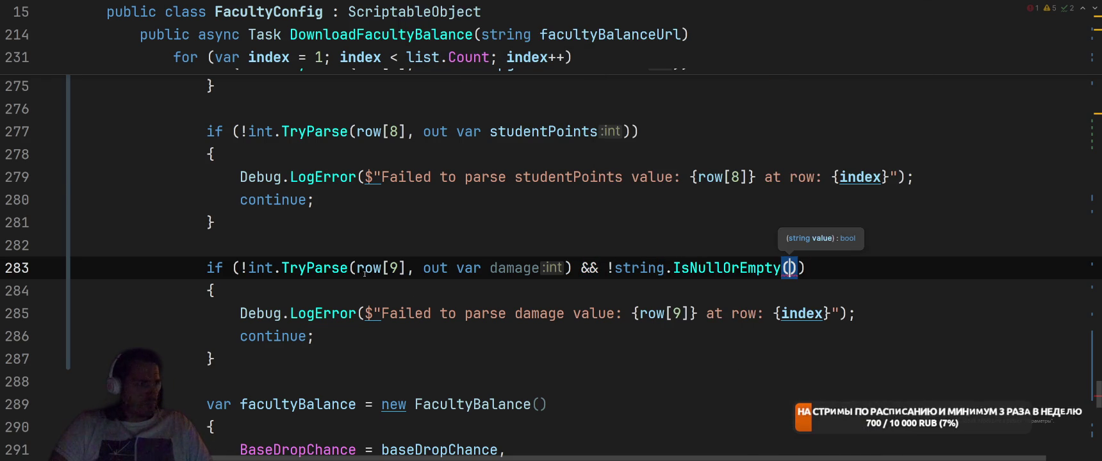
left_click(406, 268)
left_click(789, 268)
key("ctrl+v")
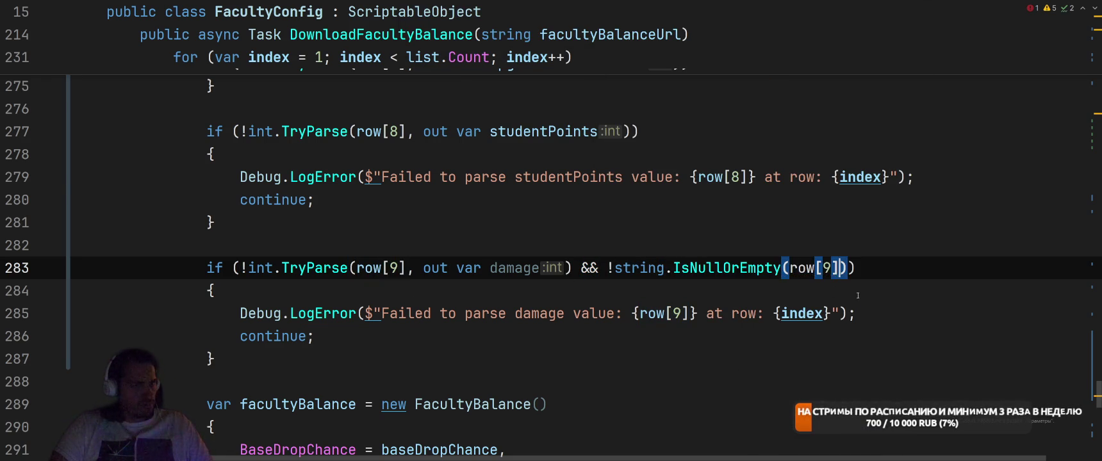
Duplicate the damage check into a shootingDistance check reading row[10] with matching message.
left_click_drag(206, 268, 257, 366)
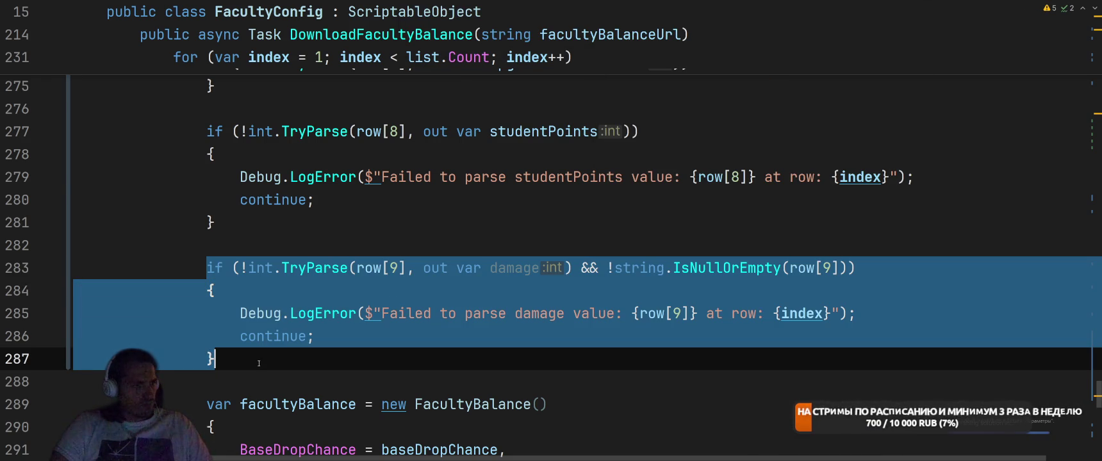
key("ctrl+d")
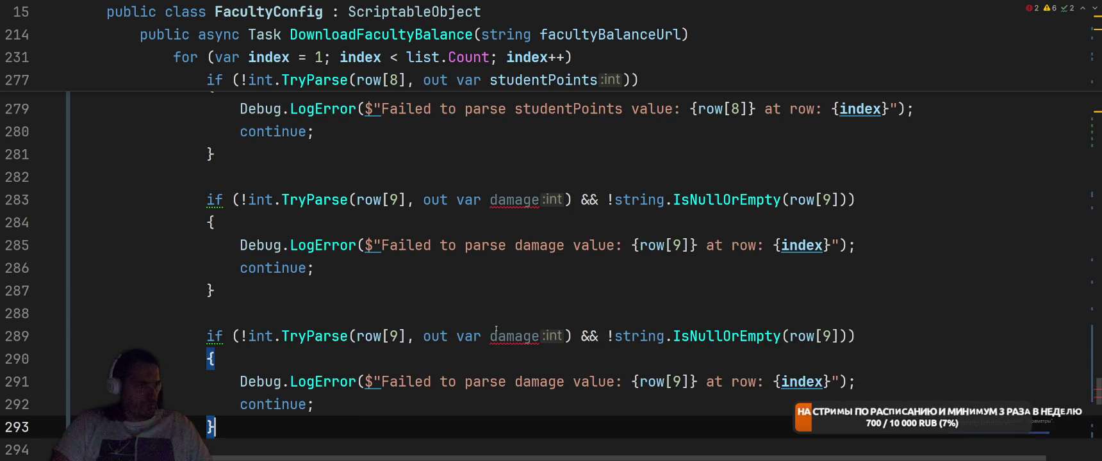
double_click(515, 337)
type("shooti")
type("ngDistance")
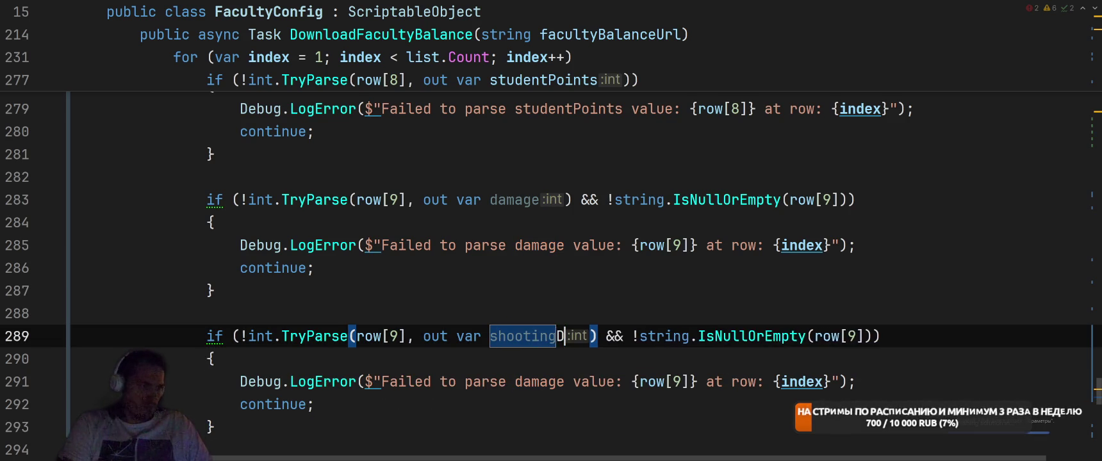
double_click(395, 336)
type("10")
double_click(917, 337)
type("10")
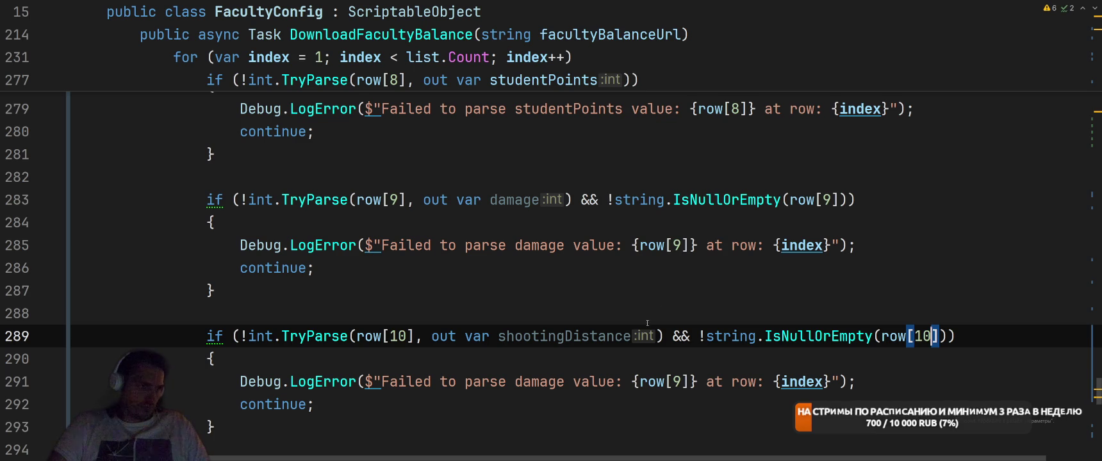
double_click(677, 382)
type("10")
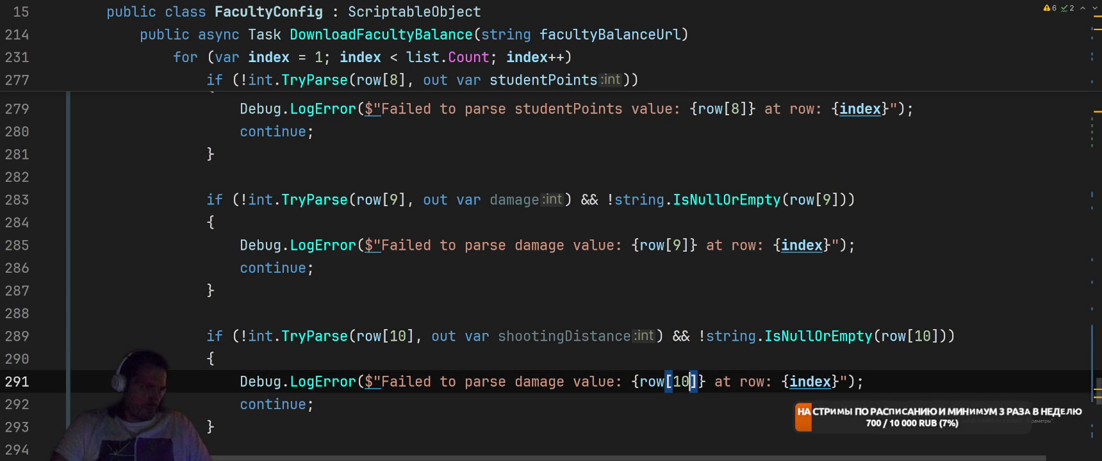
double_click(555, 338)
double_click(517, 382)
key("ctrl+v")
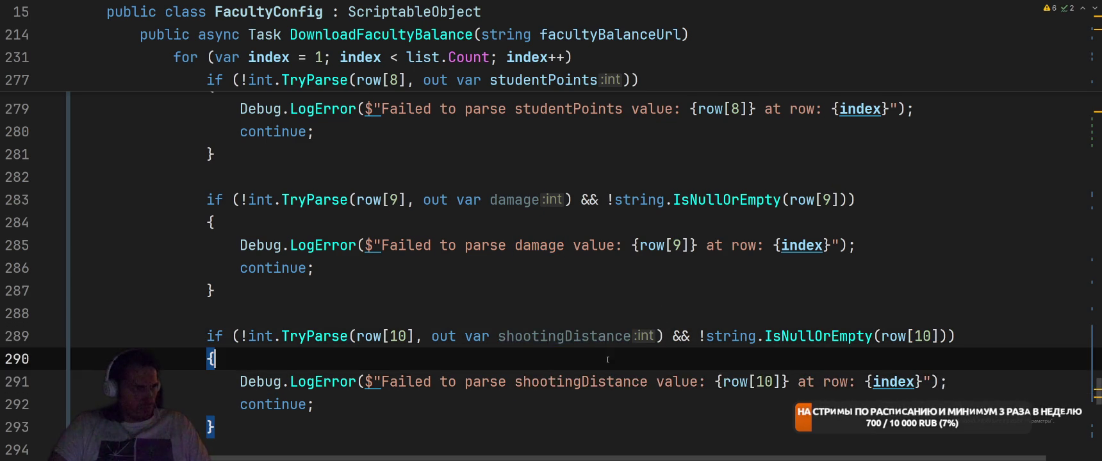
Copy the shootingDistance block below and change it to parse aoeRadius from row[11].
scroll(233, 321, "down", 1)
mouse_move(206, 268)
left_mouse_down()
mouse_move(232, 314)
mouse_move(216, 359)
left_mouse_up()
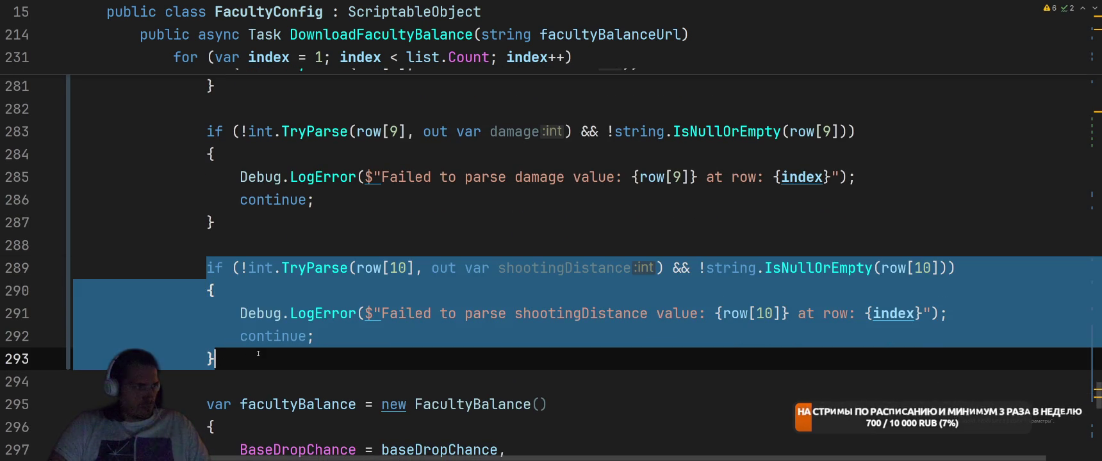
key("ctrl+c")
left_click(216, 359)
key("Return")
key("Return")
key("ctrl+v")
double_click(398, 335)
type("11")
double_click(564, 337)
type("aoeRadius")
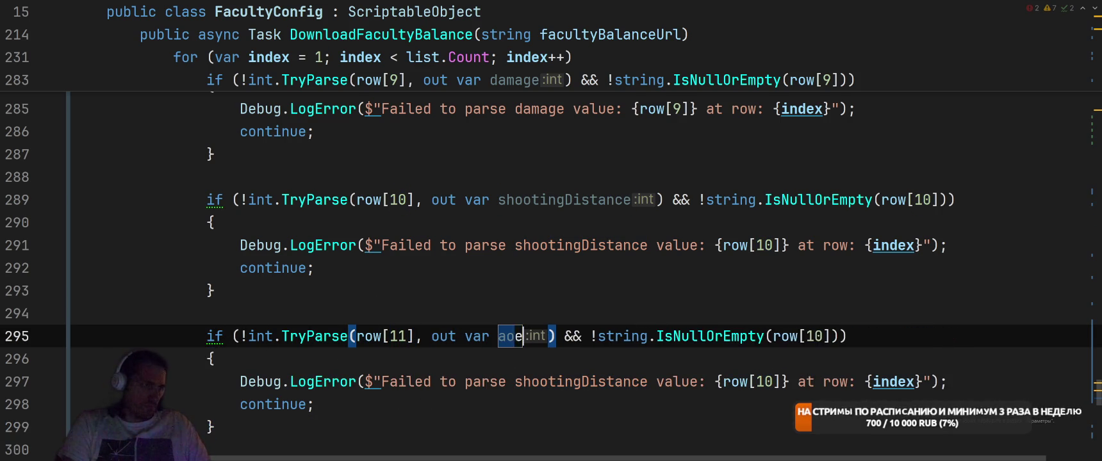
double_click(865, 336)
type("11")
Update the new block's error message to column 11 and the aoeRadius name.
left_click(763, 382)
double_click(763, 382)
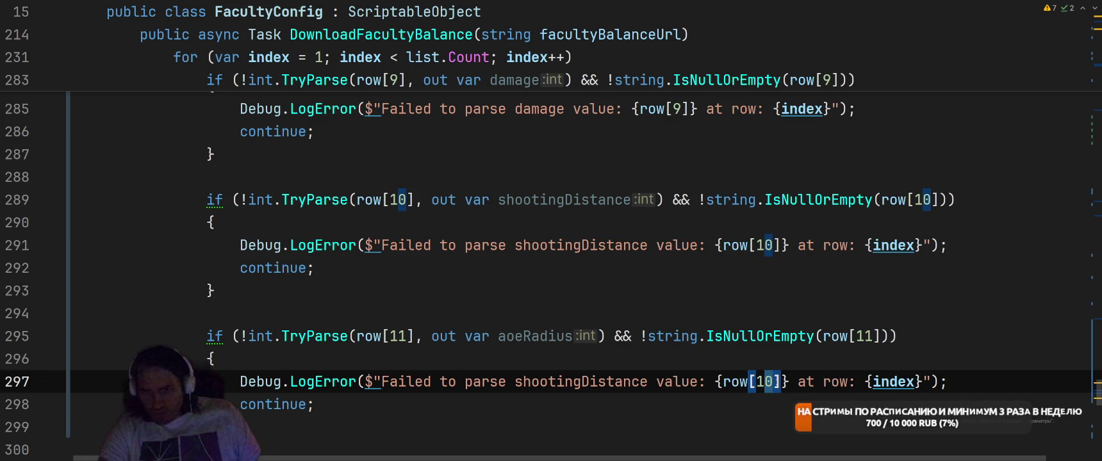
type("11")
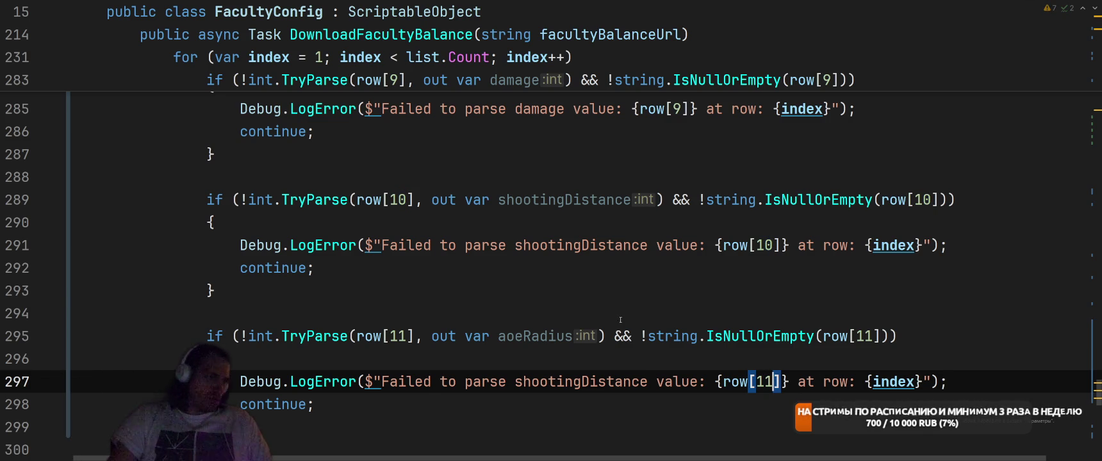
left_click(652, 301)
left_click(532, 336)
double_click(532, 336)
key("ctrl+c")
double_click(581, 382)
key("ctrl+v")
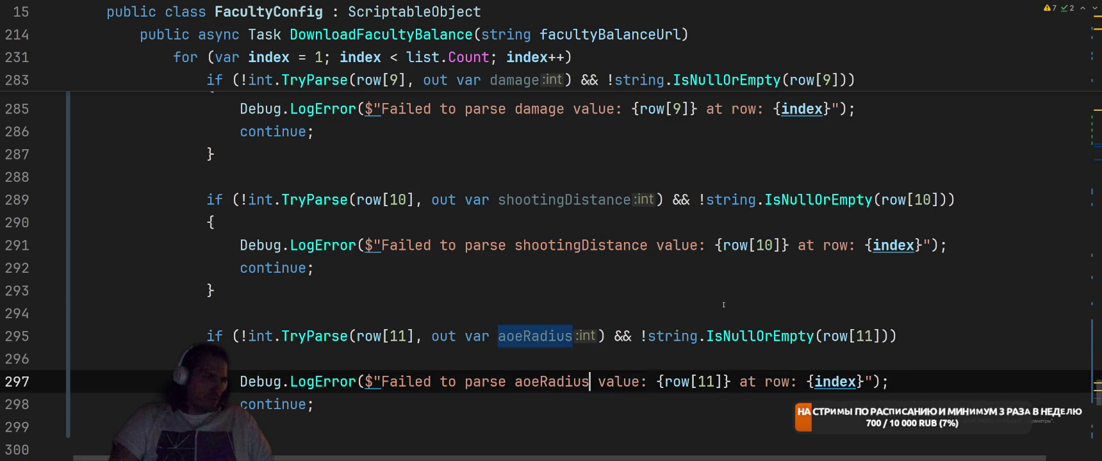
left_click(725, 299)
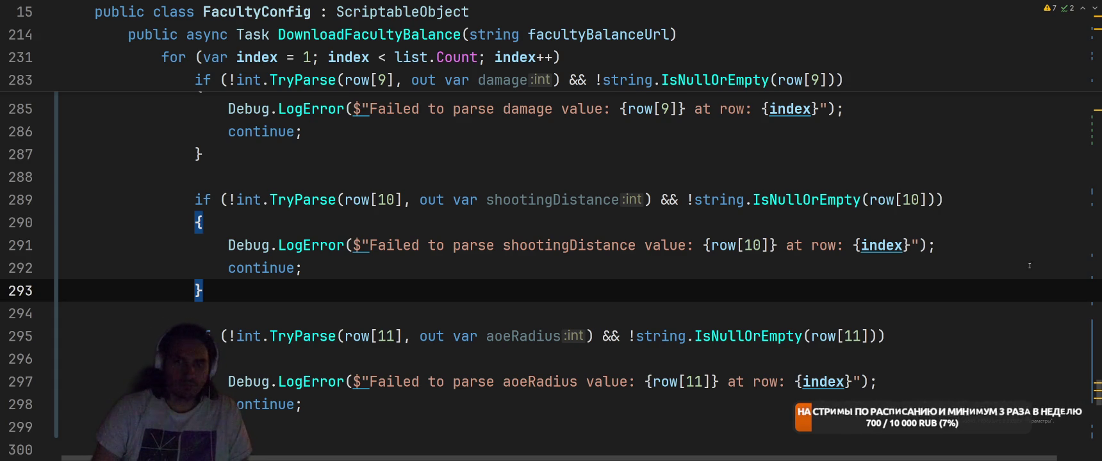
Add AoeRadius = aoeRadius to the FacultyBalance initializer after studentPoints.
left_click(809, 318)
scroll(641, 256, "down", 5)
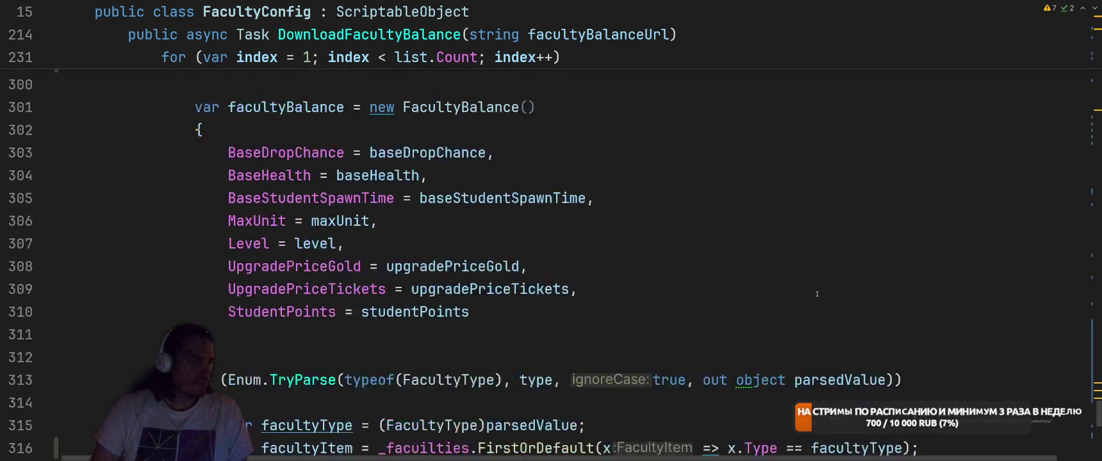
double_click(534, 192)
type(",")
key("Return")
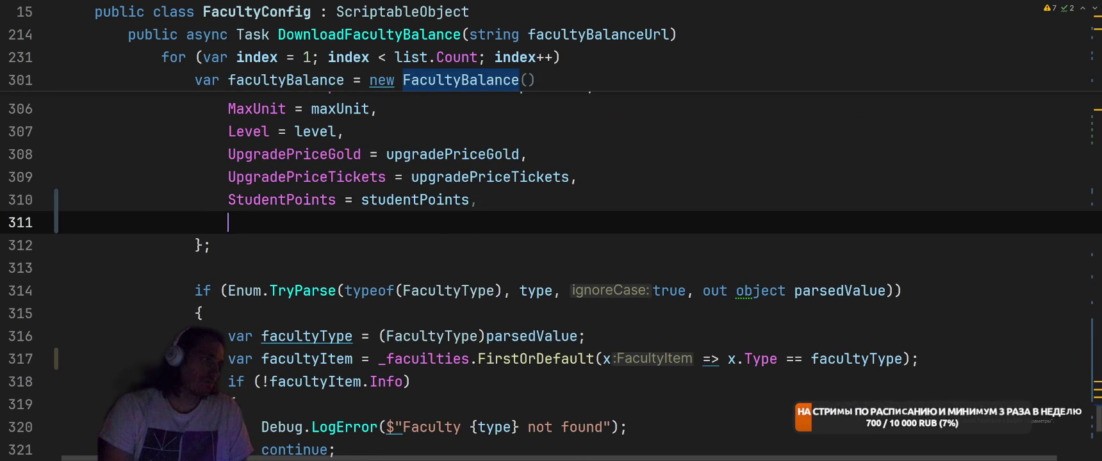
key("Return")
type("AoeRadius = a")
key("Return")
type(",")
key("Return")
Add Damage and ShootingDistance assignments to the initializer, then switch to SmartGit.
key("Return")
type("da")
key("Return")
type(",")
key("Return")
key("Return")
type("sh")
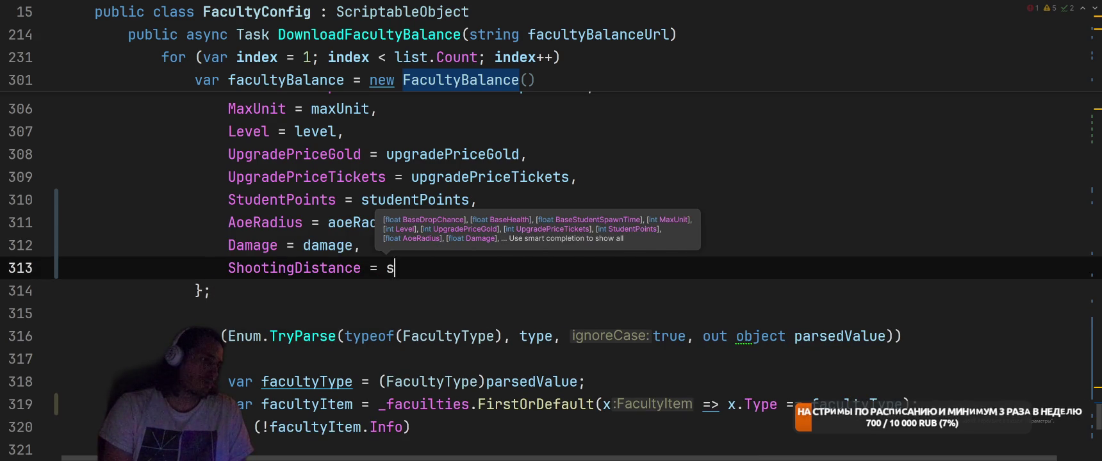
key("Return")
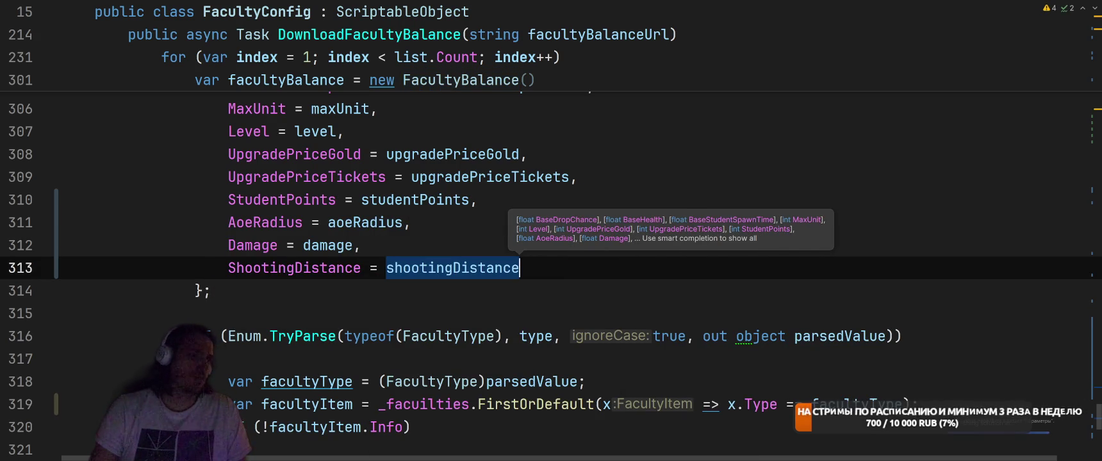
scroll(718, 267, "down", 5)
key("alt+Tab")
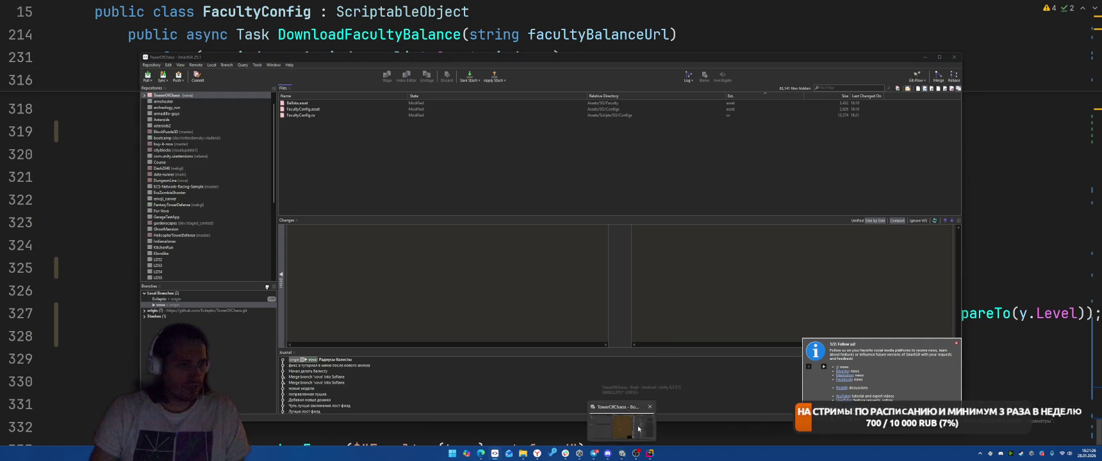
Back in Unity, select DownloadBalanceFast and invoke Download Faculty Balance.
key("alt+Tab")
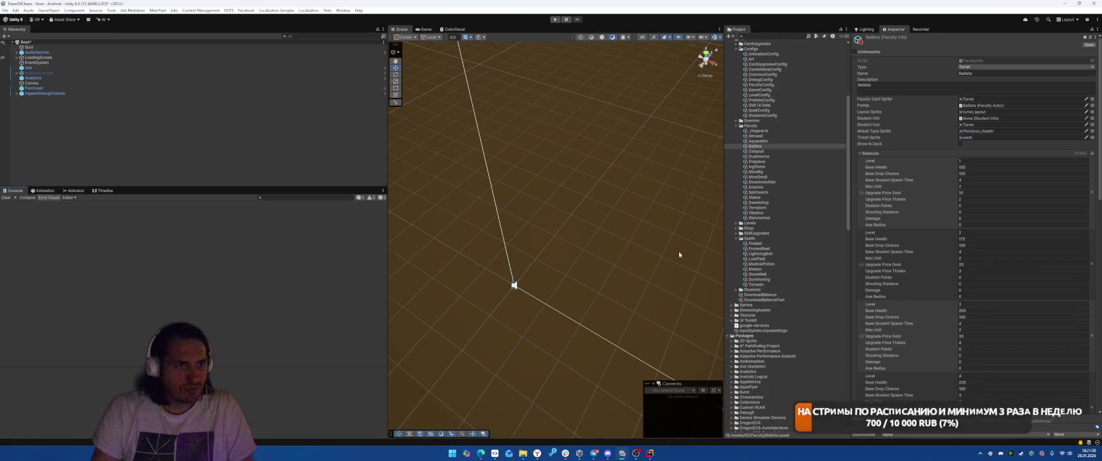
scroll(769, 243, "down", 3)
left_click(770, 224)
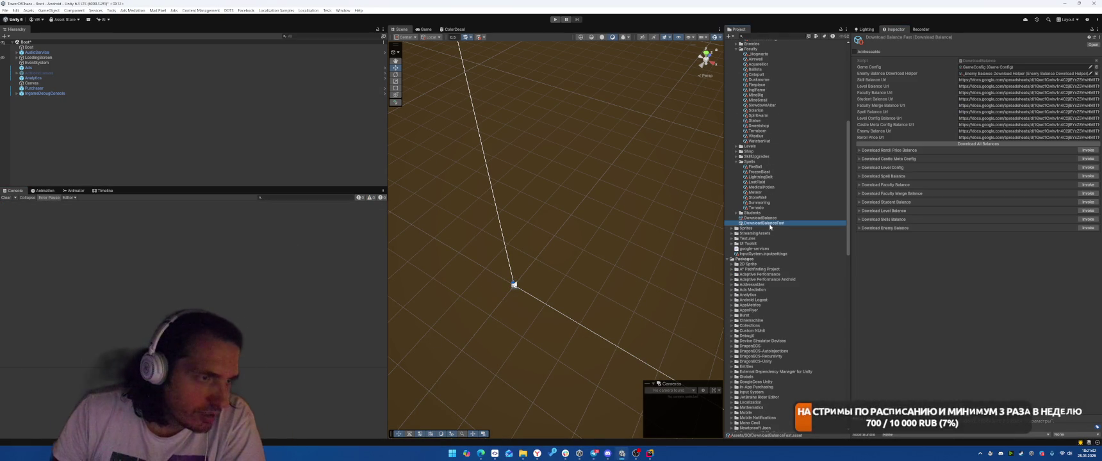
left_click(1089, 184)
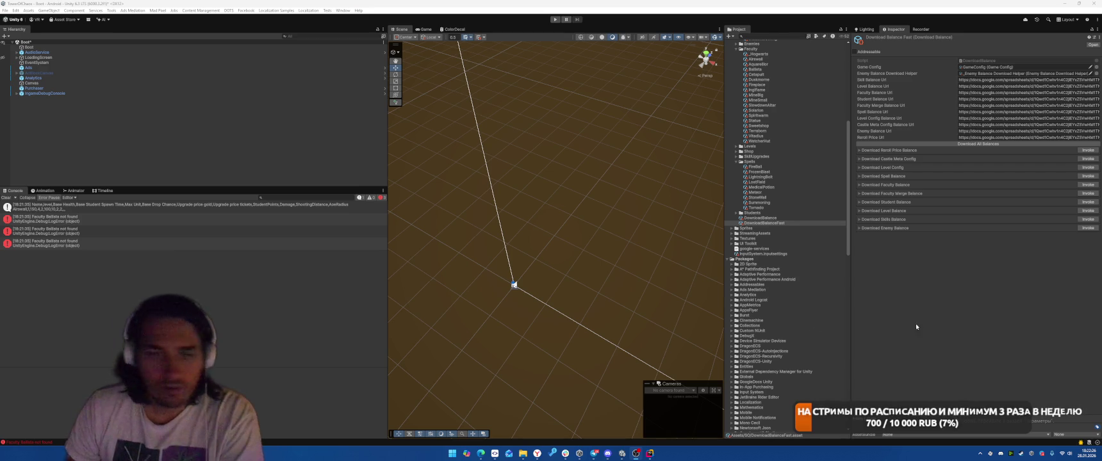
Play-test the Deck, Battle, Castle and Skills pages, then stop Play mode.
left_click(555, 19)
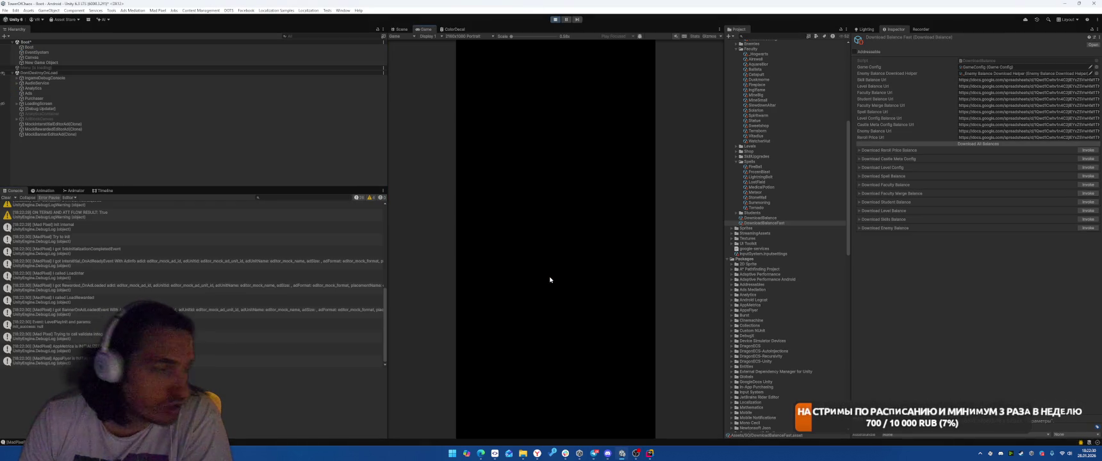
left_click_drag(523, 297, 572, 412)
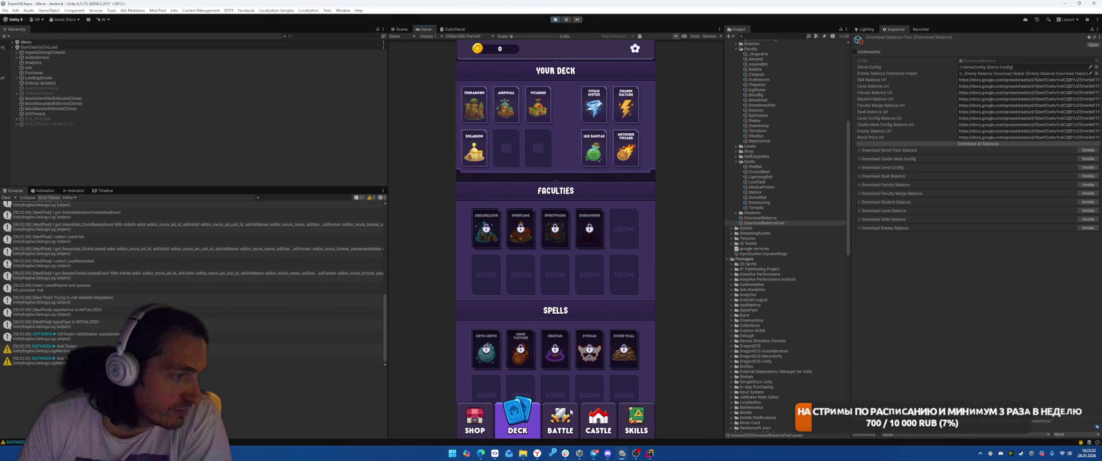
left_click(560, 420)
left_click(597, 420)
left_click(560, 419)
left_click(598, 420)
left_click(635, 421)
left_click(533, 425)
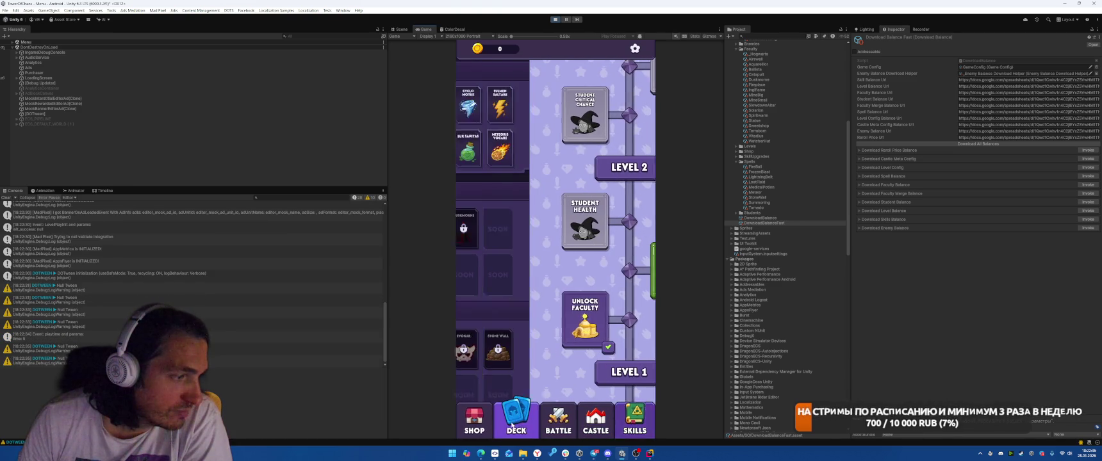
left_click(559, 423)
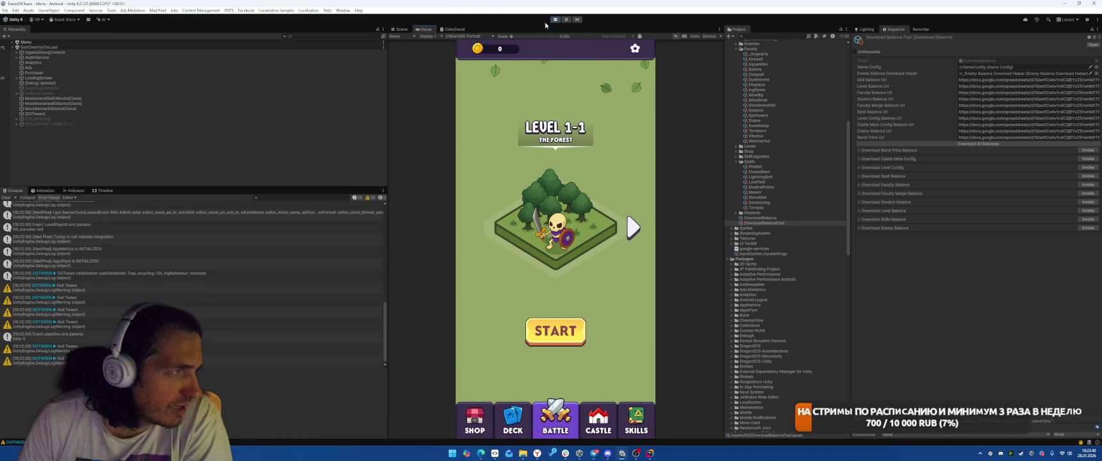
key("ctrl+p")
Inspect the Ballista and Catapult faculty info with their balance levels, then return to Rider.
scroll(844, 211, "up", 15)
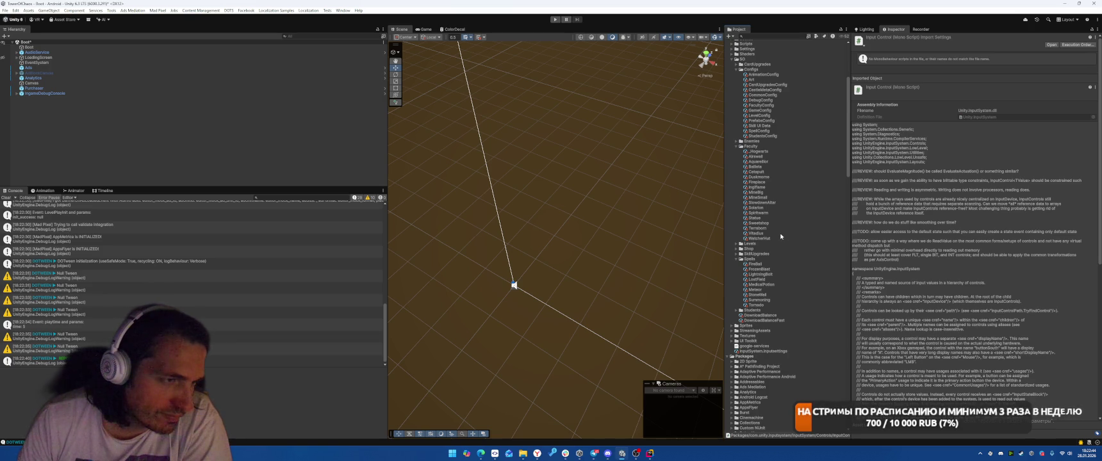
left_click(758, 167)
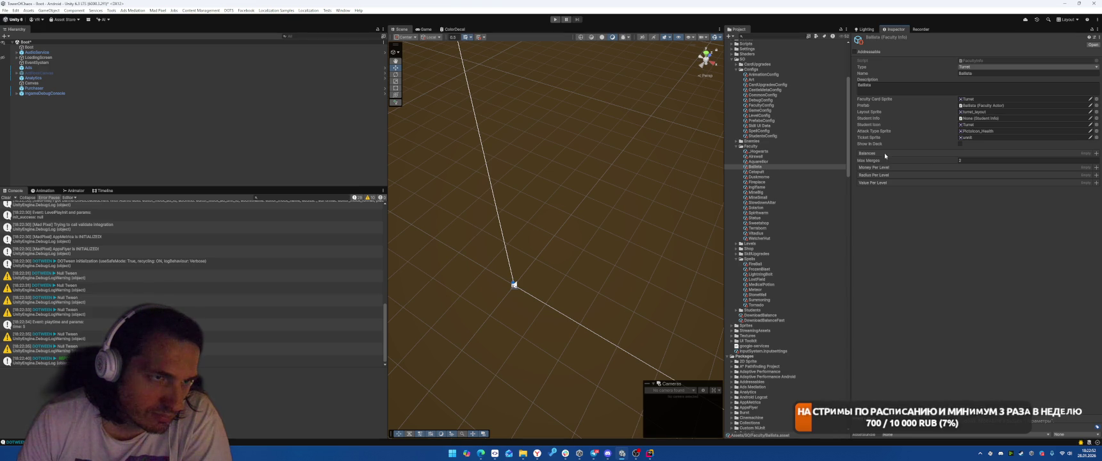
left_click(770, 167)
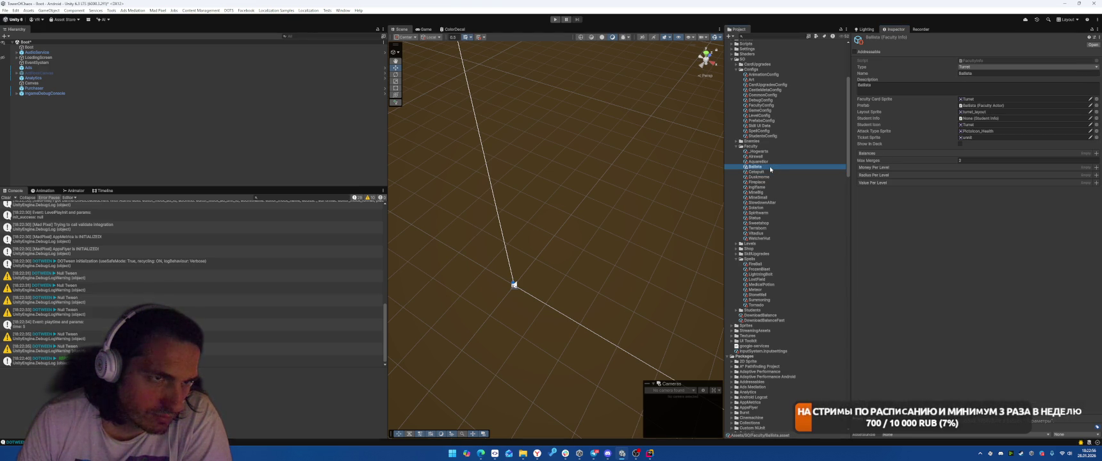
left_click(769, 173)
scroll(884, 244, "down", 1)
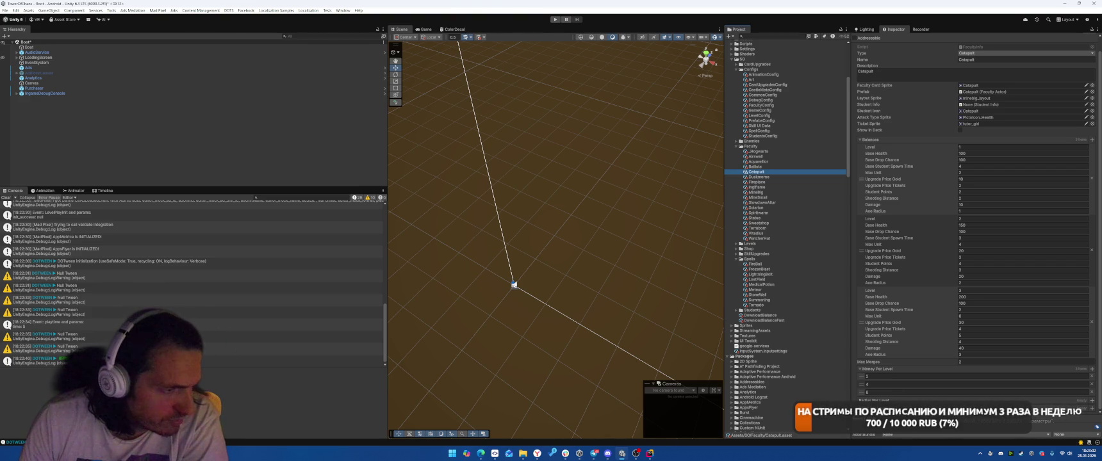
key("alt+Tab")
Search for FacultyT and open the FacultyType enum file.
key("ctrl+t")
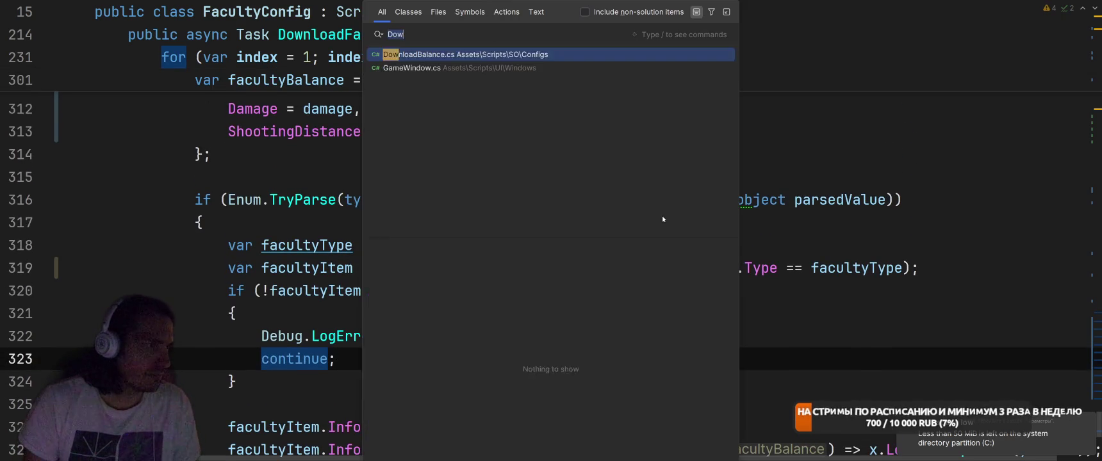
type("Faculty")
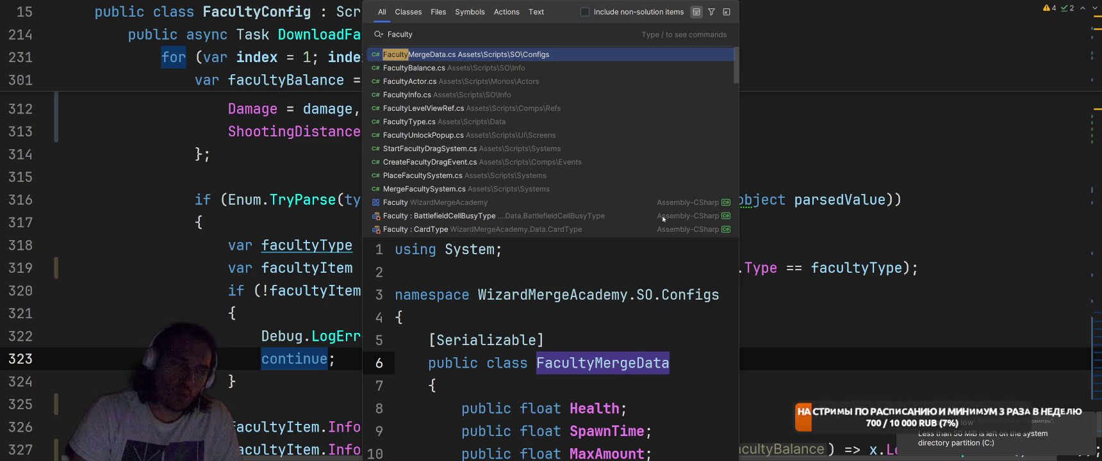
type("Ty")
key("Return")
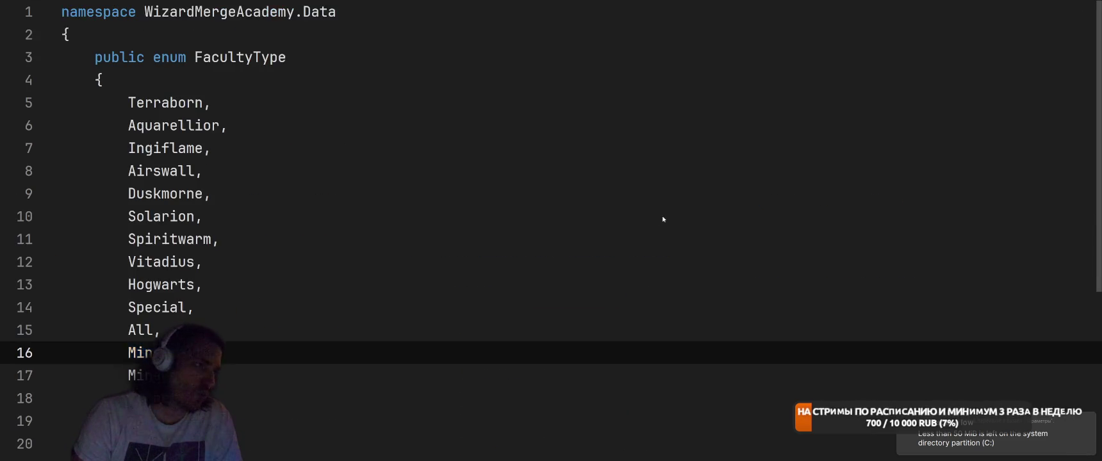
Rename the Turret enum member to Ballista and go back to Unity.
scroll(323, 277, "down", 2)
key("Down")
key("Down")
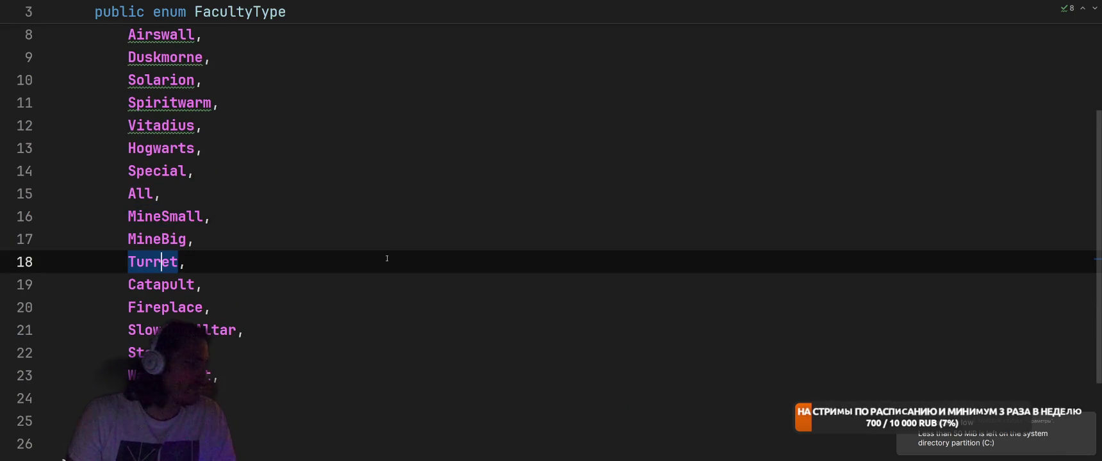
key("F2")
type("Ballista")
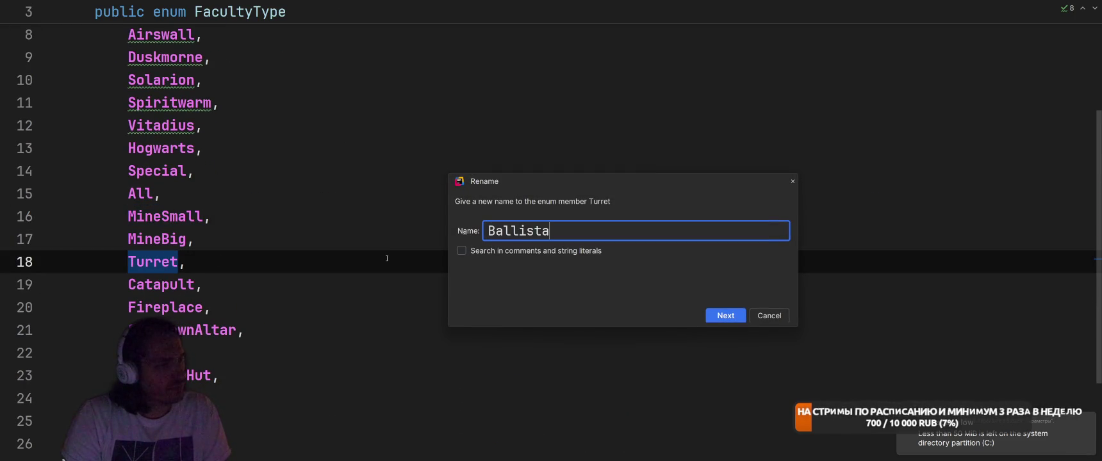
key("Return")
key("alt+Tab")
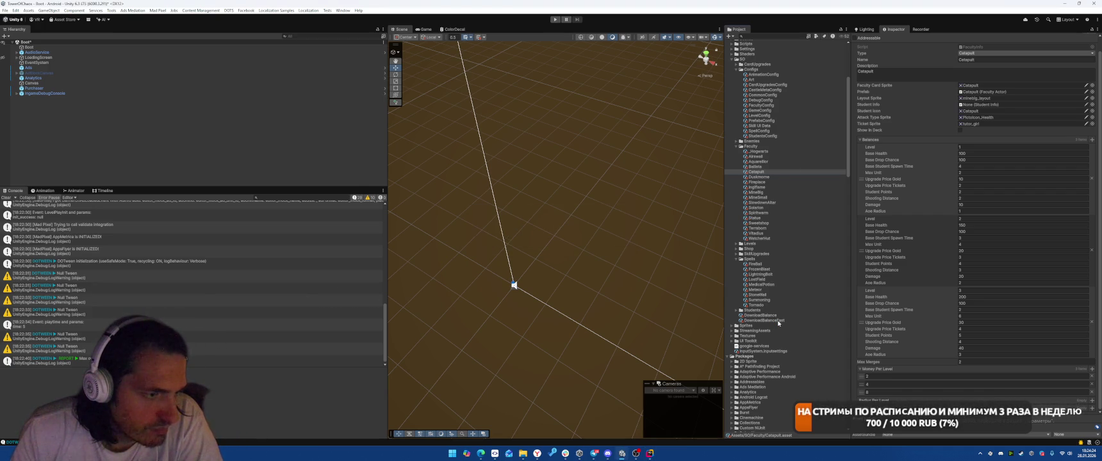
Download the latest faculty balance data via DownloadBalanceFast and clear the console.
left_click(778, 321)
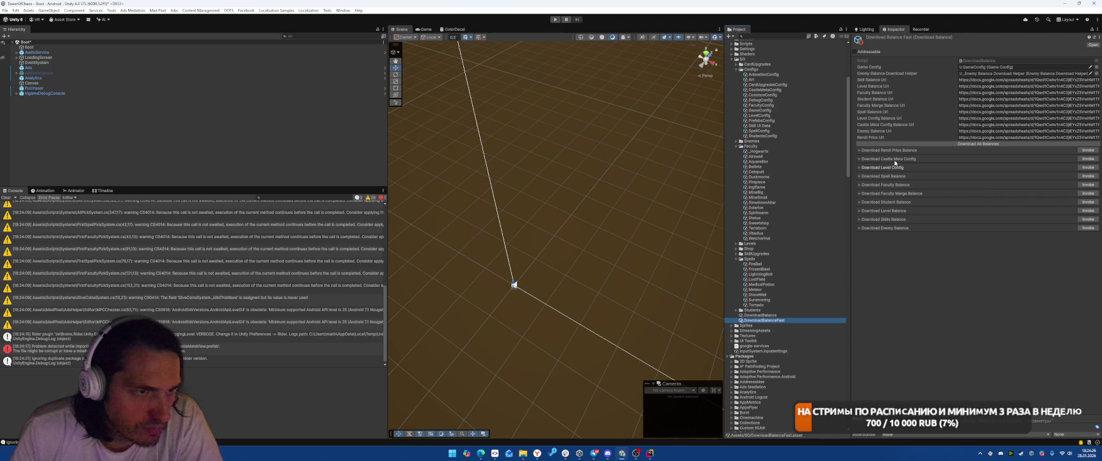
left_click(1083, 188)
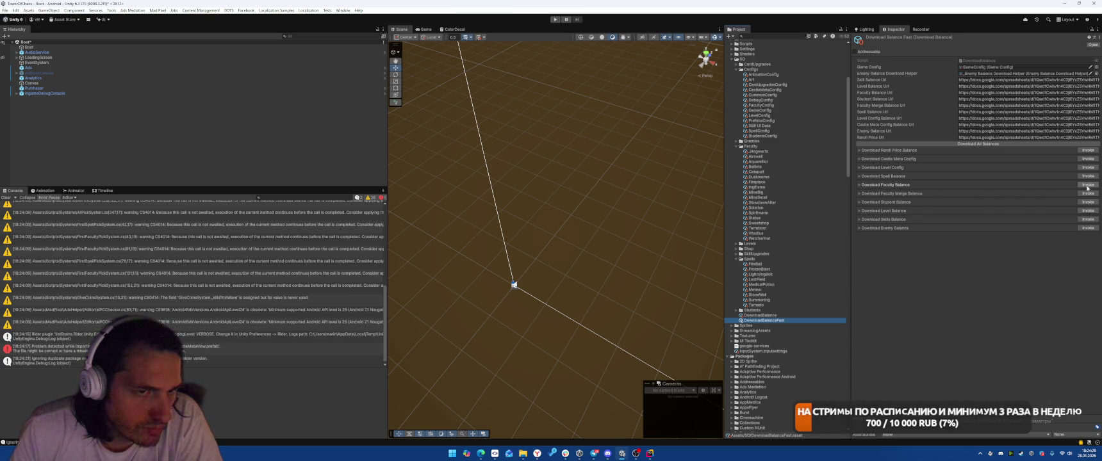
left_click(1083, 187)
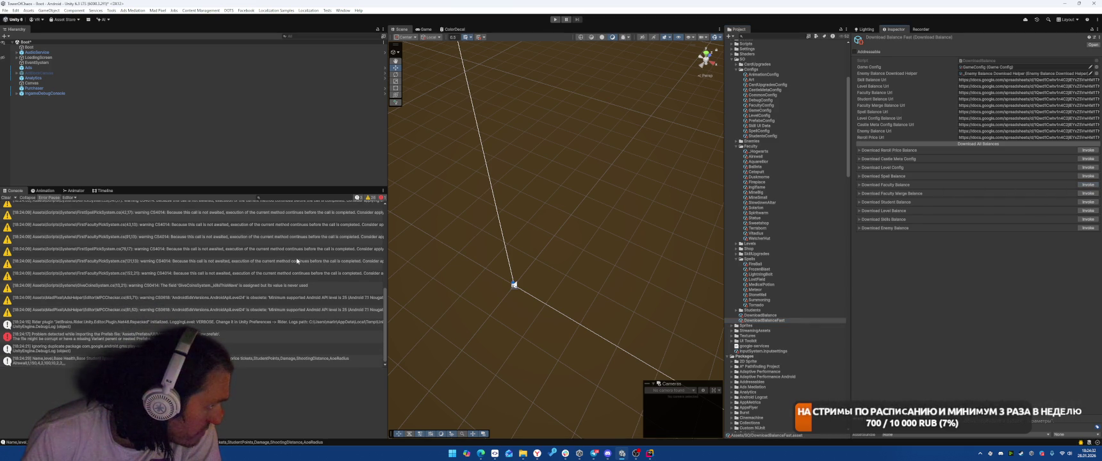
left_click(798, 167)
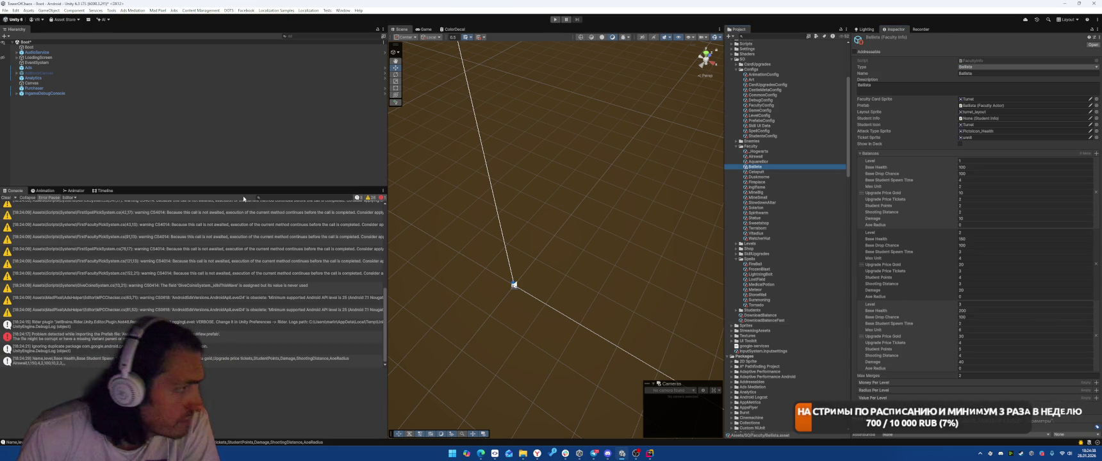
left_click(6, 197)
Remove both entries from the Catapult's Money Per Level list.
left_click(759, 172)
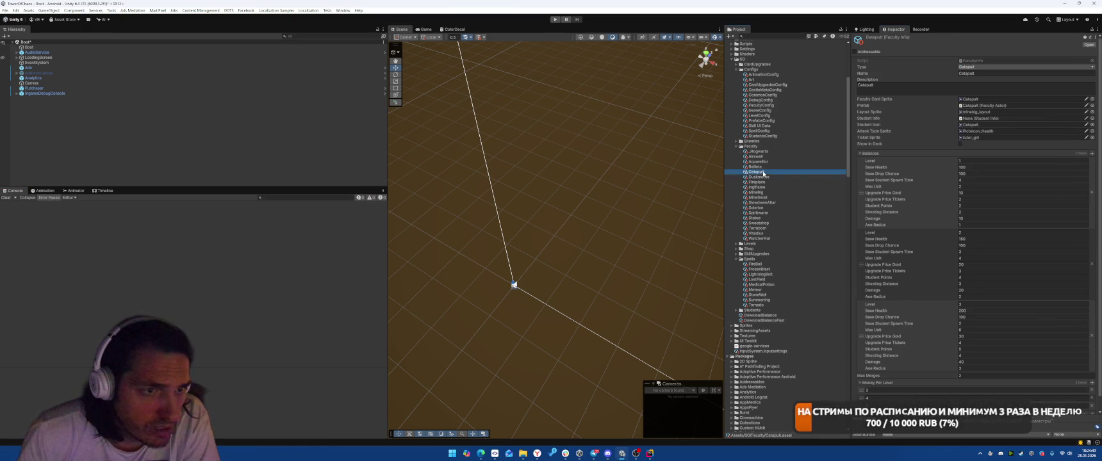
left_click(766, 168)
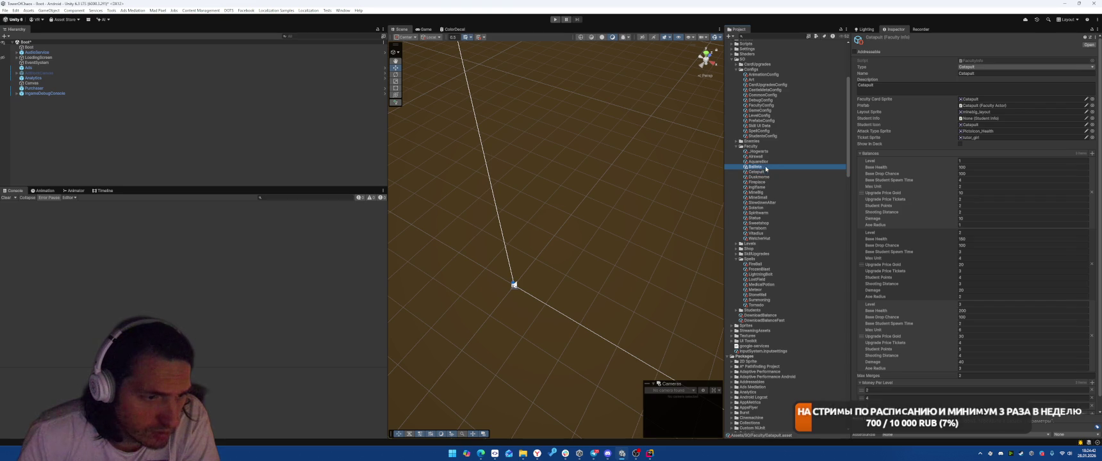
scroll(1086, 383, "down", 1)
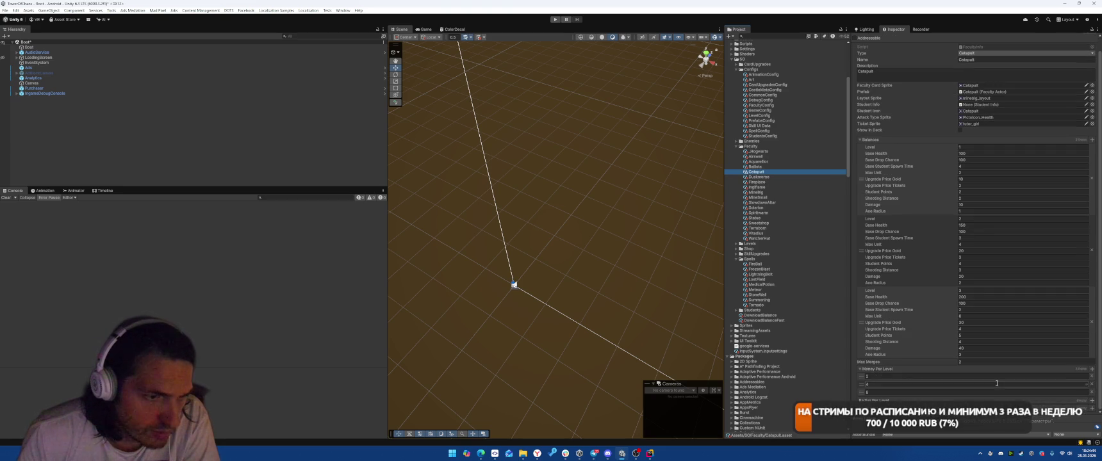
left_click(1092, 384)
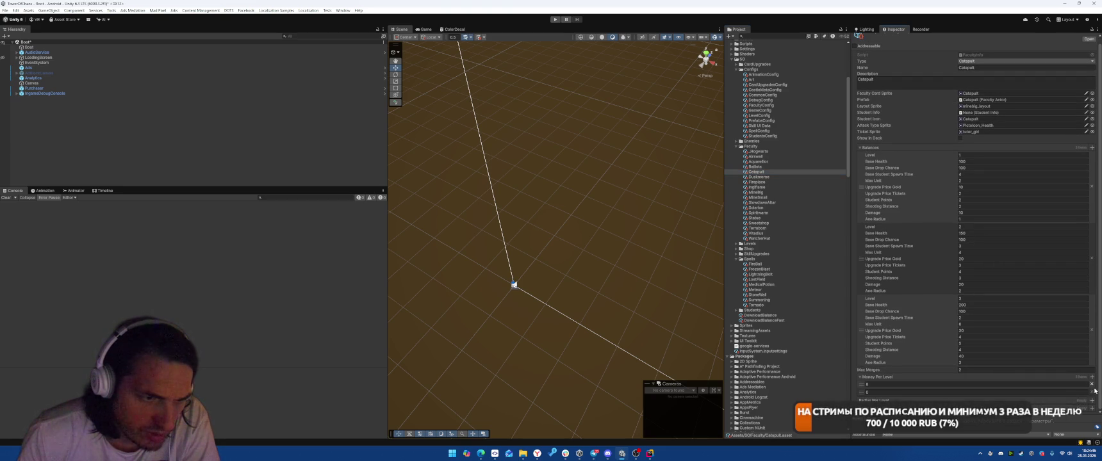
left_click(1093, 392)
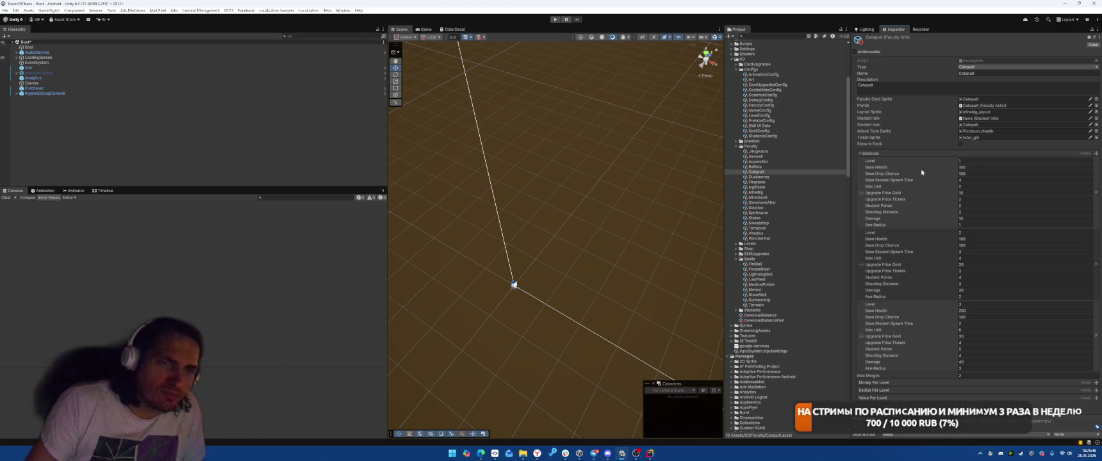
double_click(974, 60)
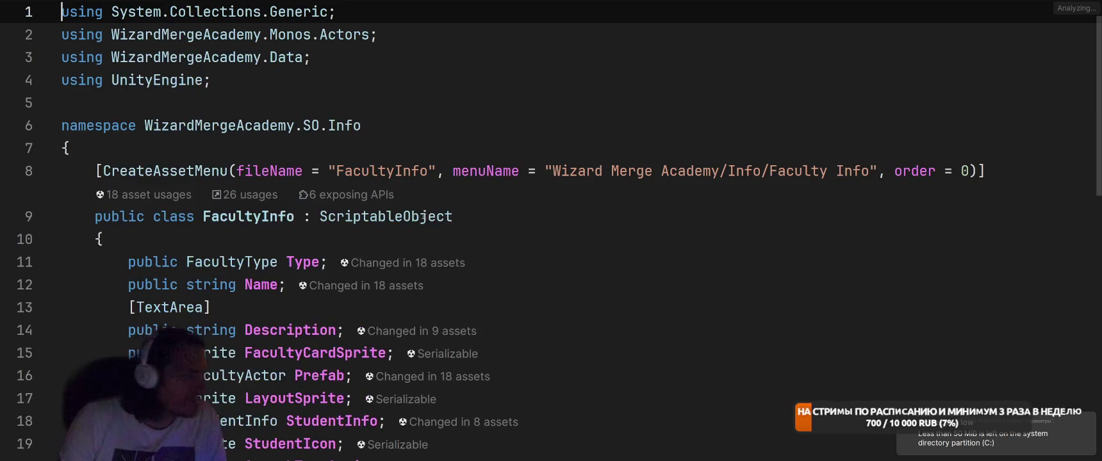
Delete the RadiusPerLevel and ValuePerLevel fields from FacultyInfo.cs and view the broken PlaceFacultySystem code.
scroll(421, 251, "down", 3)
left_click(638, 211)
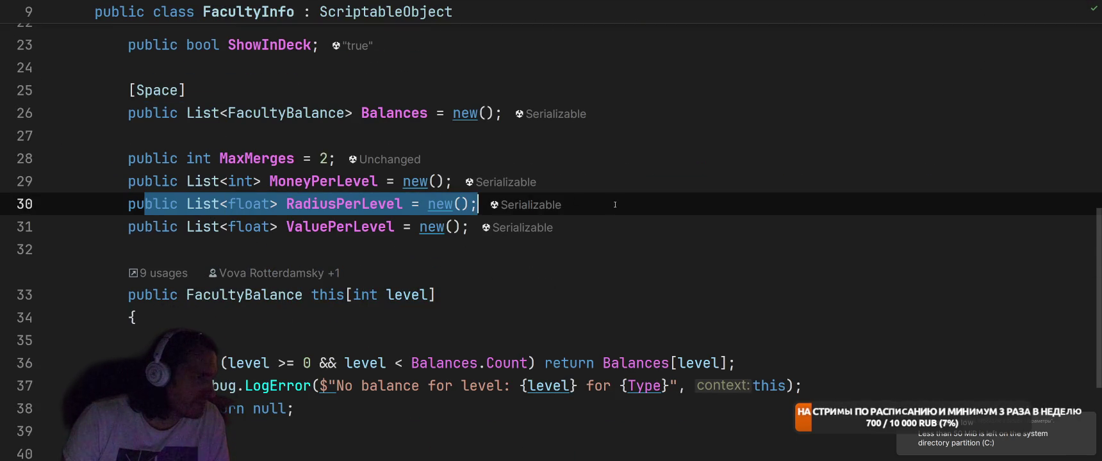
left_click(638, 216)
mouse_move(637, 216)
left_mouse_down()
mouse_move(122, 226)
mouse_move(96, 205)
mouse_move(1, 207)
left_mouse_up()
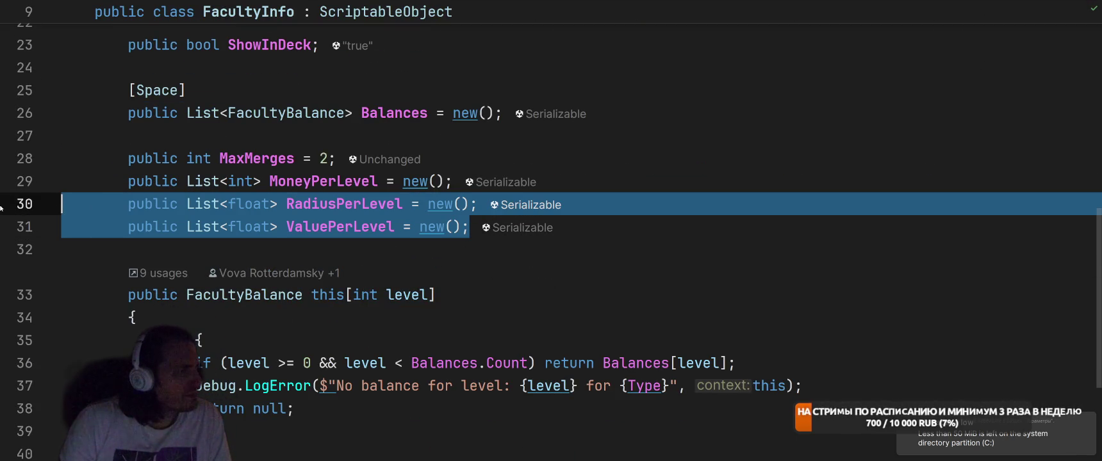
key("BackSpace")
key("BackSpace")
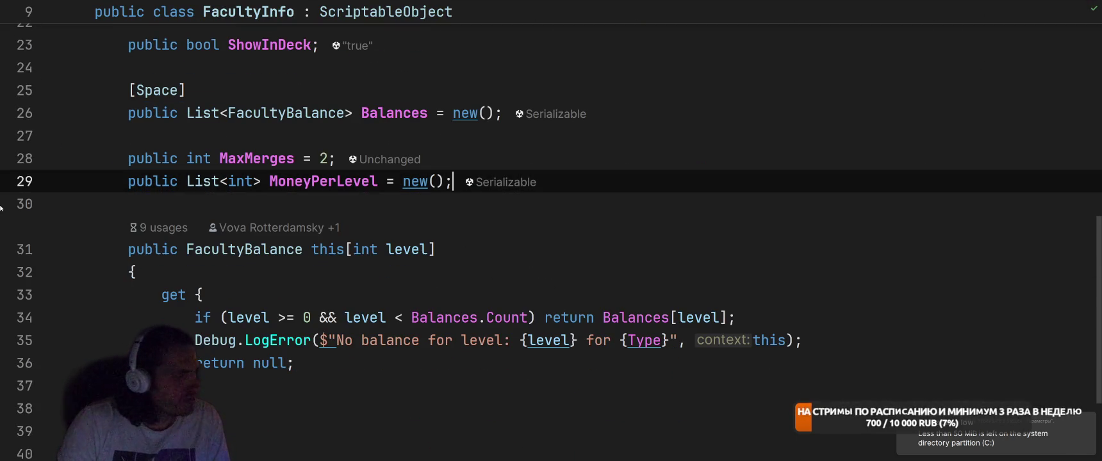
key("ctrl+Tab")
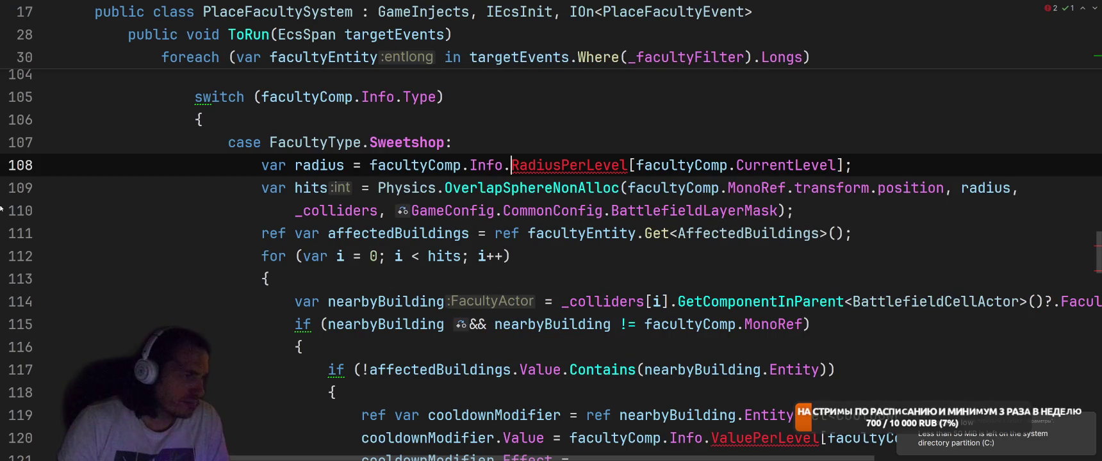
Restore the RadiusPerLevel and ValuePerLevel fields in FacultyInfo by undoing, then return to Unity.
scroll(56, 265, "down", 7)
scroll(260, 258, "up", 8)
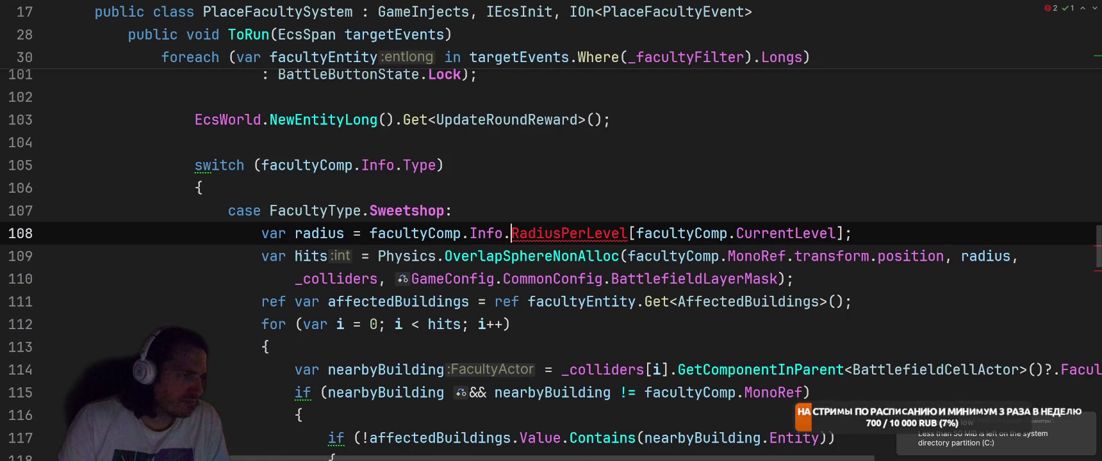
mouse_move(297, 256)
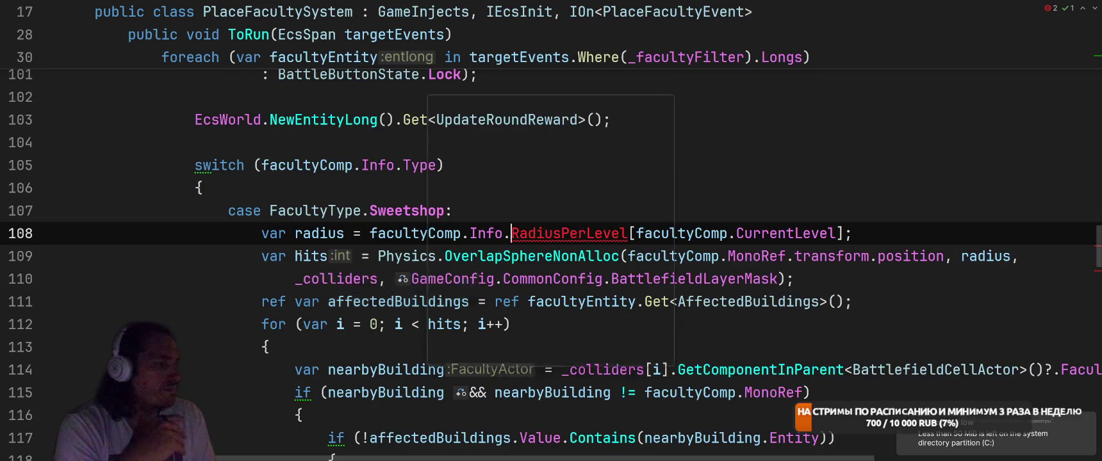
key("ctrl+b")
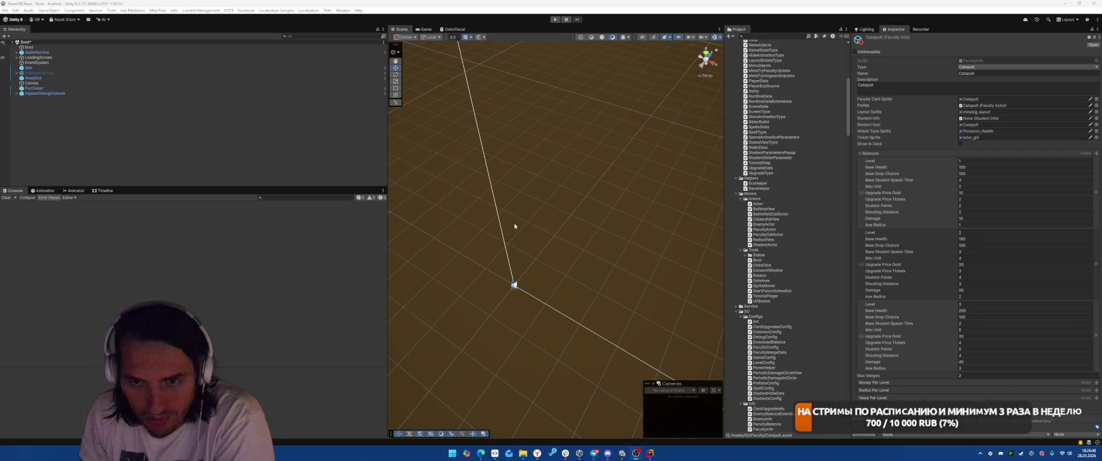
left_click(650, 453)
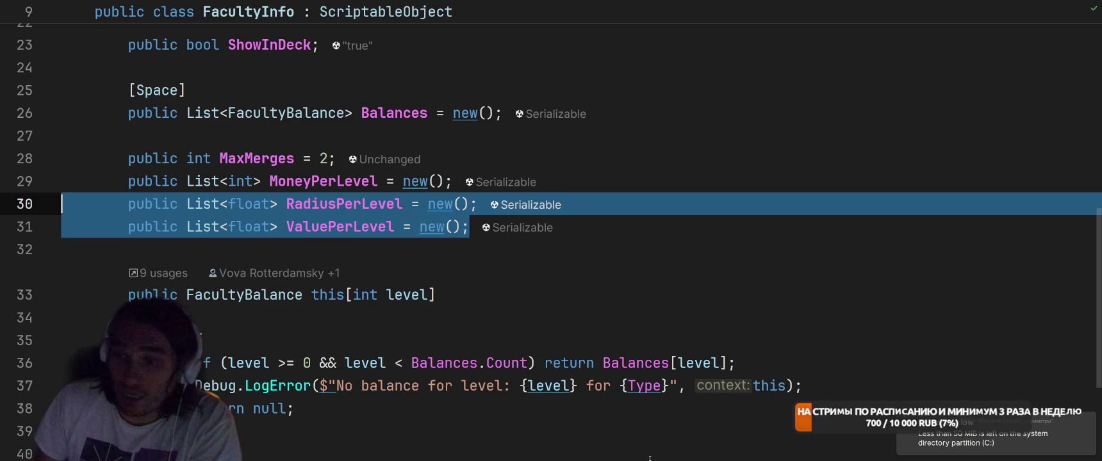
left_click(595, 159)
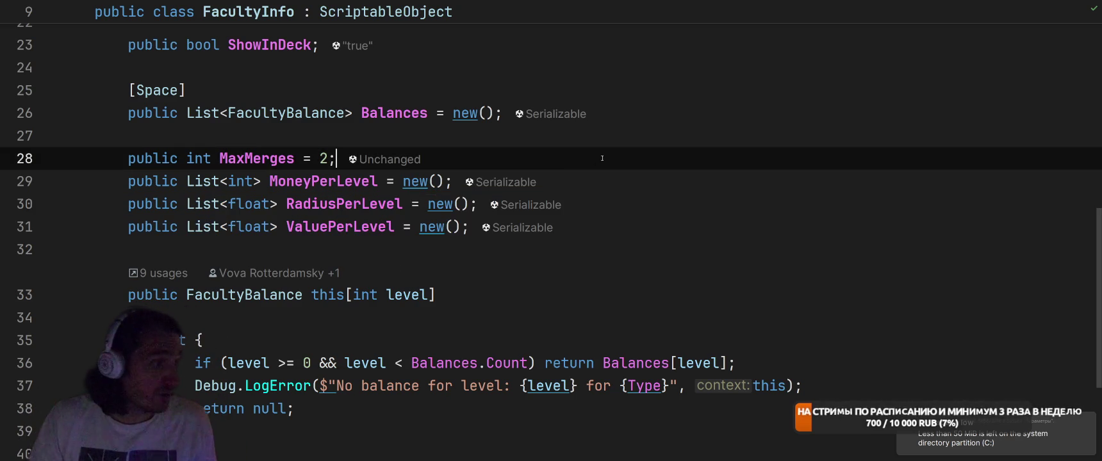
key("alt+Tab")
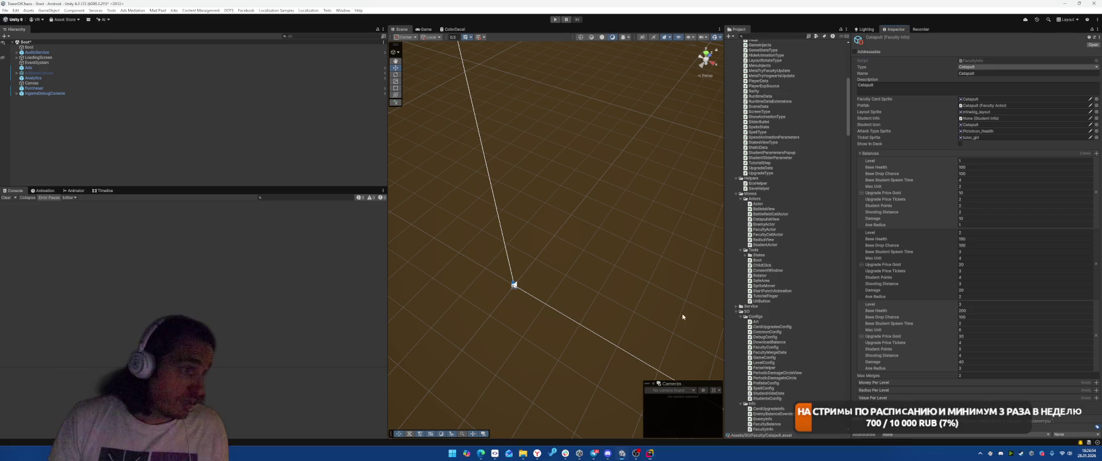
Review the Ballista.asset and FacultyConfig.asset diffs in SmartGit.
left_click(496, 457)
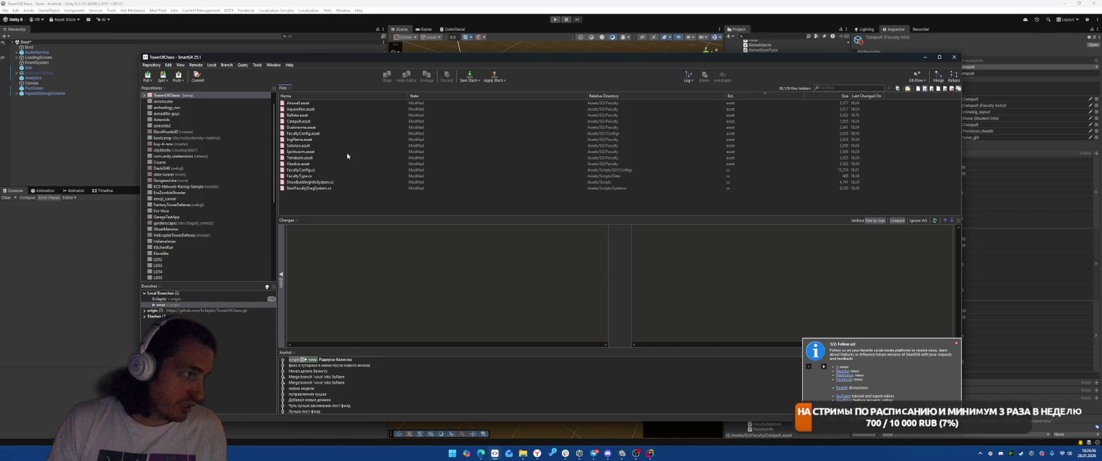
right_click(364, 135)
key("Escape")
left_click(336, 115)
key("Down")
key("Down")
key("Down")
key("Down")
key("Down")
key("Down")
left_click(372, 133)
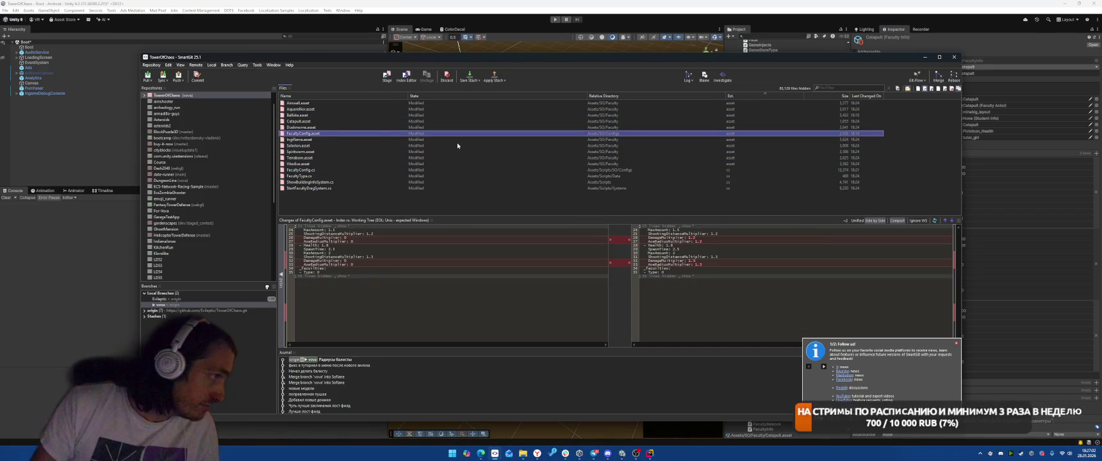
key("Up")
key("Up")
key("Up")
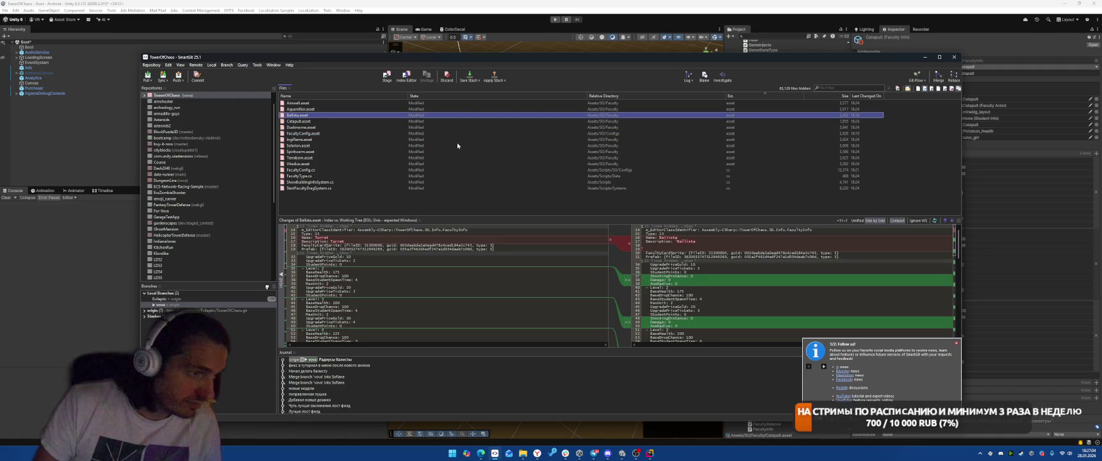
Commit all changed files with a catapult and ballista balance message and push them.
key("ctrl+a")
right_click(392, 133)
left_click(447, 179)
type("Доба")
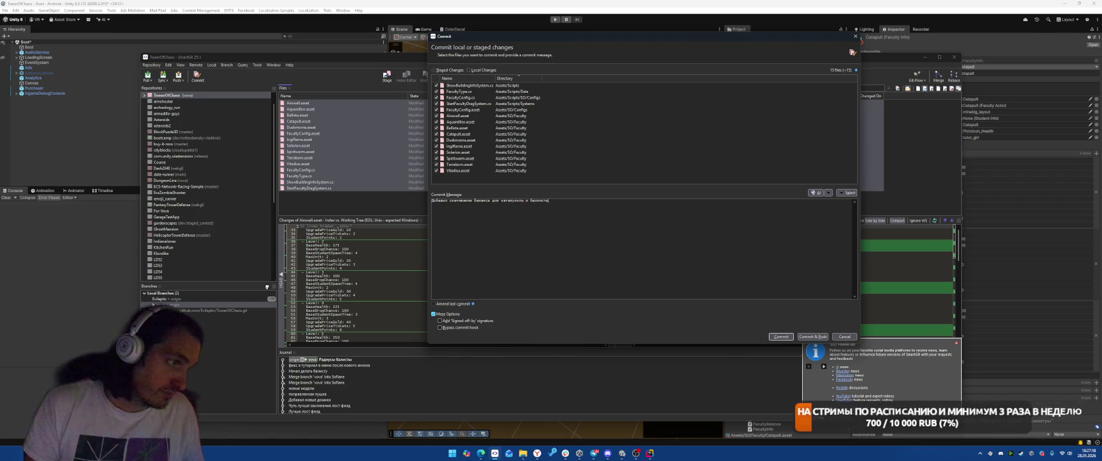
left_click(812, 337)
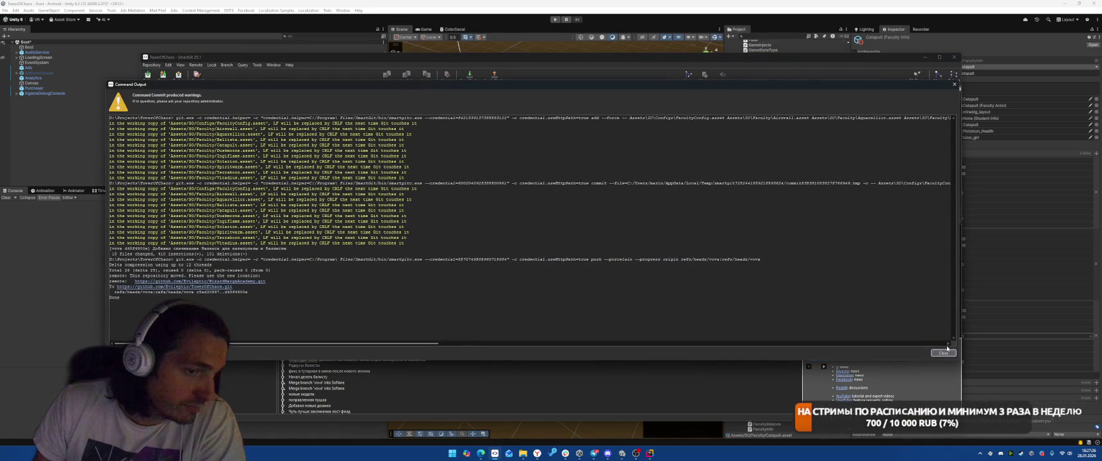
Open the SmartGit log and pull the new commits from the remote.
left_click(944, 354)
left_click(688, 74)
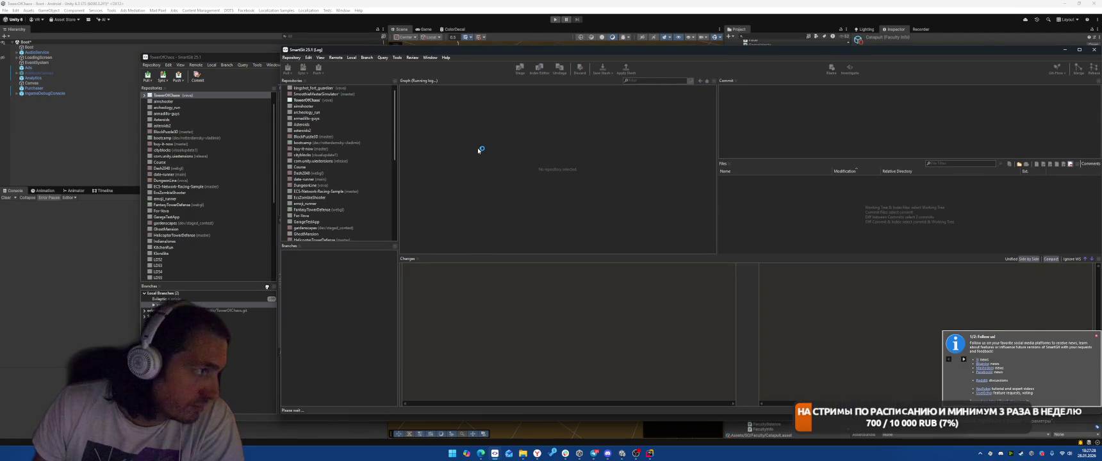
left_click(287, 68)
left_click(680, 256)
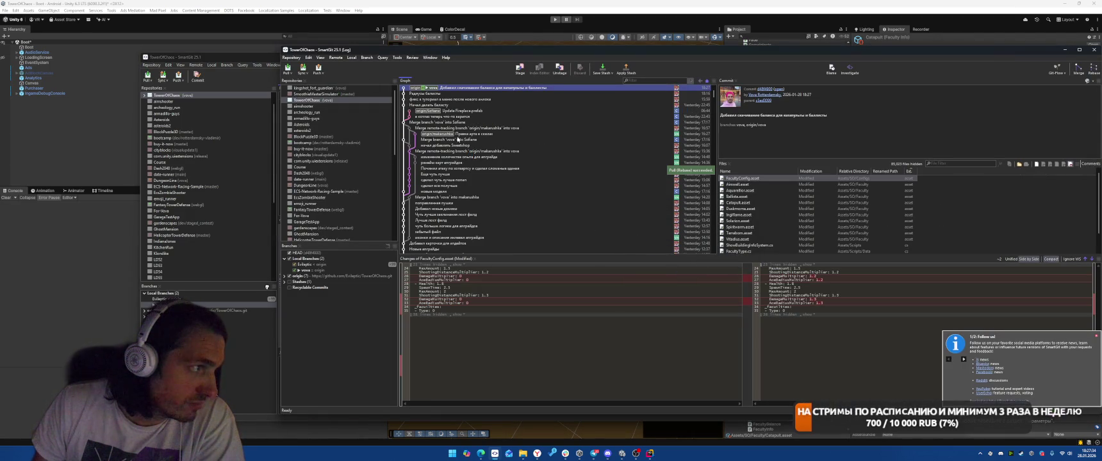
Merge the Update Fireplace.prefab commit with a merge commit, push, and return to Unity.
left_click(471, 112)
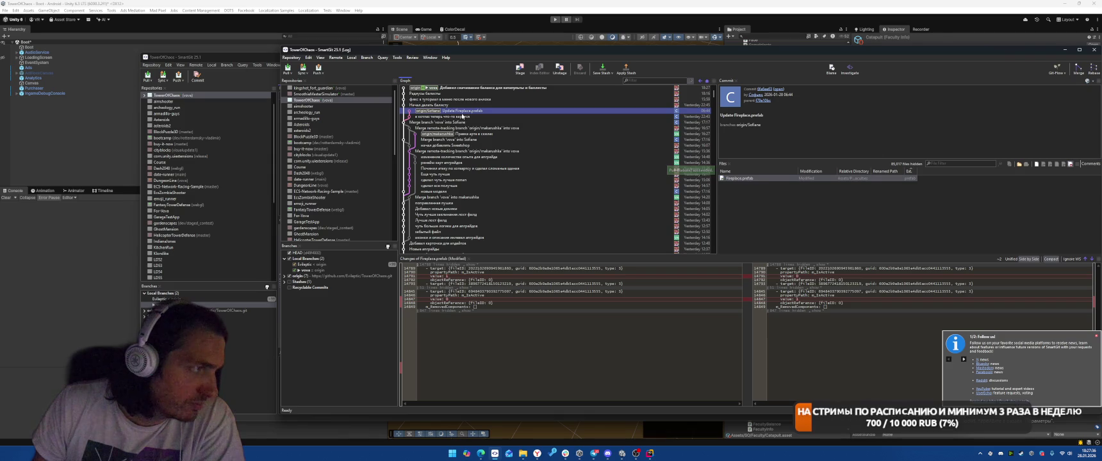
left_click(471, 118)
left_click(474, 111)
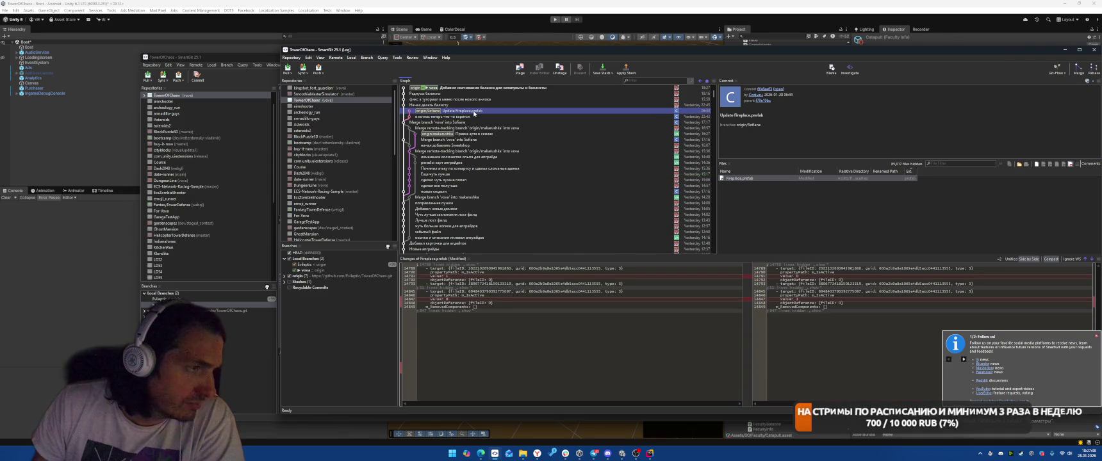
right_click(483, 112)
left_click(498, 122)
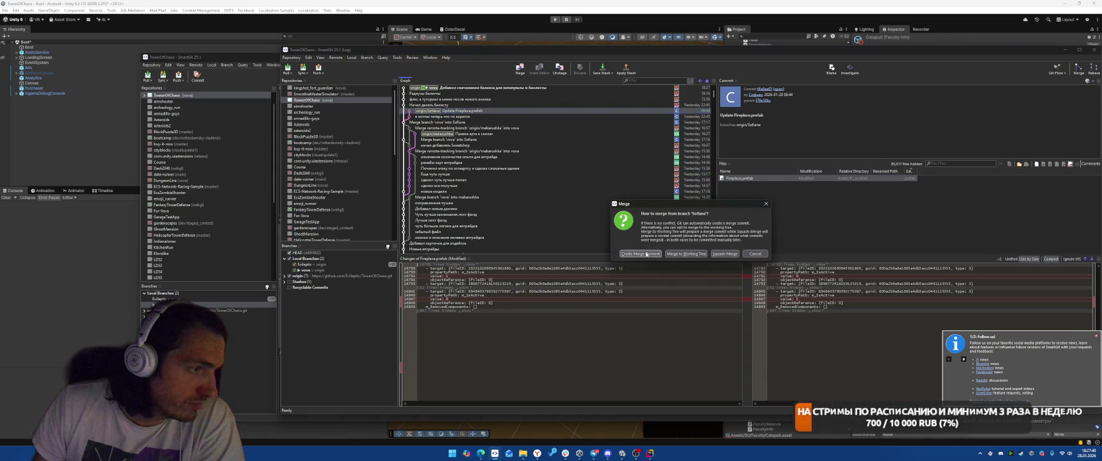
left_click(647, 254)
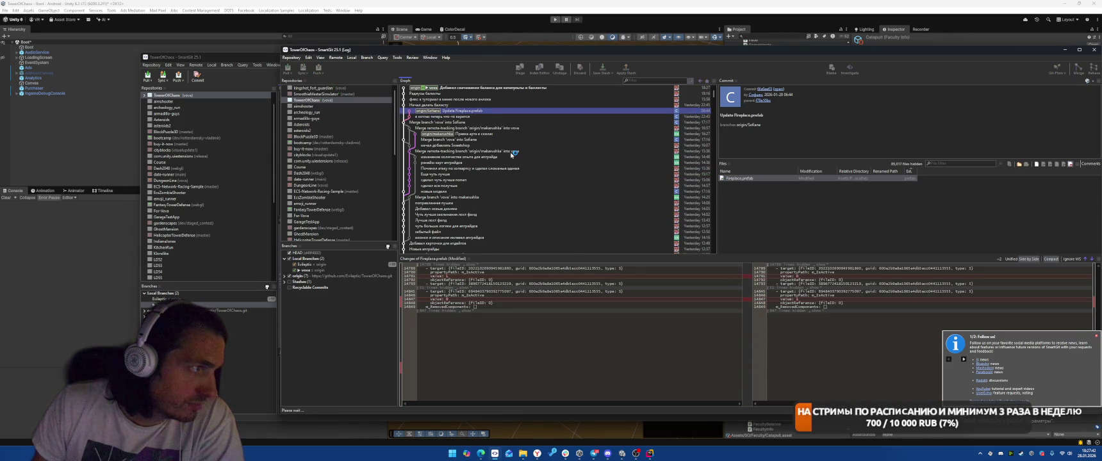
key("ctrl+p")
left_click(695, 245)
left_click(667, 18)
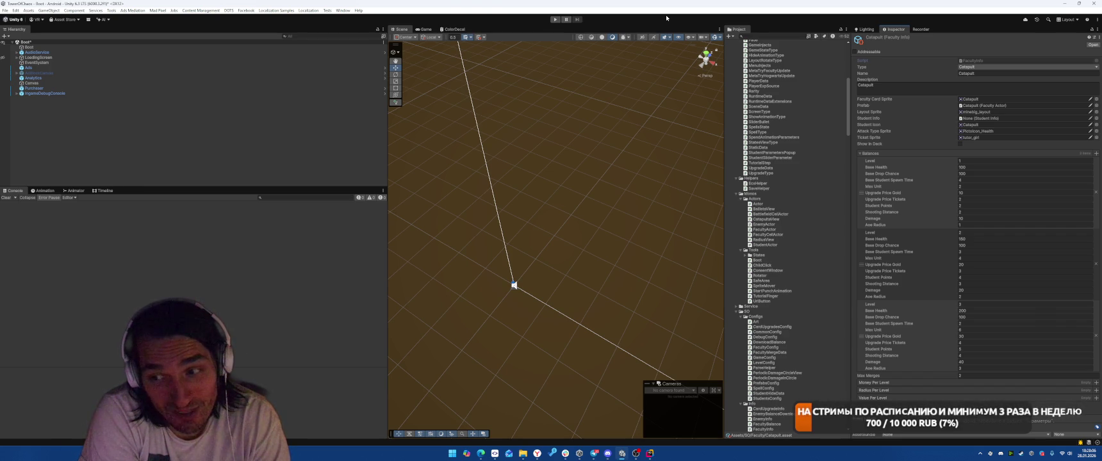
Play-test the forest level with a Catapult placed on the grid through one battle, then stop.
left_click(555, 19)
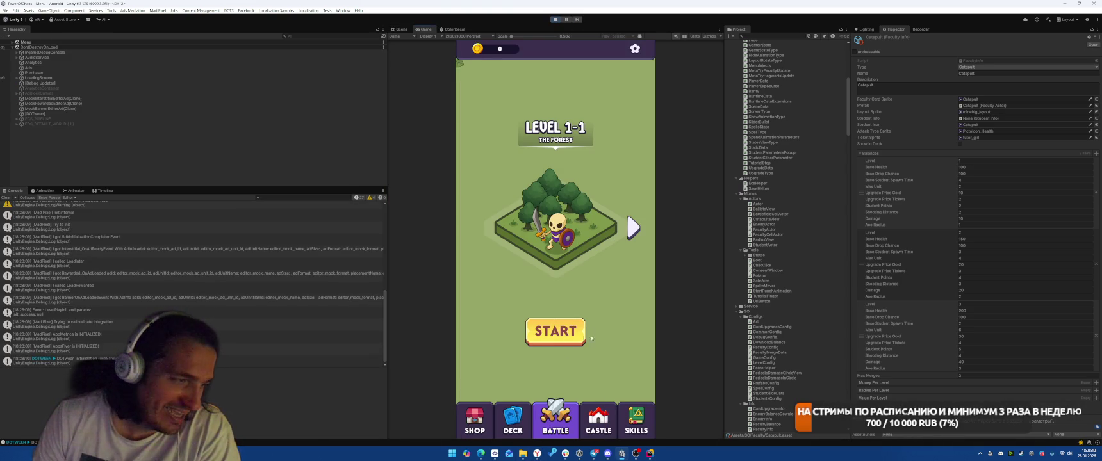
left_click(571, 334)
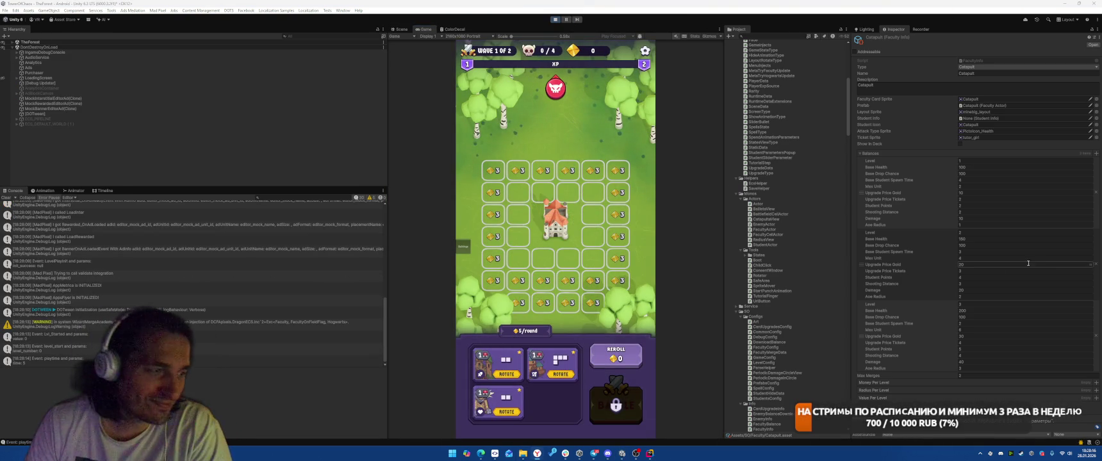
left_click(531, 197)
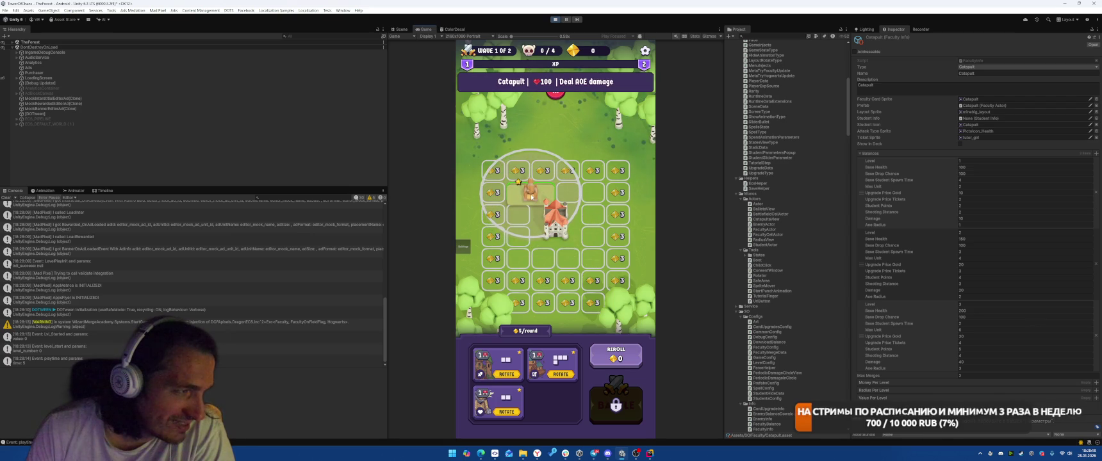
left_click(531, 197)
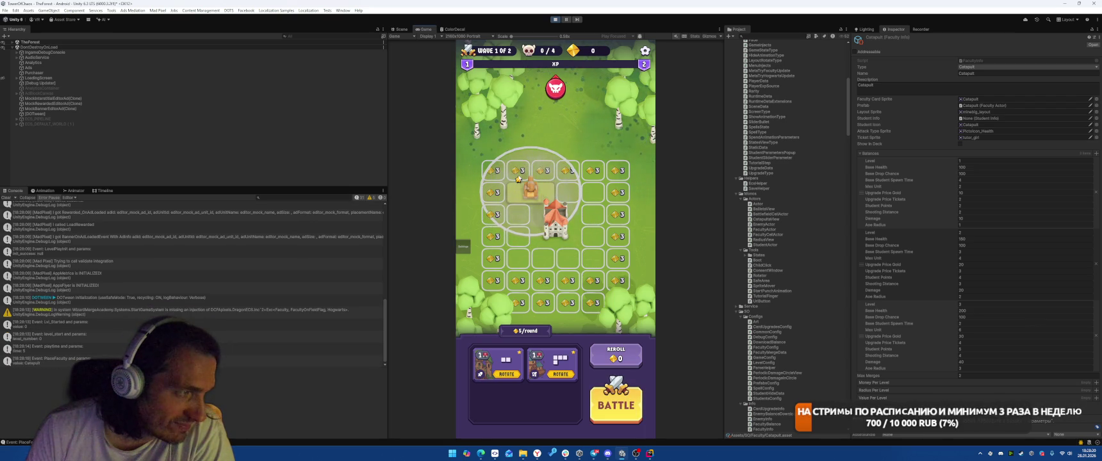
left_click(629, 422)
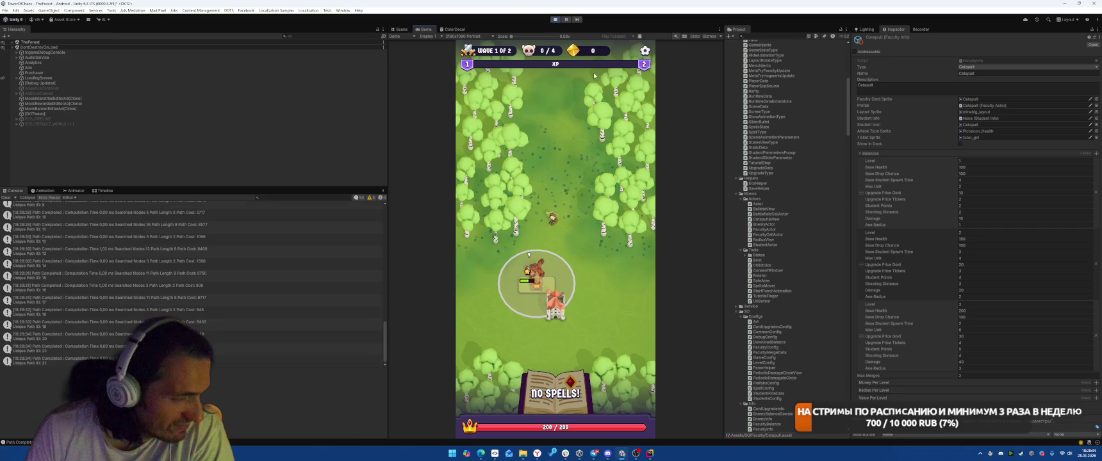
key("ctrl+p")
Open BallistaShootingSystem.cs in Rider by searching for 'shoot'.
key("alt+Tab")
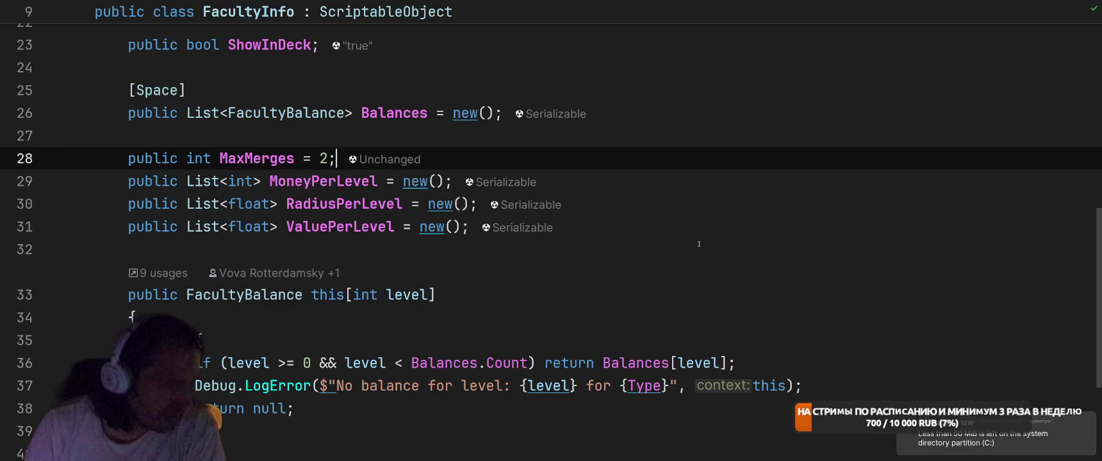
scroll(731, 217, "up", 5)
key("ctrl+t")
type("shoot")
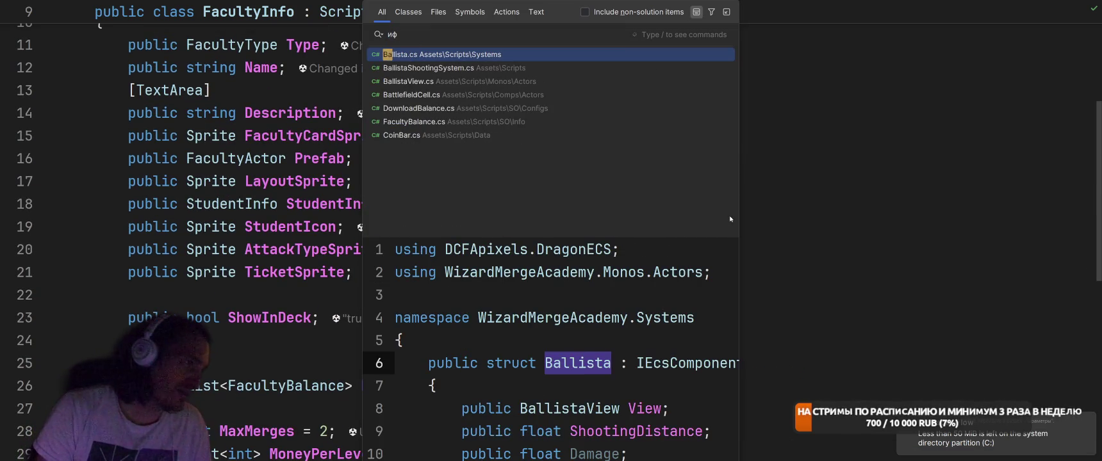
key("Return")
scroll(731, 217, "down", 17, "ctrl")
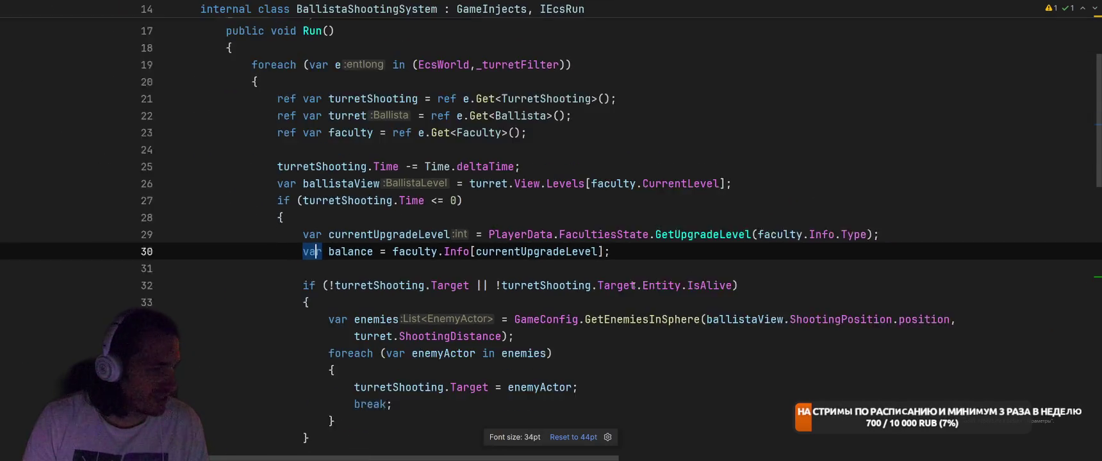
key("ctrl+w")
key("ctrl+w")
key("ctrl+w")
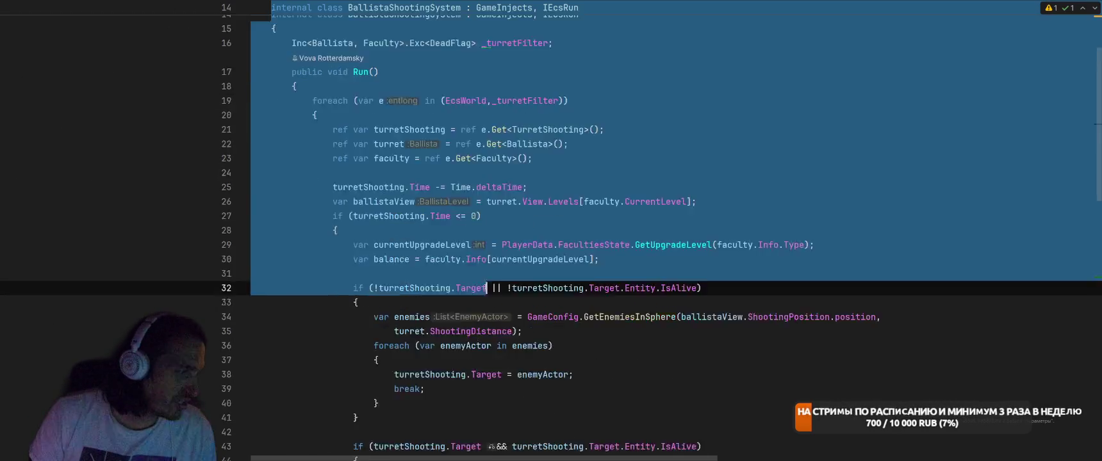
key("ctrl+w")
scroll(584, 293, "up", 10)
left_click(738, 190)
scroll(733, 184, "down", 2)
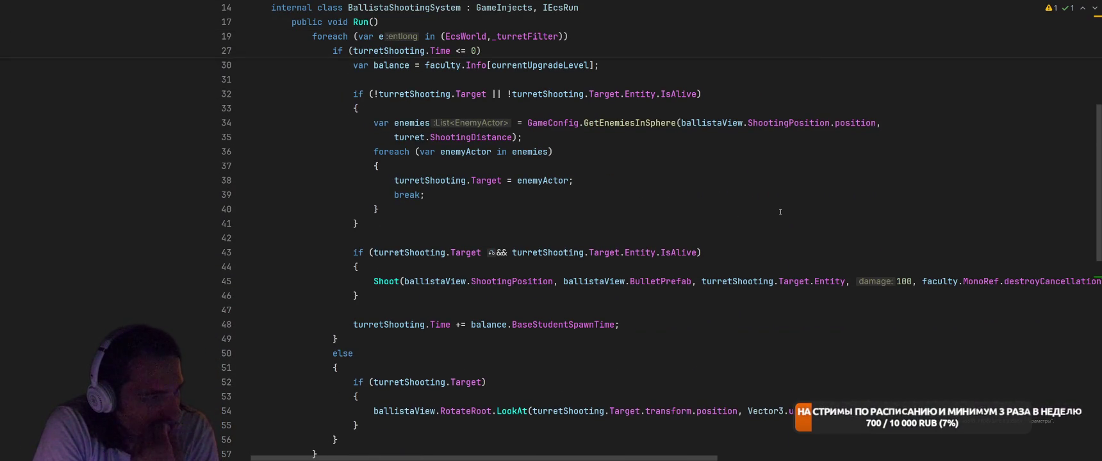
Rename every turretShooting occurrence to shooting.
left_click(414, 85)
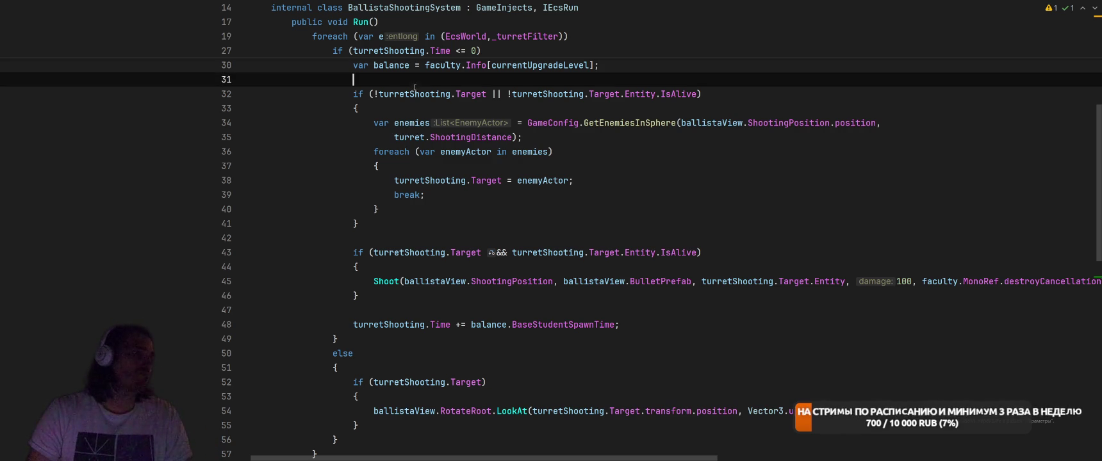
left_click(417, 94)
key("ctrl+w")
key("ctrl+alt+shift+j")
key("BackSpace")
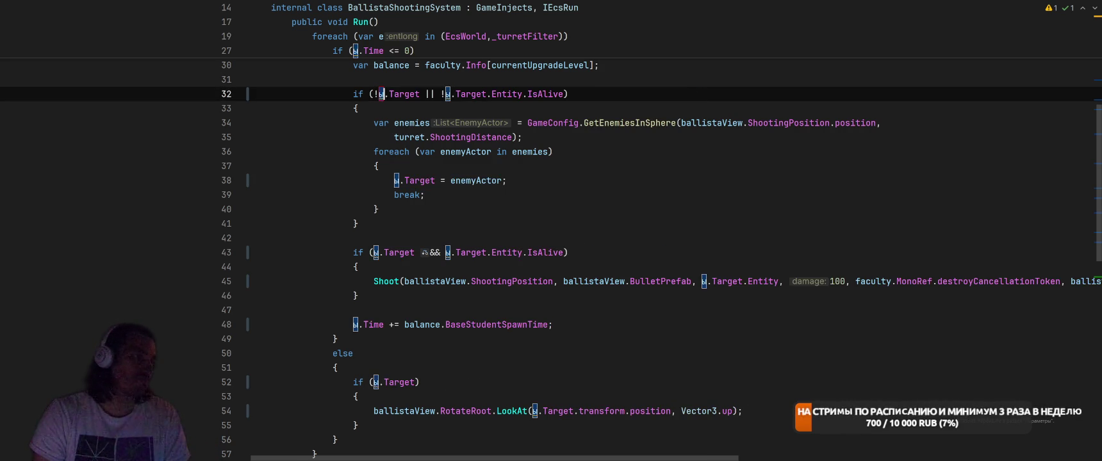
type("shooting")
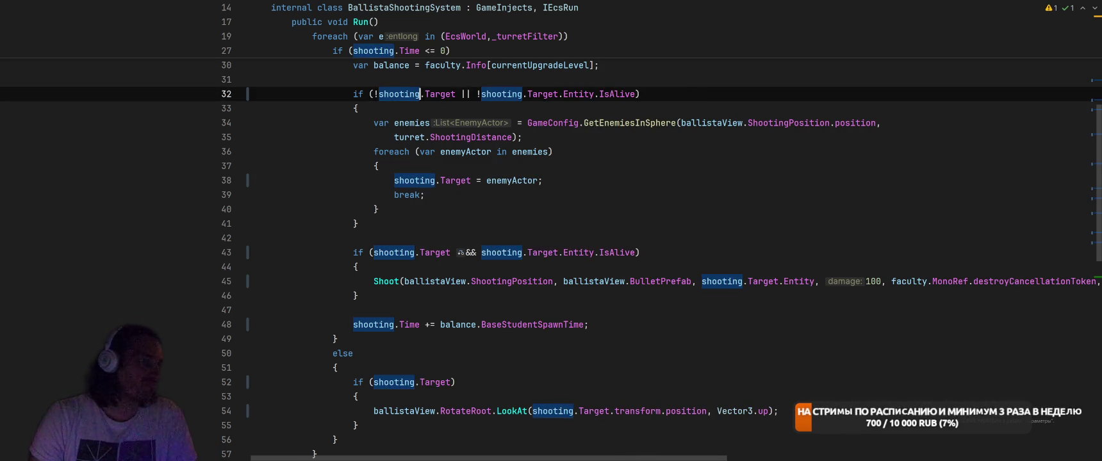
scroll(551, 231, "up", 4)
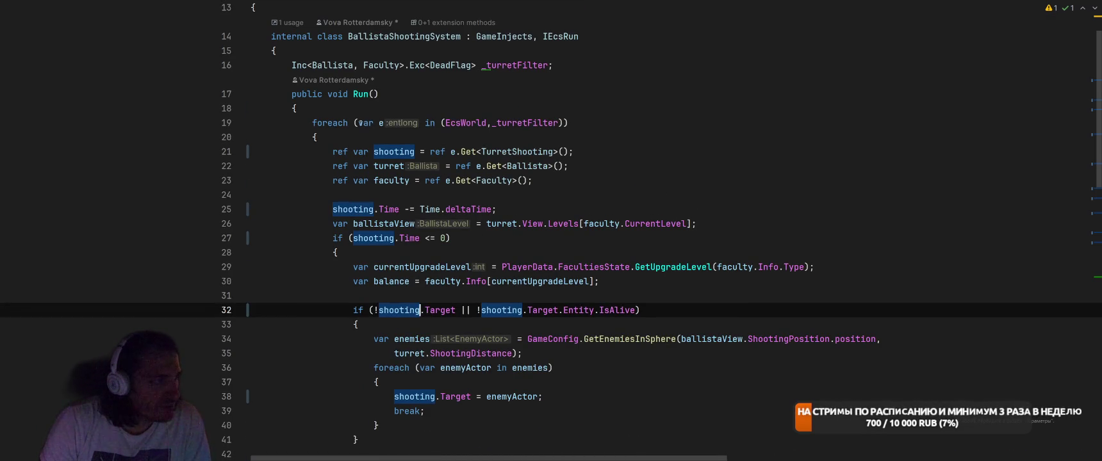
Duplicate the whole BallistaShootingSystem class below itself.
mouse_move(269, 36)
left_mouse_down()
mouse_move(321, 51)
mouse_move(378, 321)
mouse_move(381, 348)
mouse_move(330, 359)
left_mouse_up()
left_click(608, 360)
key("Return")
key("Return")
key("ctrl+v")
scroll(494, 214, "up", 5)
scroll(494, 214, "up", 15)
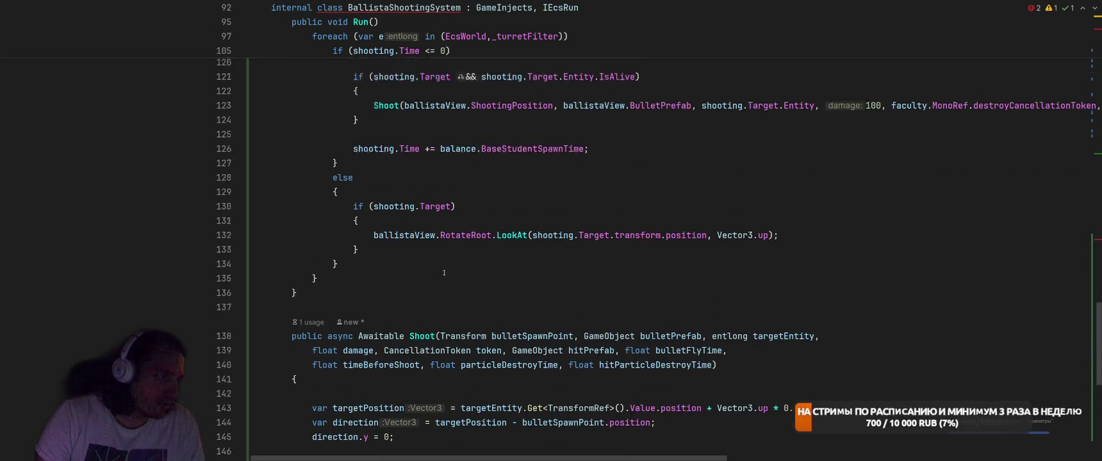
Rename the copy to CatapultShootingSystem and make its filter use Catapult components.
double_click(351, 273)
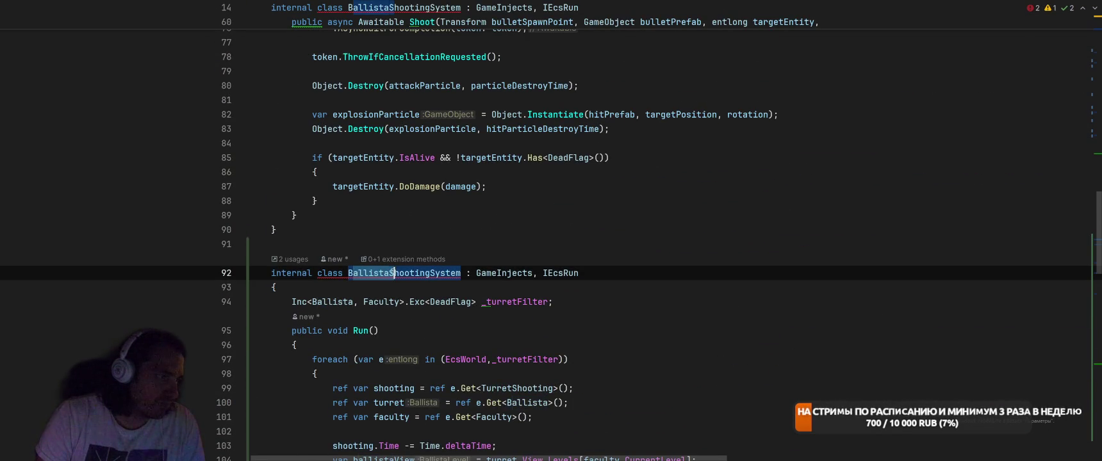
type("Catapult")
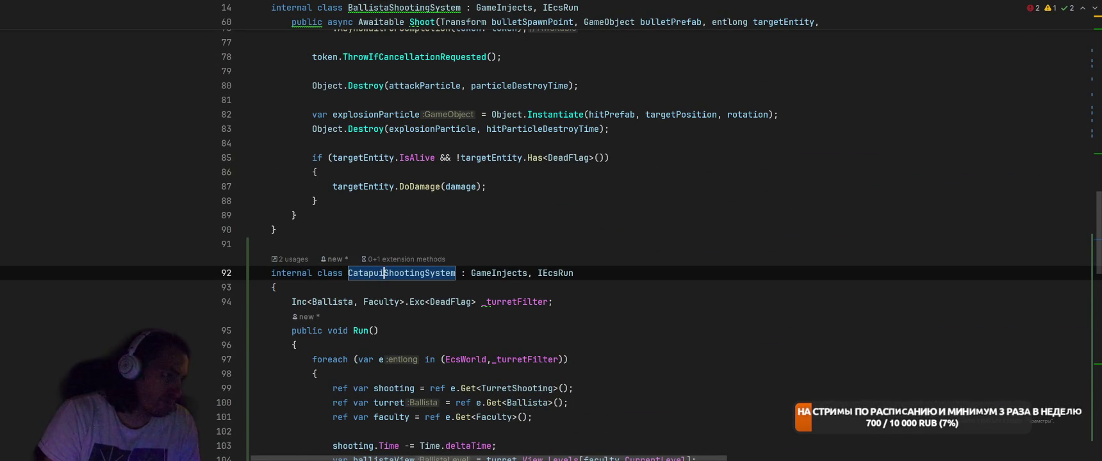
key("End")
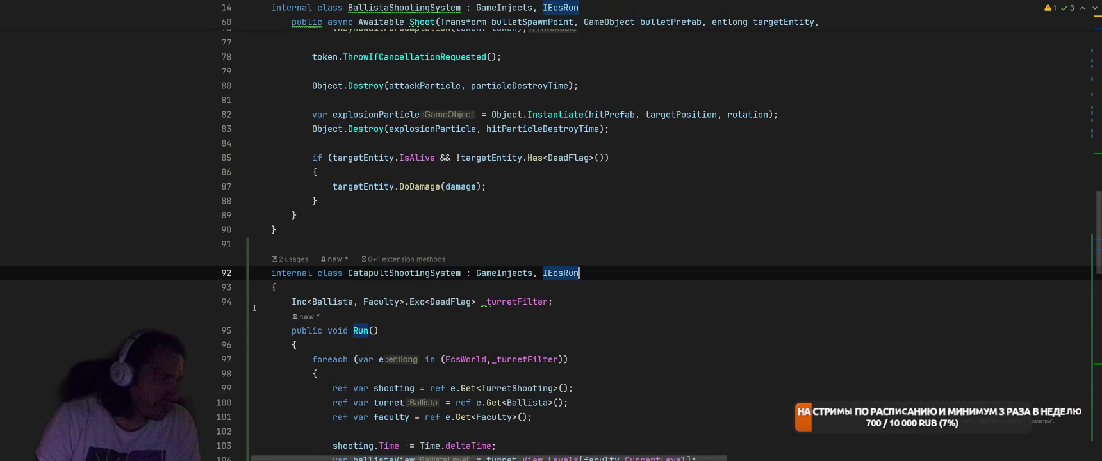
double_click(312, 301)
type("Cat")
key("Return")
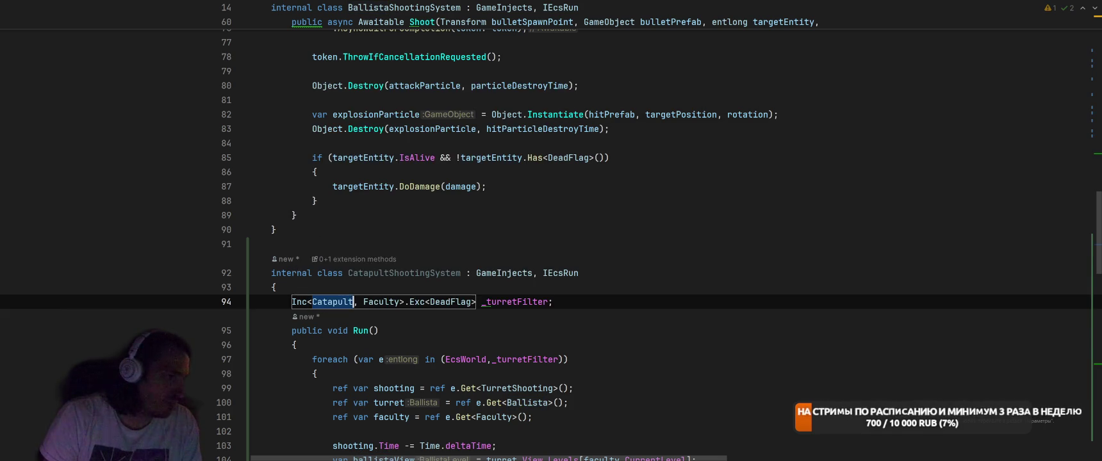
Switch the component lookup to Catapult and rename the turret variable to catapult.
scroll(552, 256, "down", 3)
double_click(522, 316)
type("C")
key("Return")
left_click(389, 316)
key("F2")
type("catapult")
key("Return")
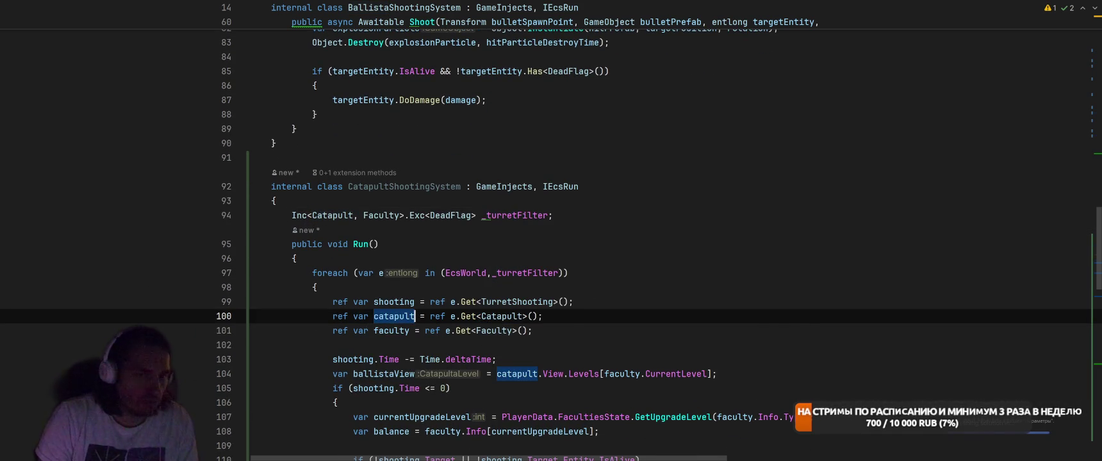
Move CatapultShootingSystem into its own file and return to Unity to recompile.
left_click(394, 190)
key("alt+Return")
key("Return")
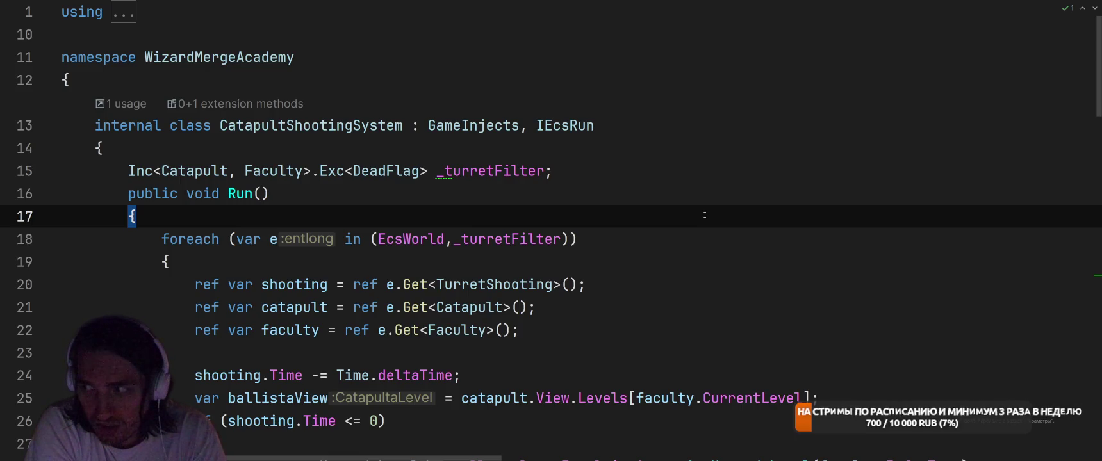
key("alt+Tab")
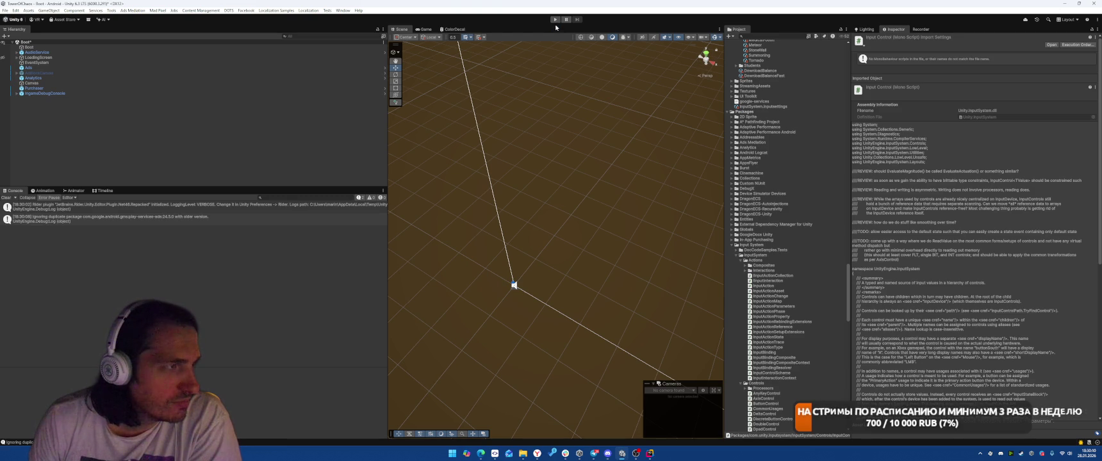
Start the level, place a Ballista and a Catapult beside it, and begin the battle.
left_click(556, 19)
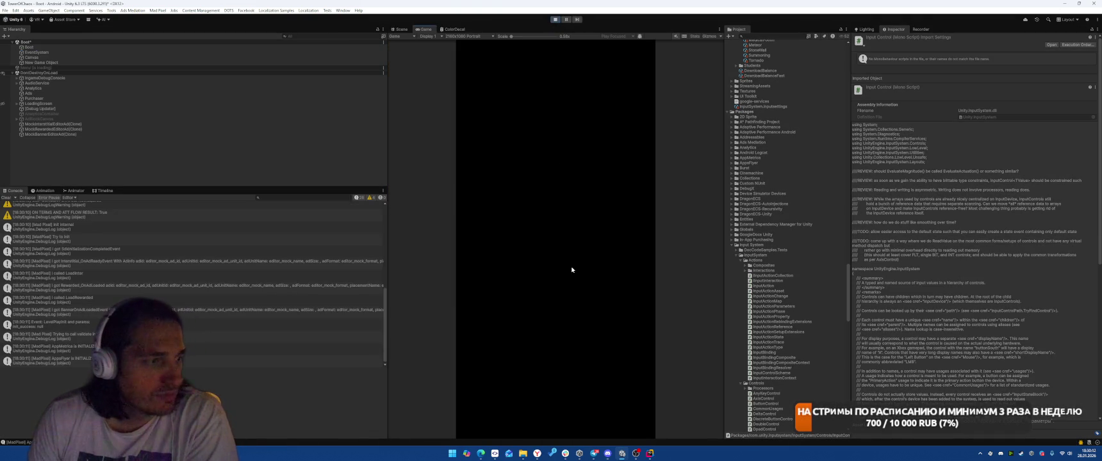
left_click(599, 423)
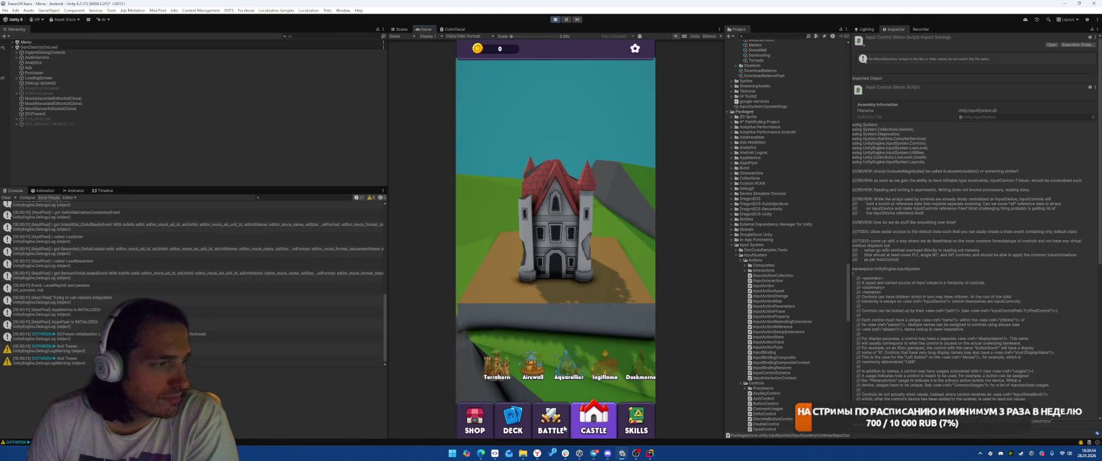
left_click(556, 422)
left_click(550, 334)
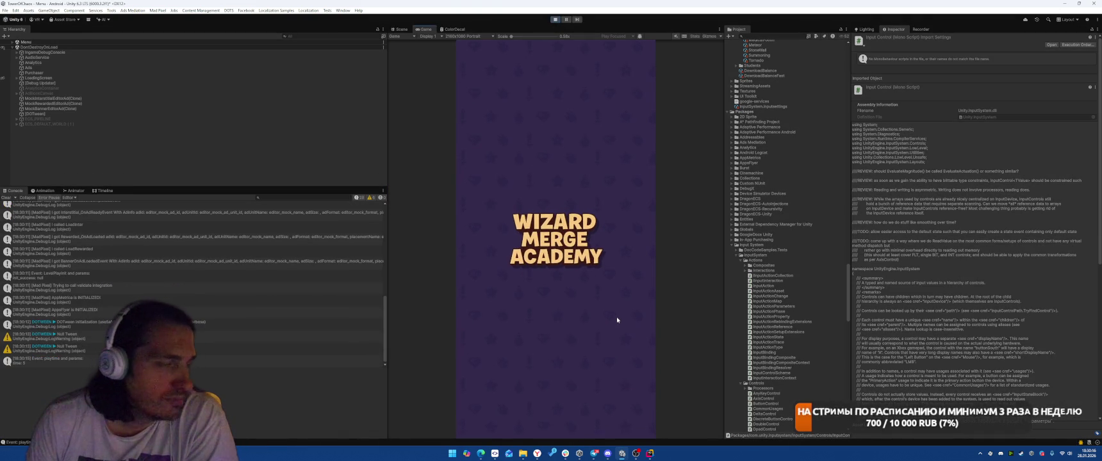
left_click_drag(497, 401, 518, 182)
left_click(601, 353)
left_click_drag(499, 366, 554, 189)
left_click(614, 405)
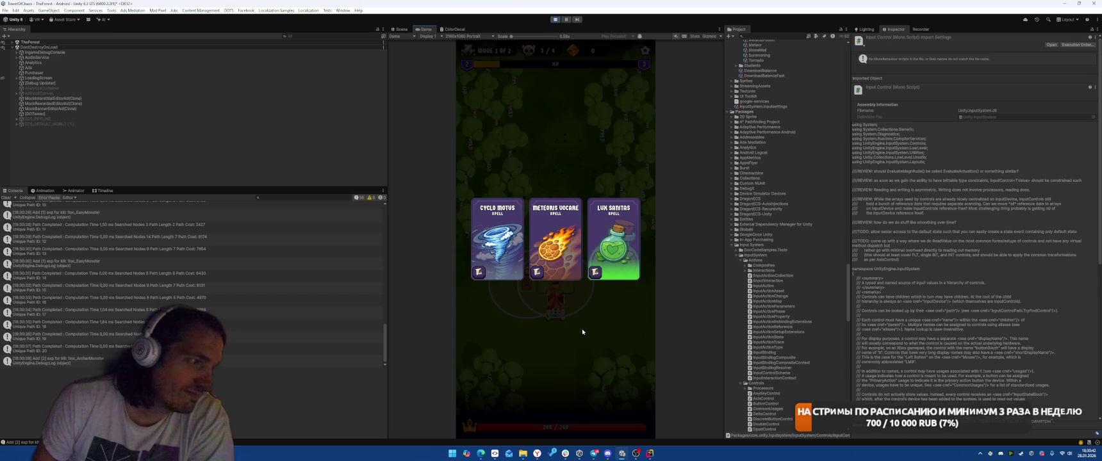
Play further waves choosing Meteoris Vocare and casting meteors, then stop play mode.
left_click(541, 242)
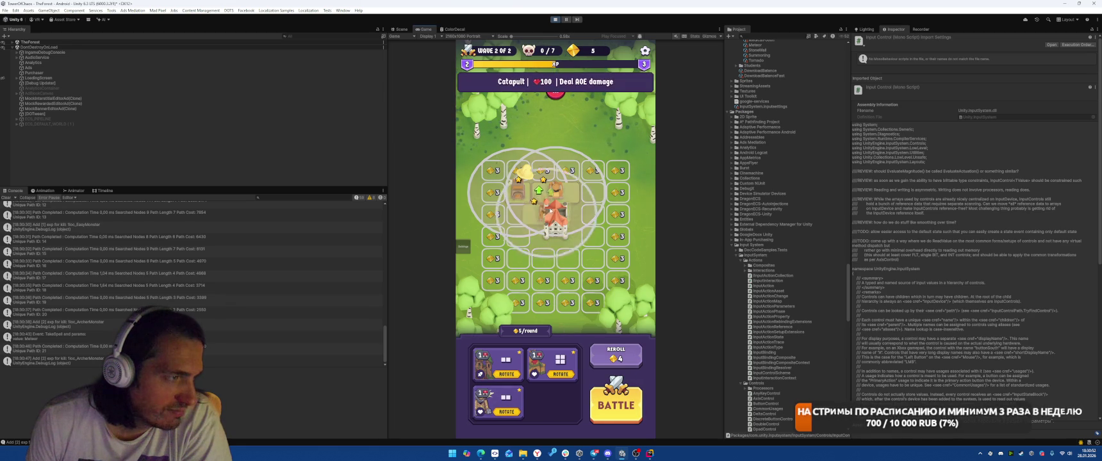
left_click(615, 405)
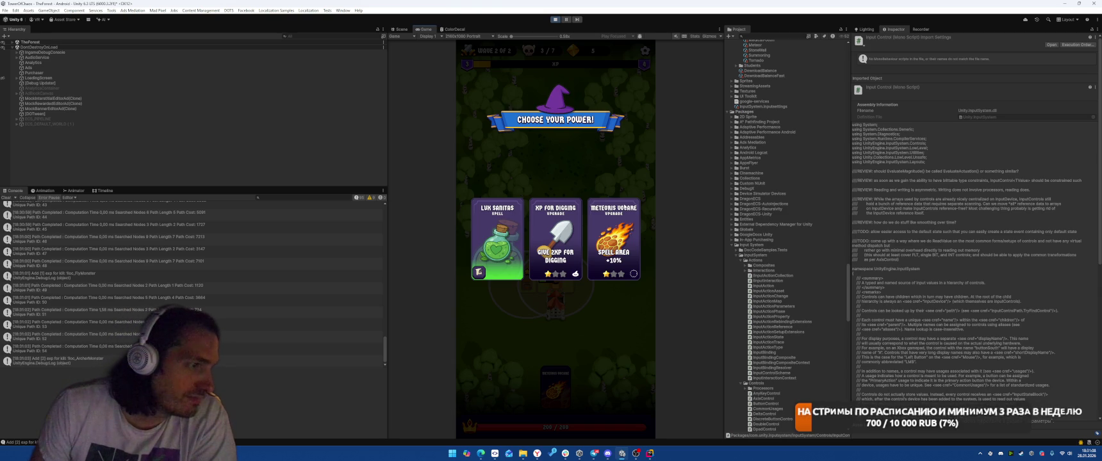
left_click(617, 261)
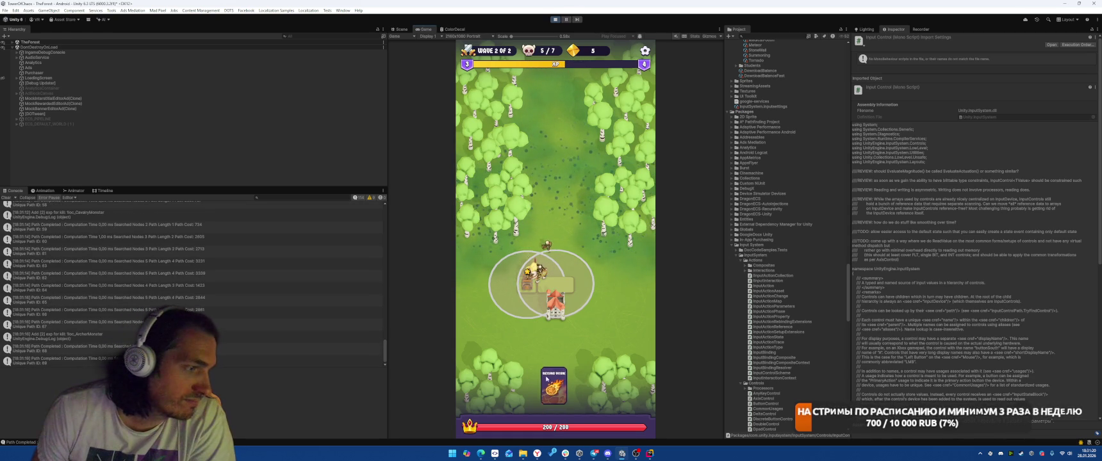
left_click(555, 388)
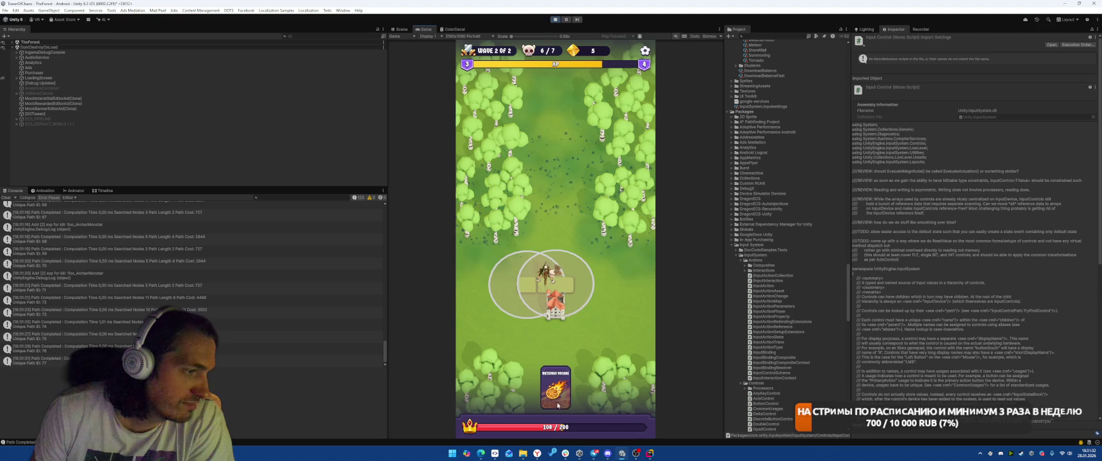
left_click(558, 391)
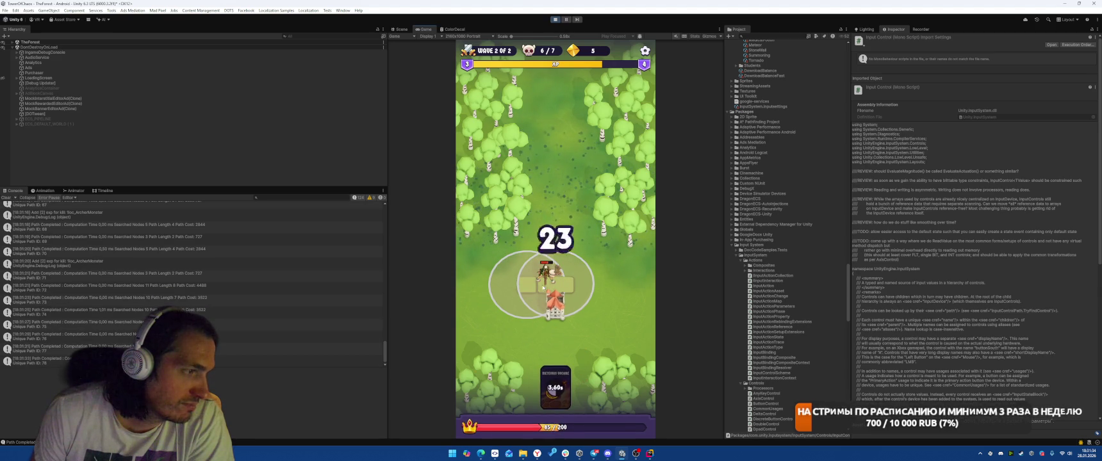
key("ctrl+p")
mouse_move(537, 453)
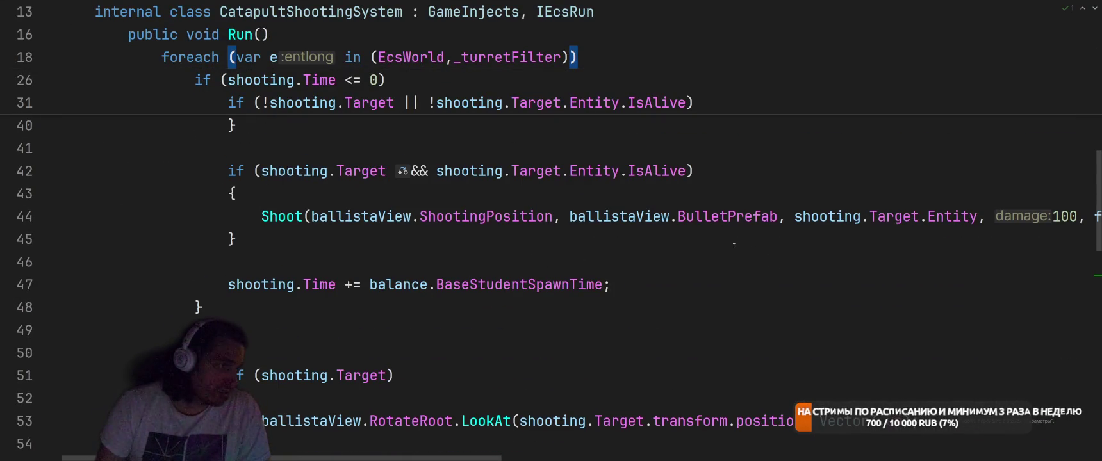
Review CatapultShootingSystem, highlighting the ballistaView reference and rotation variable usages.
left_click(295, 421)
scroll(515, 229, "down", 2)
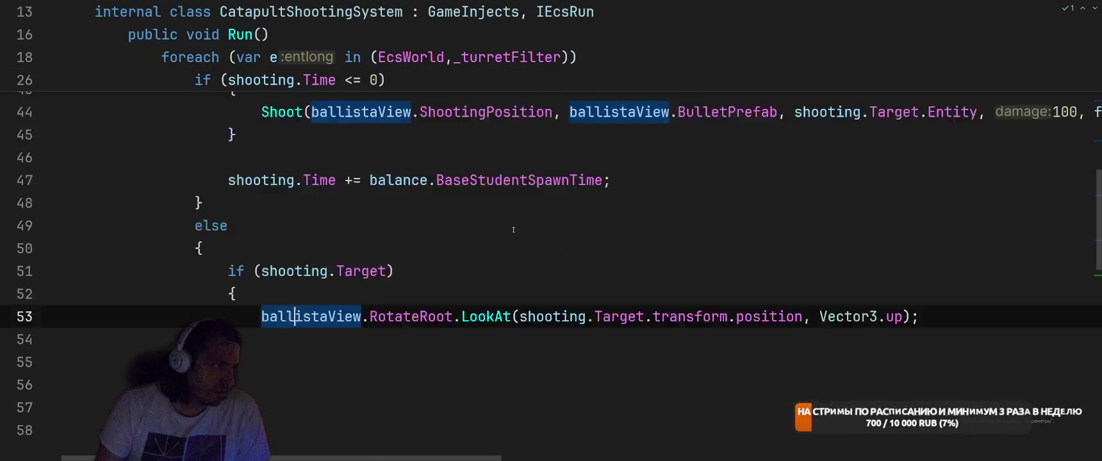
scroll(515, 229, "up", 2)
scroll(615, 283, "down", 8, "ctrl")
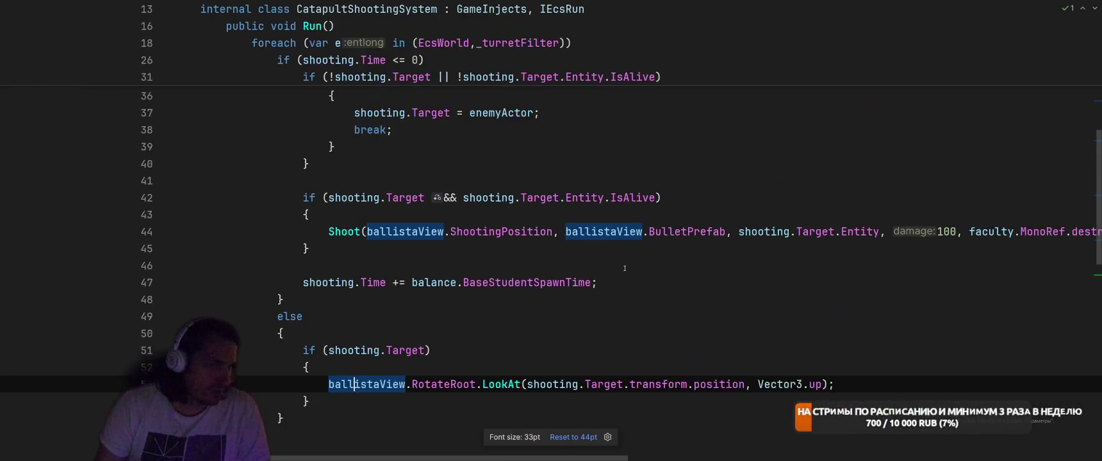
scroll(674, 261, "down", 3)
scroll(674, 261, "down", 5)
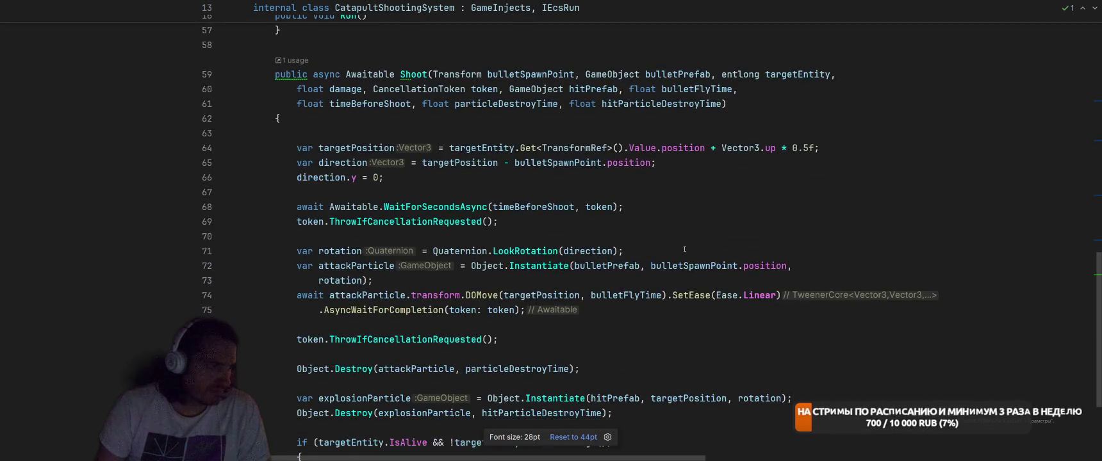
scroll(686, 250, "up", 2)
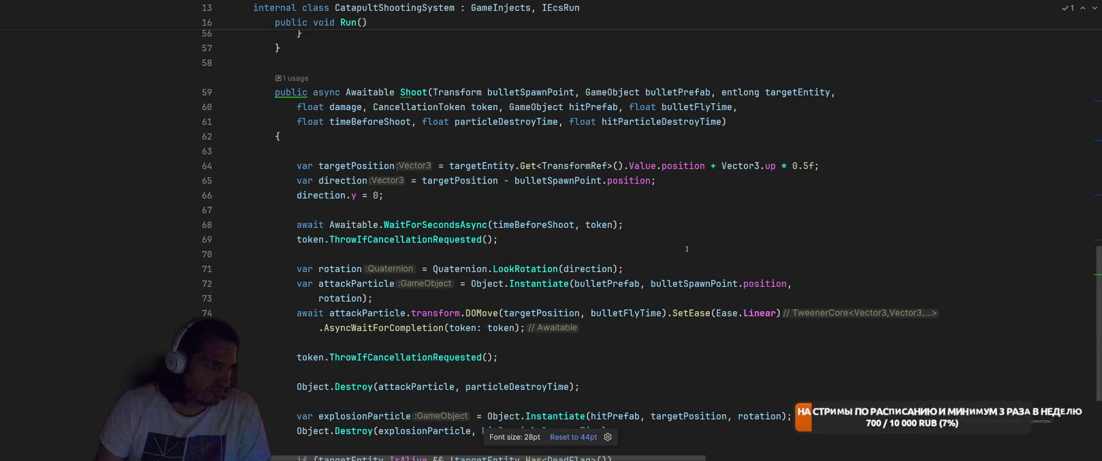
left_click(326, 270)
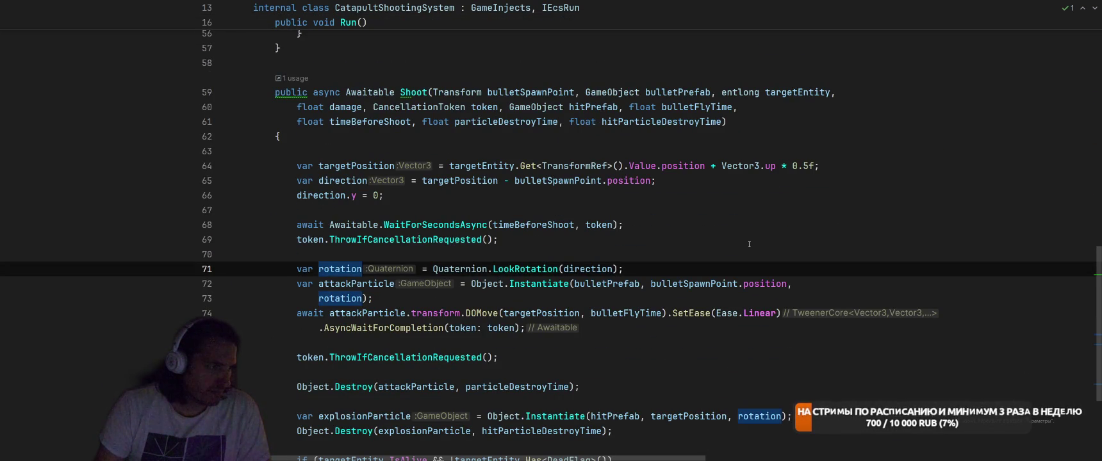
scroll(749, 245, "down", 3)
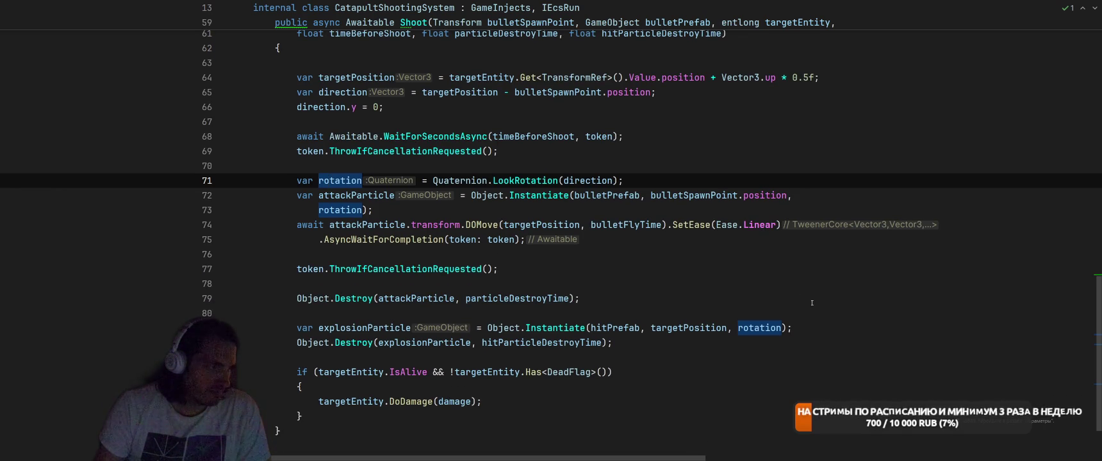
scroll(812, 303, "up", 10)
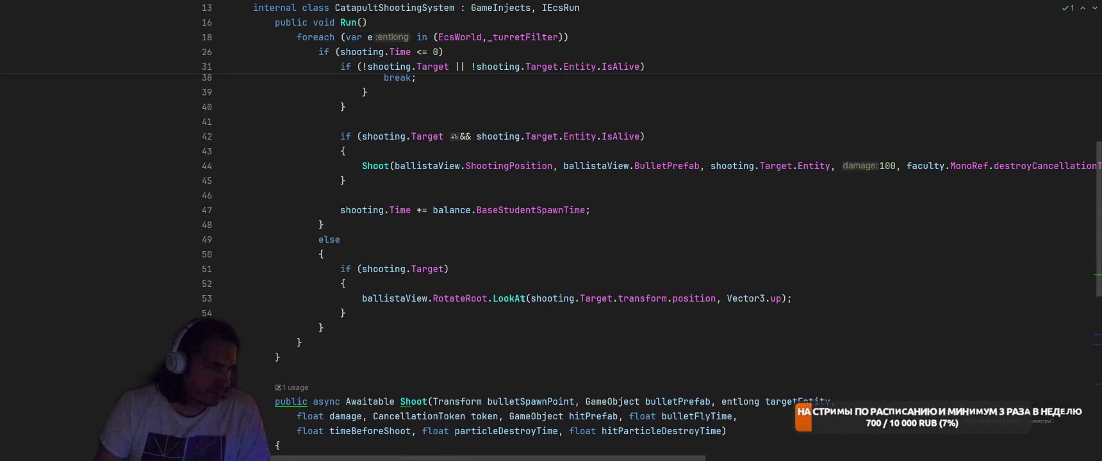
Check the RotateRoot and LookAt calls and Target usages, then go to the shooting.Time declaration.
mouse_move(457, 299)
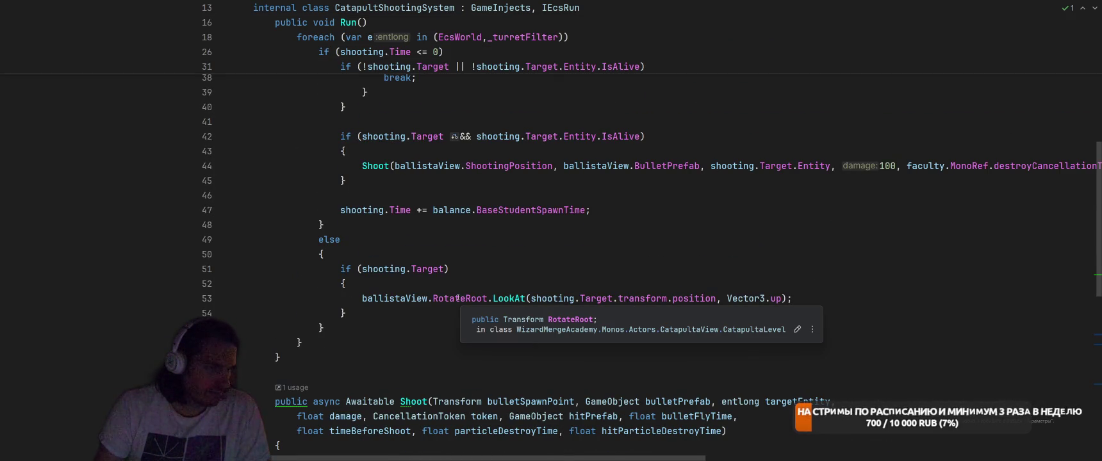
mouse_move(514, 298)
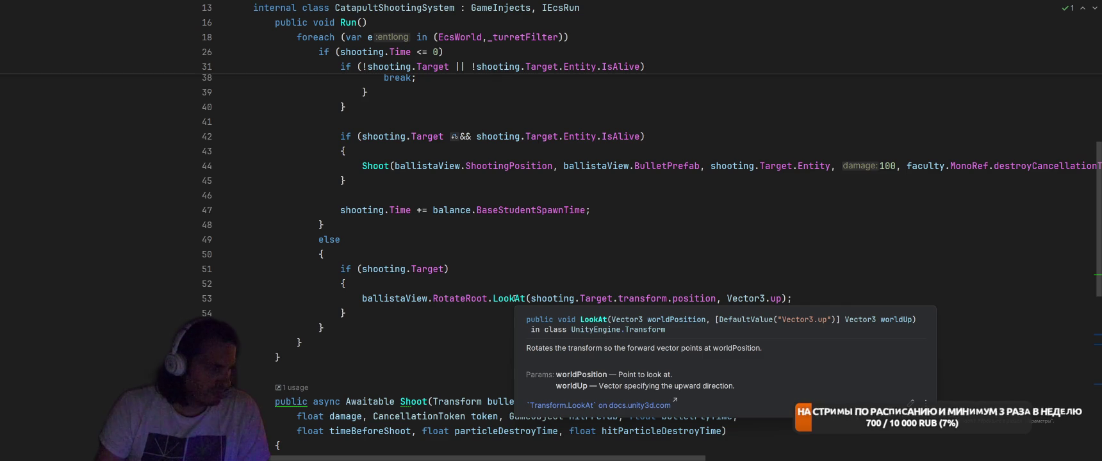
left_click(415, 269)
scroll(695, 299, "up", 2)
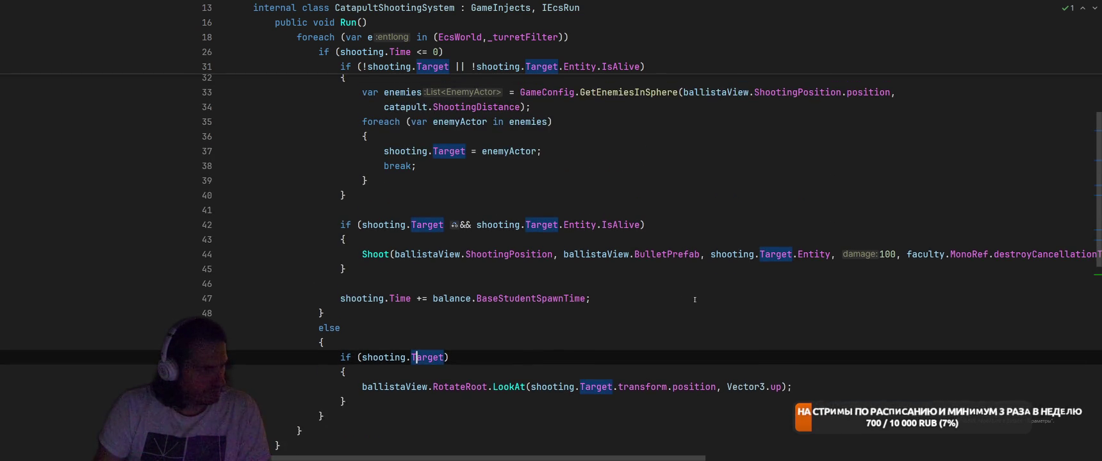
scroll(695, 300, "up", 5)
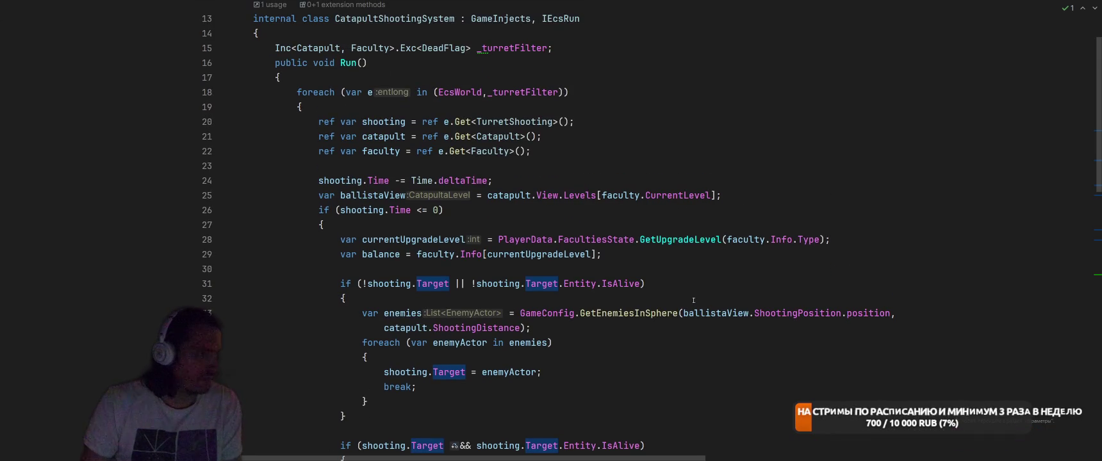
scroll(693, 300, "down", 6)
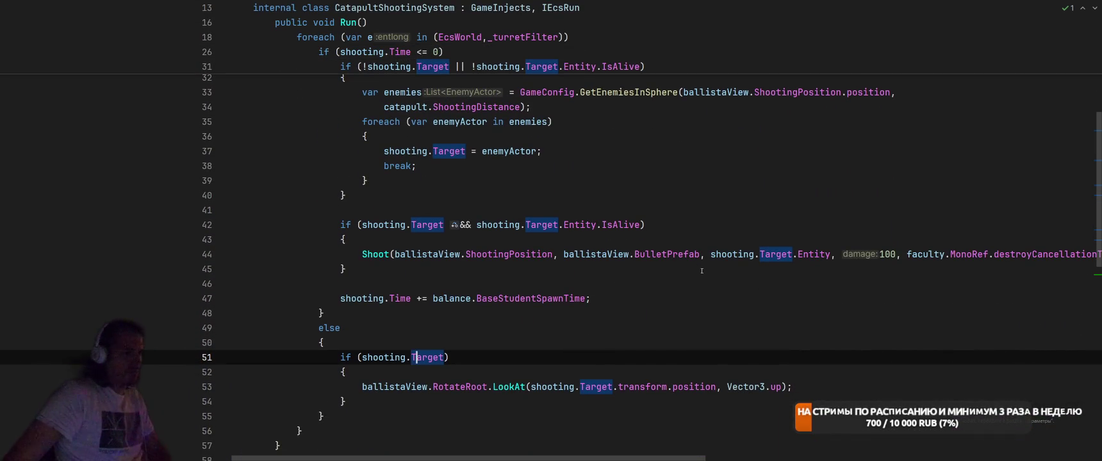
scroll(693, 268, "up", 2)
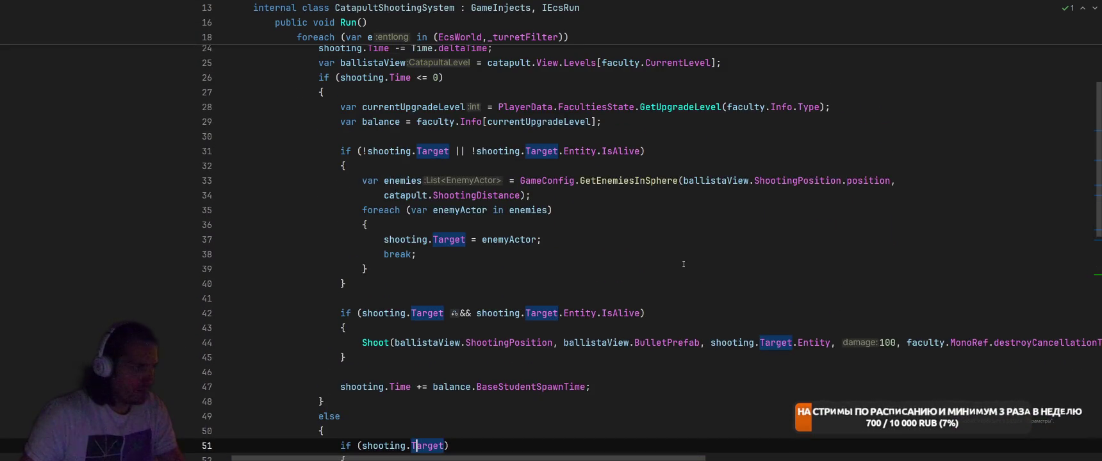
scroll(684, 264, "up", 2)
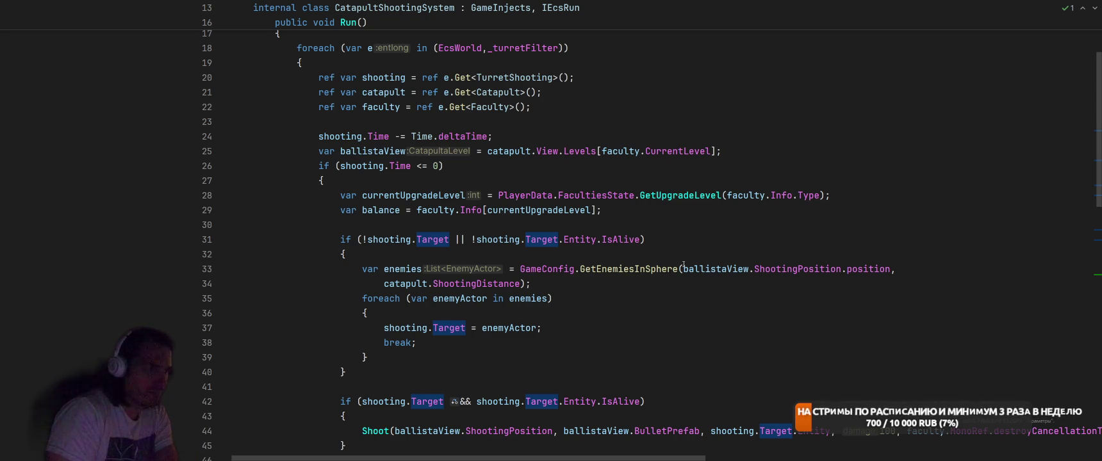
scroll(684, 265, "down", 4)
scroll(691, 264, "up", 6)
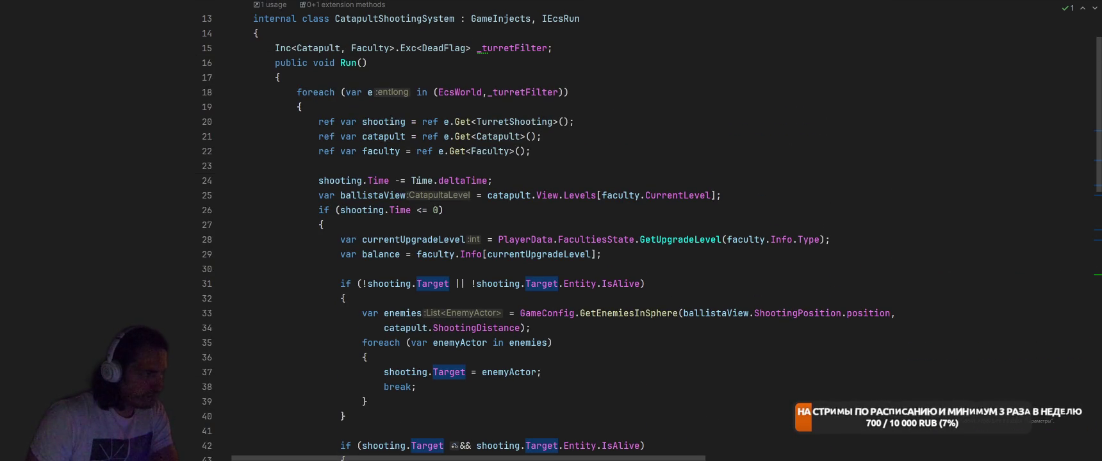
key("Up")
key("Up")
key("Up")
left_click(378, 180)
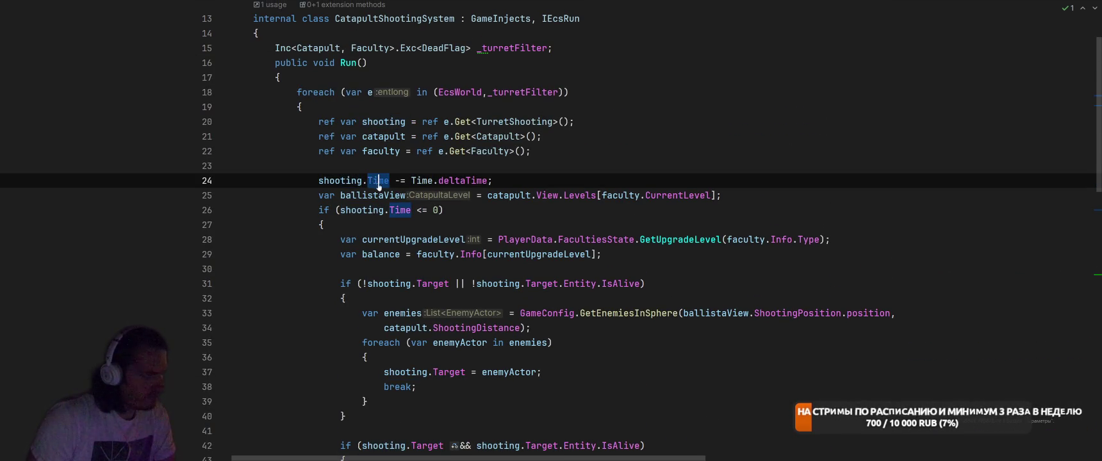
left_click(378, 182, "ctrl")
Find all usages of the Time field and jump to the BallistaShootingSystem usage on line 48.
right_click(244, 261)
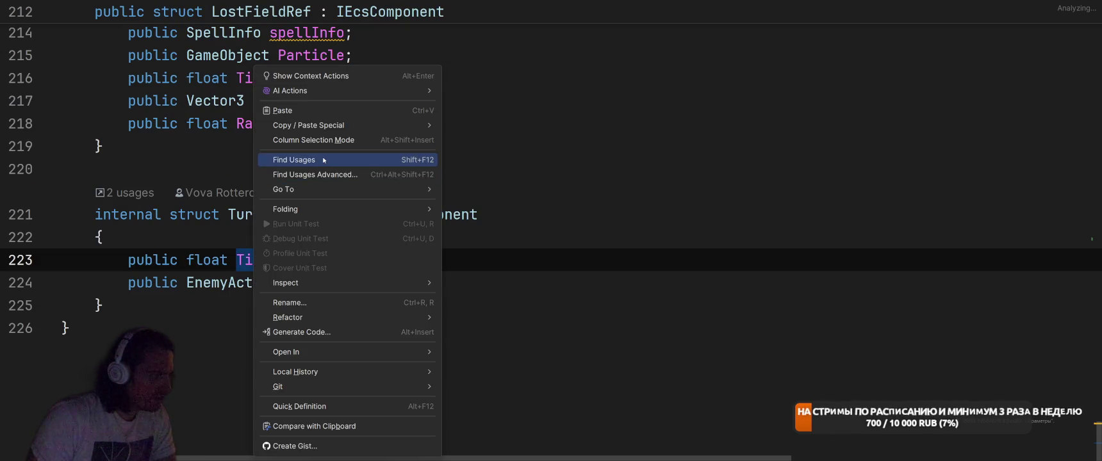
left_click(349, 170)
scroll(286, 407, "down", 1)
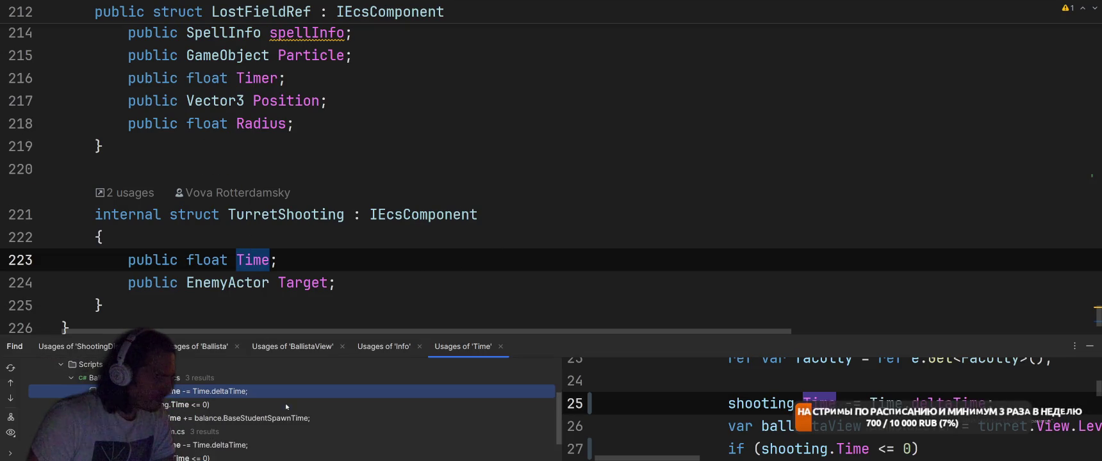
scroll(243, 397, "down", 1)
double_click(279, 383)
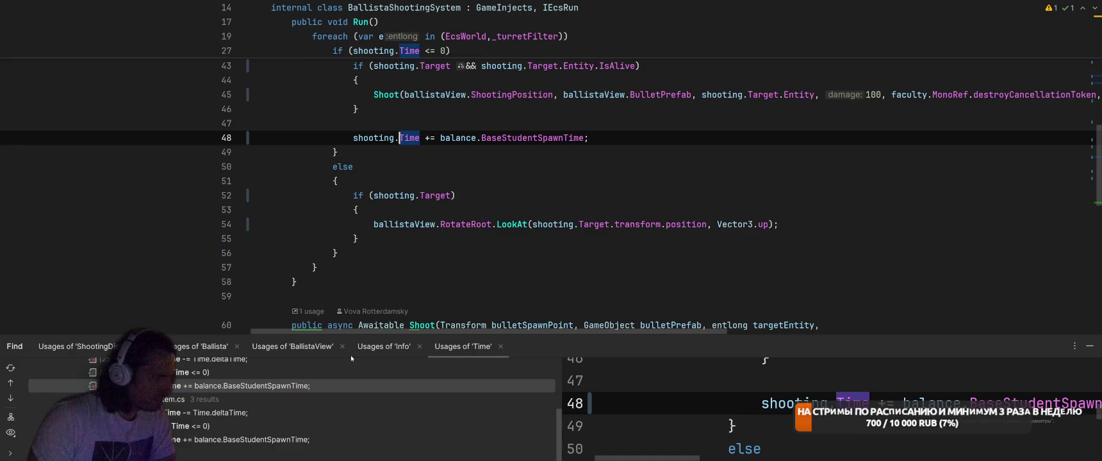
key("shift+F6")
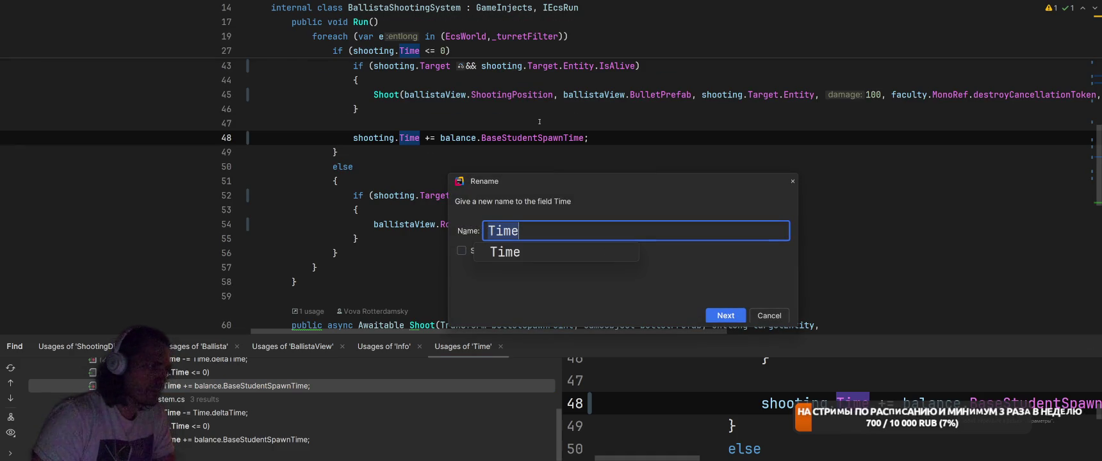
key("Escape")
Rename the TurretShooting struct on line 21 to Shooting across the code.
left_click(375, 138, "ctrl")
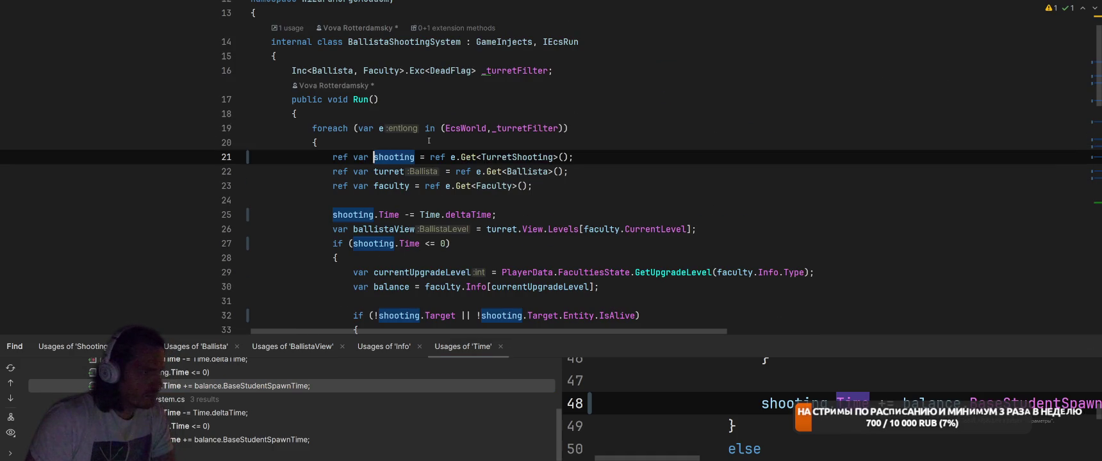
left_click(525, 157)
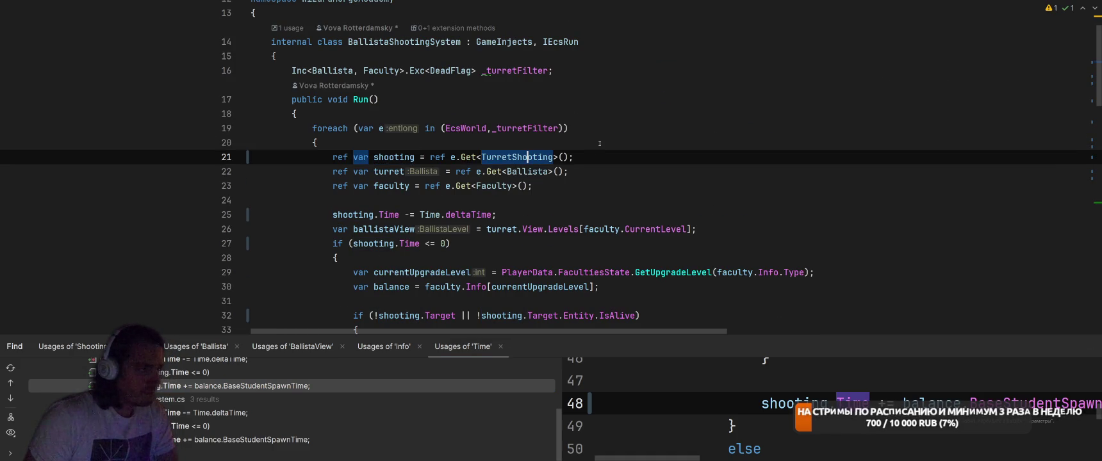
key("shift+F6")
type("Shooting")
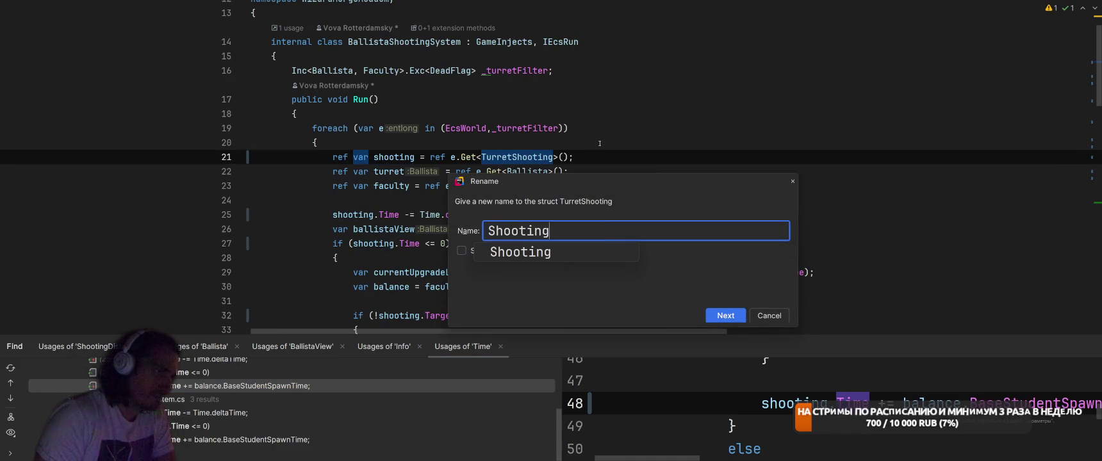
key("Return")
scroll(432, 144, "down", 2)
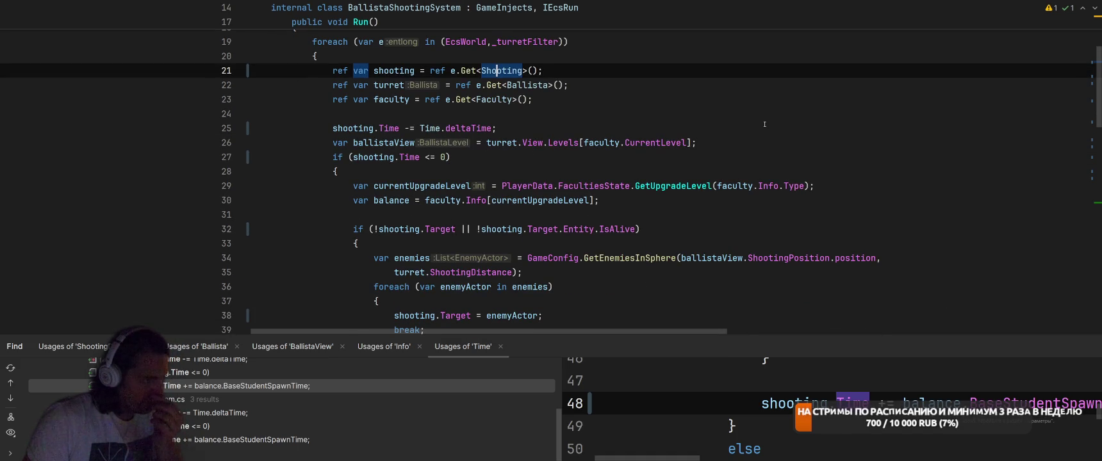
scroll(765, 125, "down", 6)
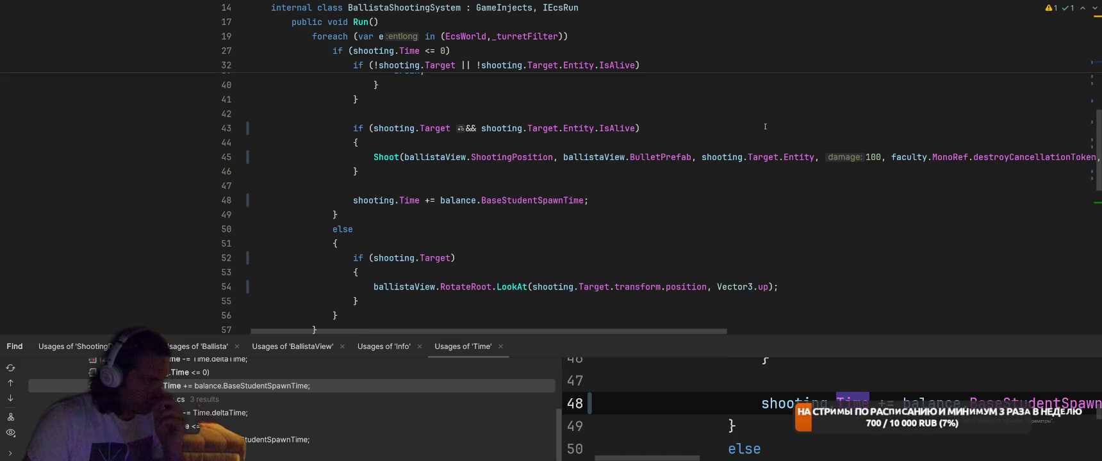
Look at the decompiled LookAt source, then navigate back to BallistaShootingSystem.
scroll(643, 202, "down", 3)
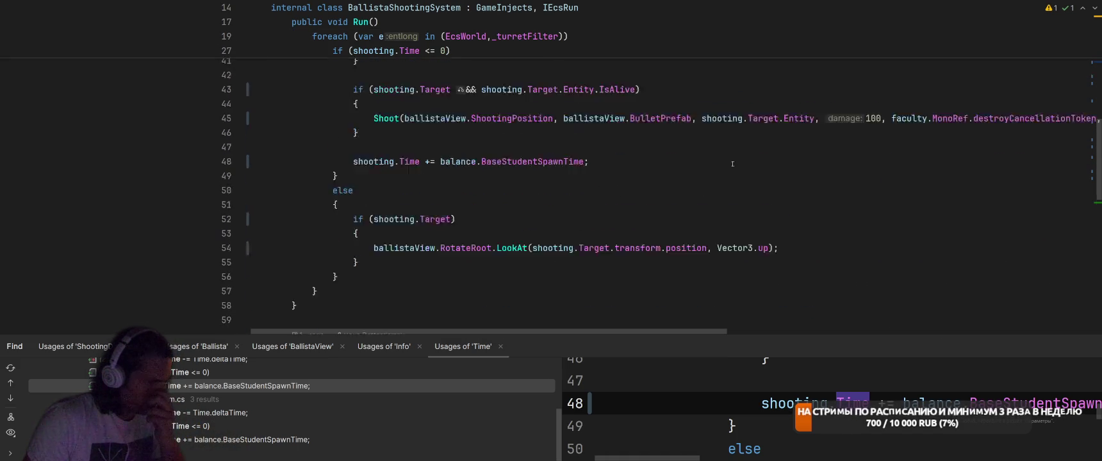
scroll(643, 202, "down", 3)
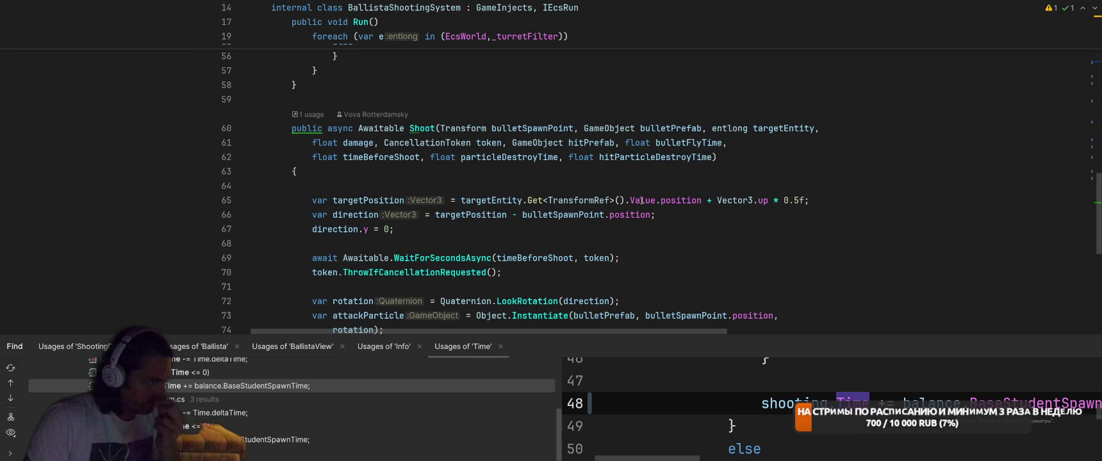
scroll(748, 221, "down", 2)
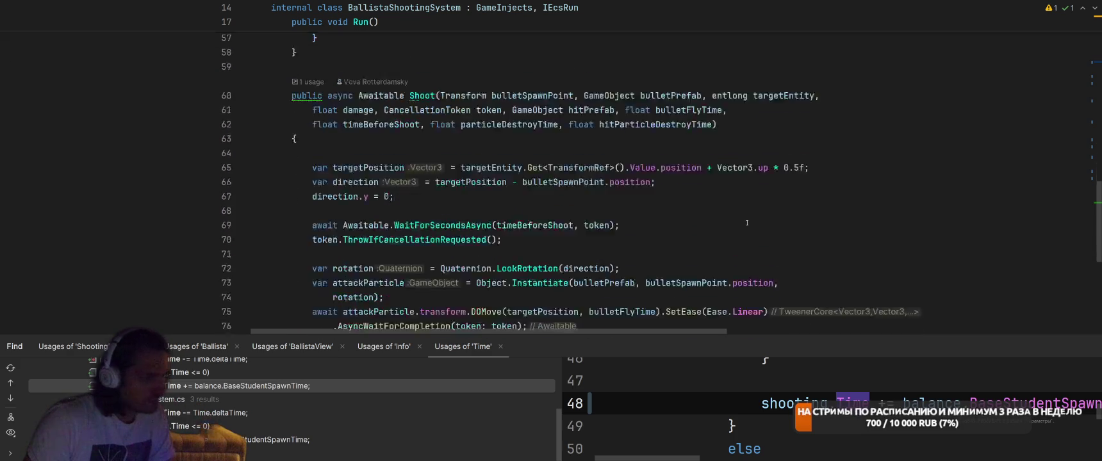
scroll(746, 181, "up", 6)
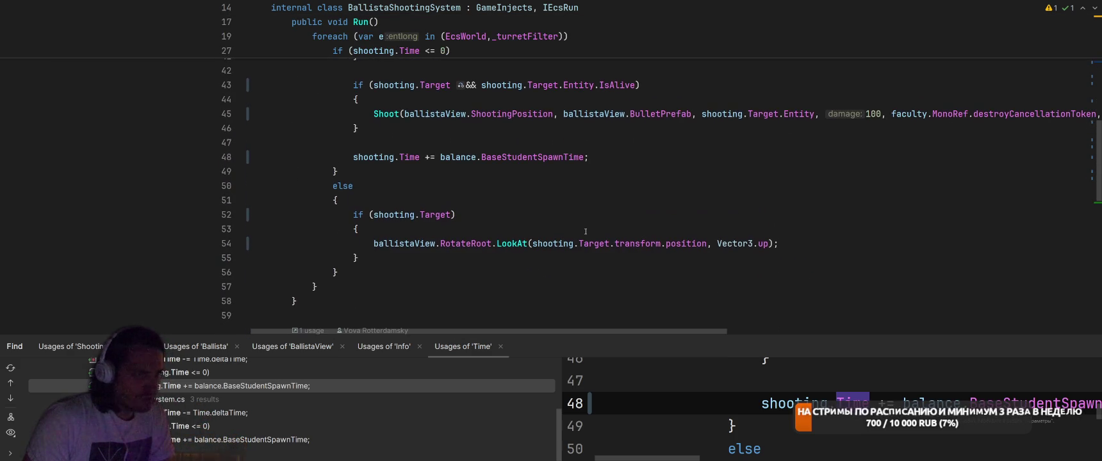
left_click(513, 243, "ctrl")
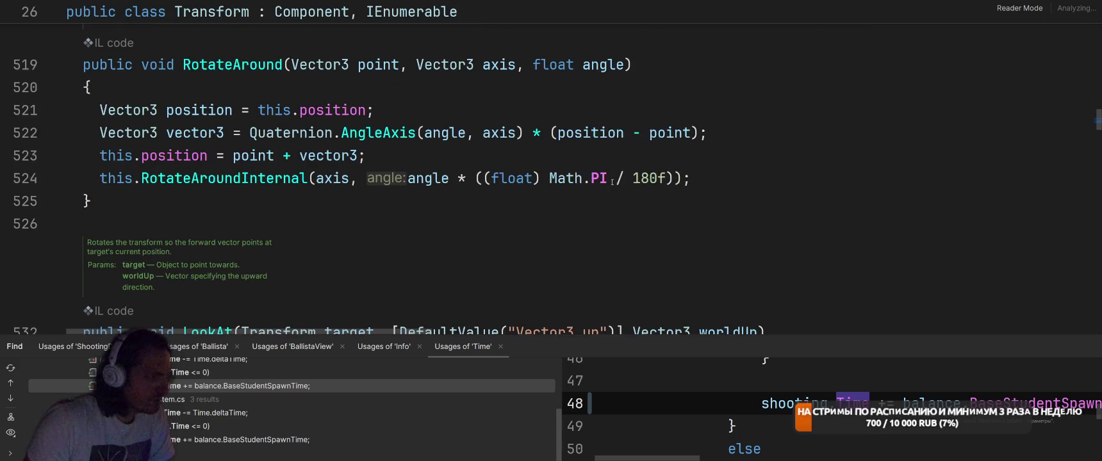
key("ctrl+minus")
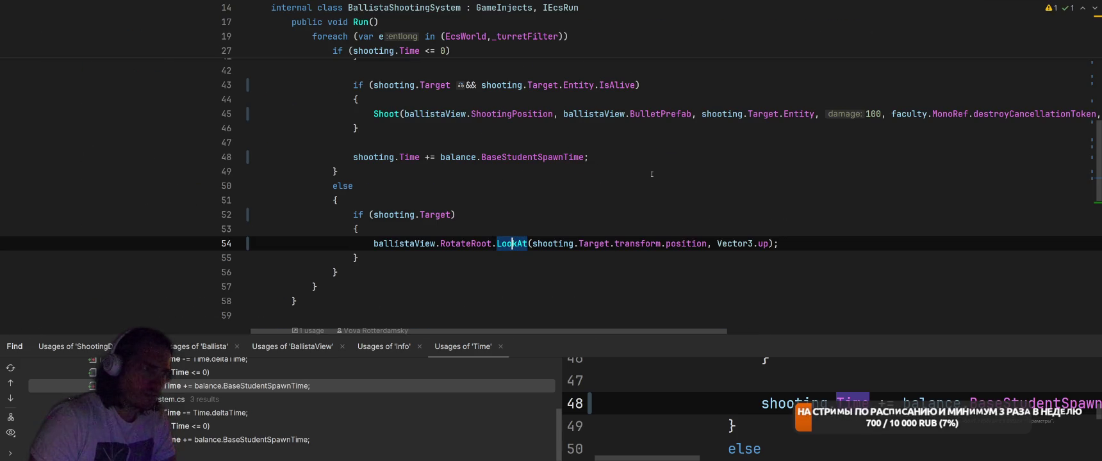
scroll(652, 173, "up", 6)
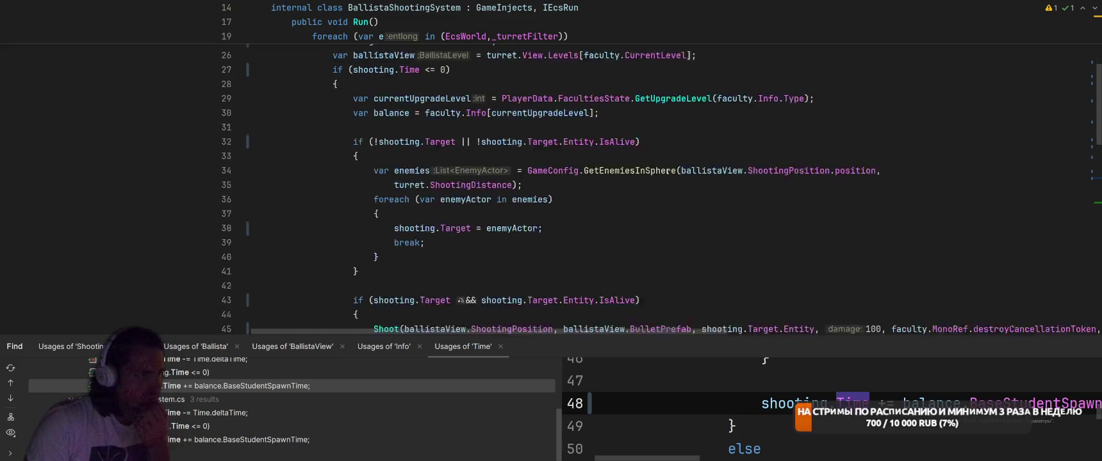
scroll(667, 172, "down", 3)
scroll(670, 171, "up", 3)
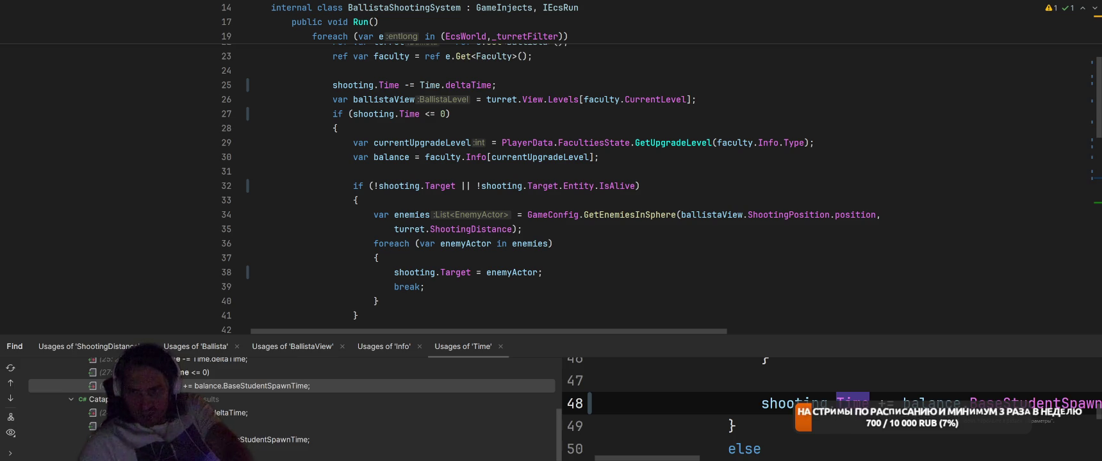
Glance at the Faculty Merge spreadsheet and pomodoro timer, then minimize the browser.
key("alt+Tab")
left_click(1066, 18)
left_click(1066, 6)
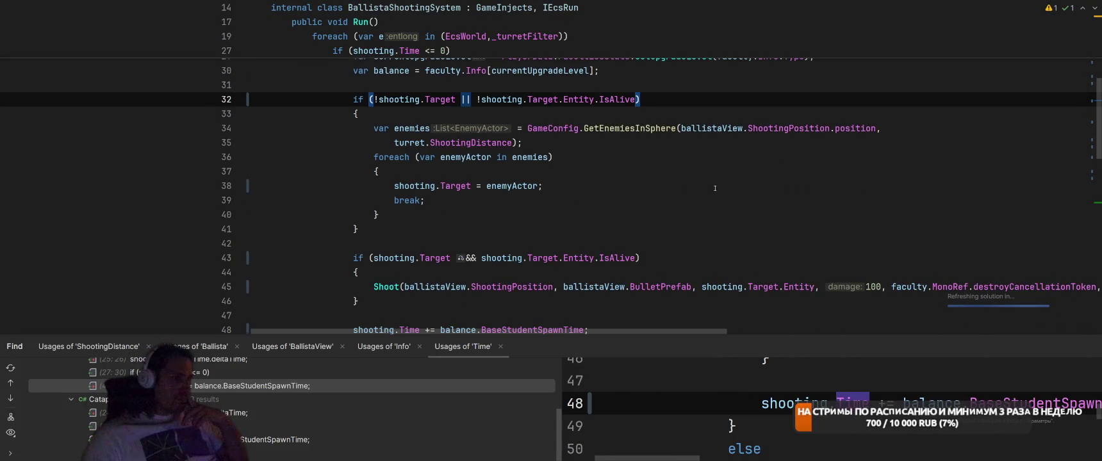
Review the code below the ballistaView line and select the target-search block.
scroll(715, 187, "down", 1)
scroll(714, 185, "down", 4)
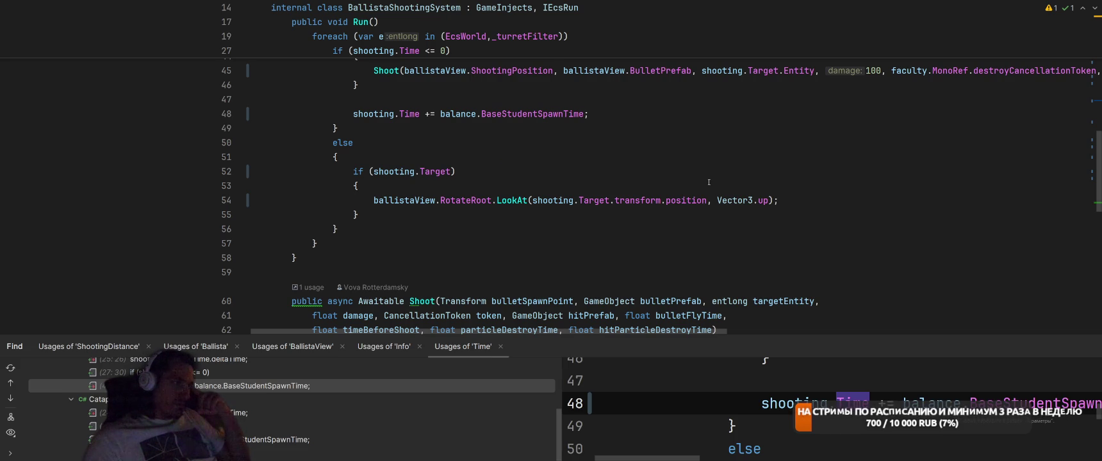
scroll(709, 182, "up", 8)
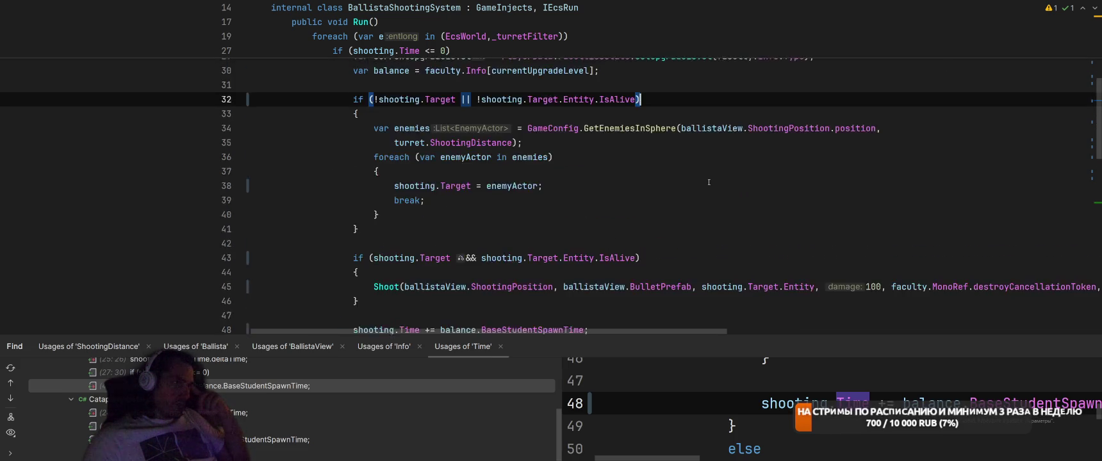
left_click(705, 143)
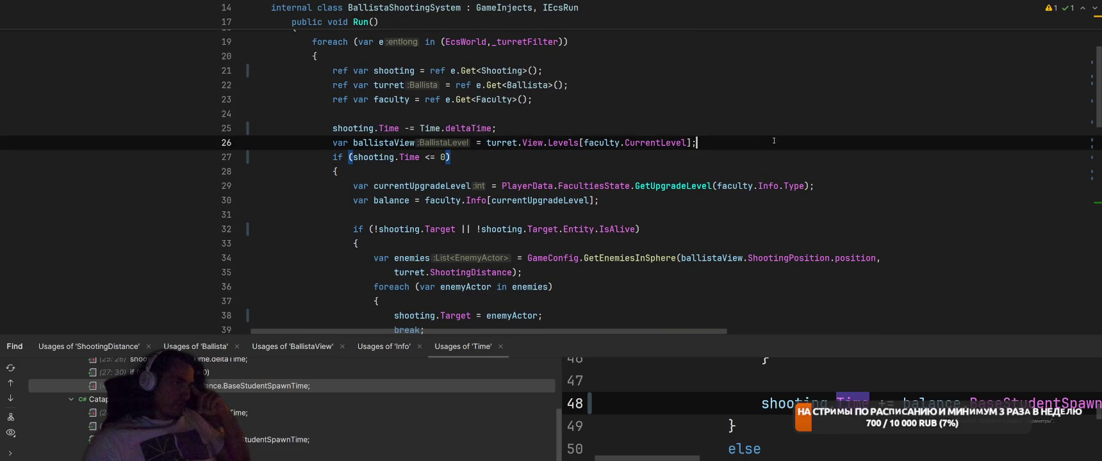
scroll(779, 141, "down", 1)
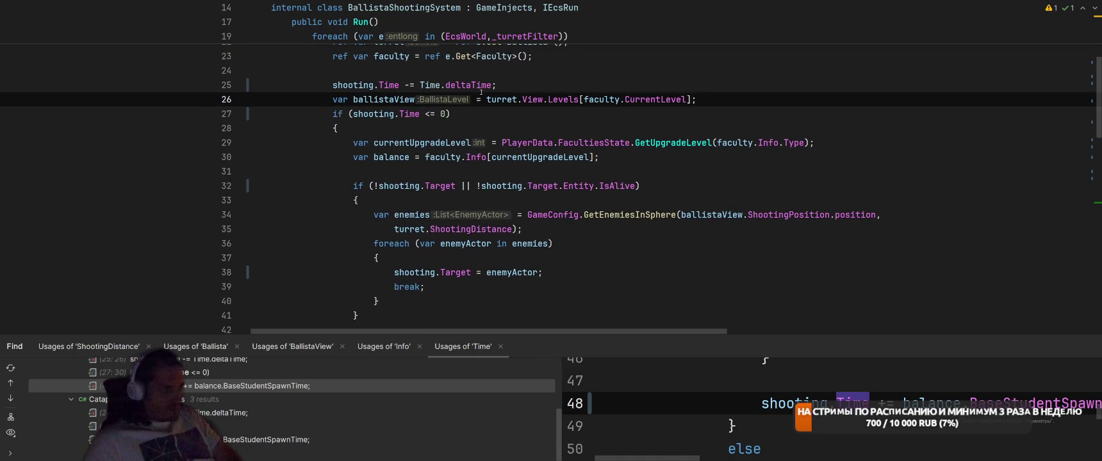
mouse_move(344, 186)
left_mouse_down()
mouse_move(379, 247)
mouse_move(379, 313)
left_mouse_up()
key("ctrl+c")
Cut the target-search block from the timer check and paste it after the ballistaView line.
key("Delete")
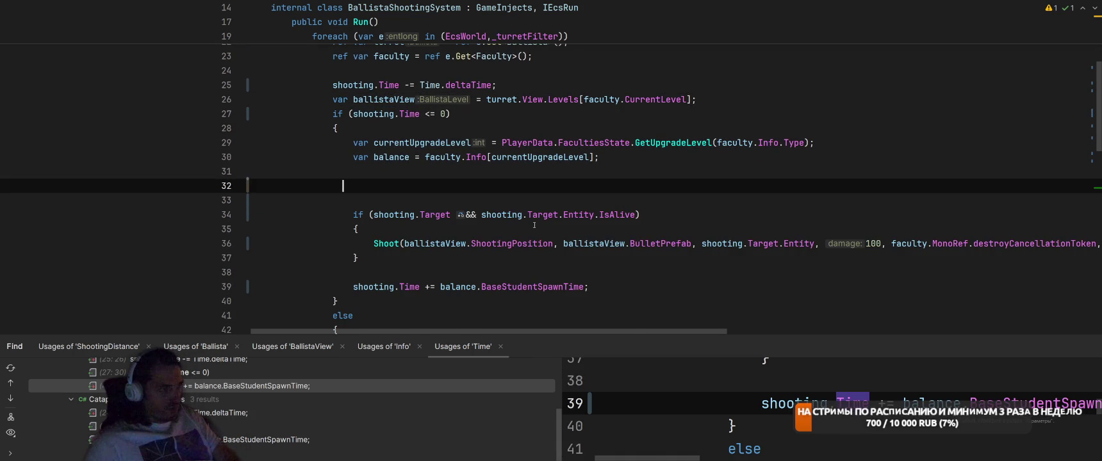
key("Down")
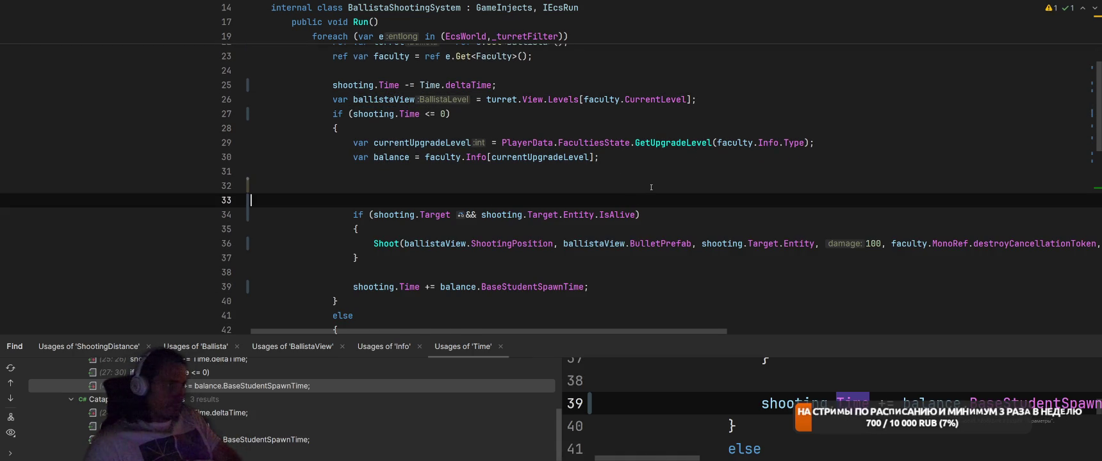
key("BackSpace")
key("BackSpace")
key("BackSpace")
scroll(705, 205, "up", 3)
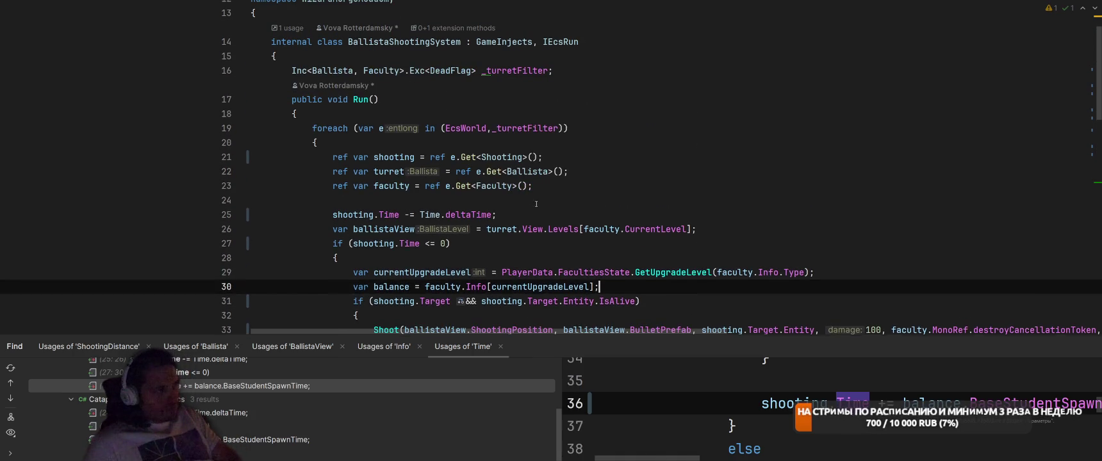
left_click(762, 225)
key("Return")
key("Return")
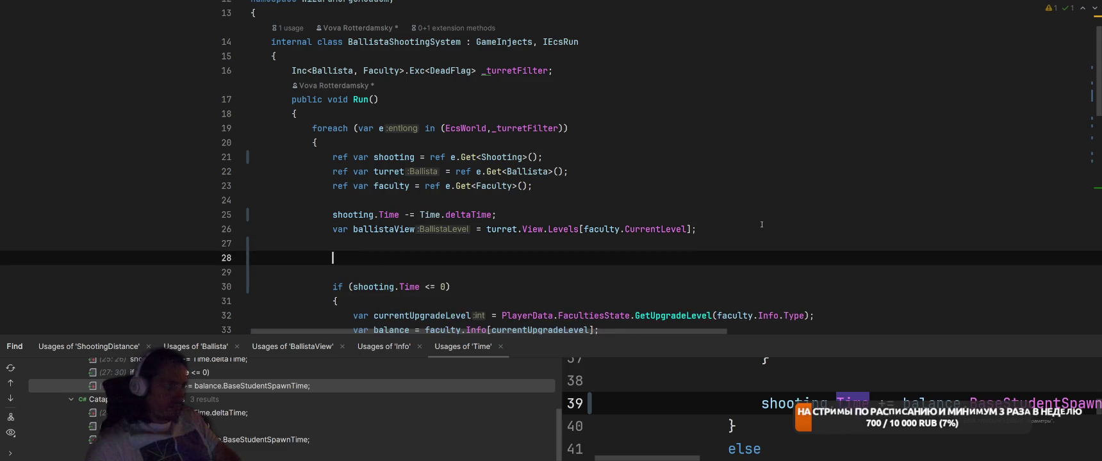
key("ctrl+v")
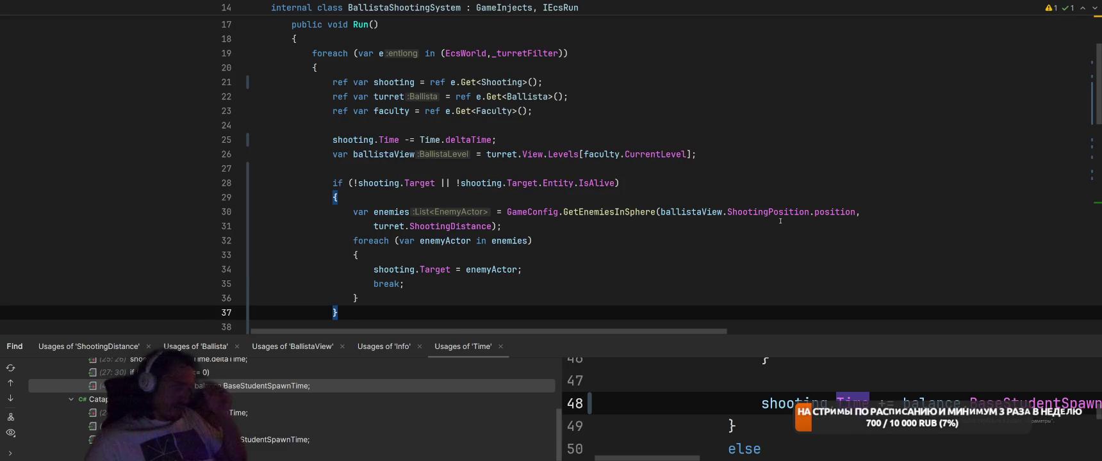
Inspect the pasted foreach loop over enemies and the _turretFilter declaration.
scroll(782, 218, "up", 3)
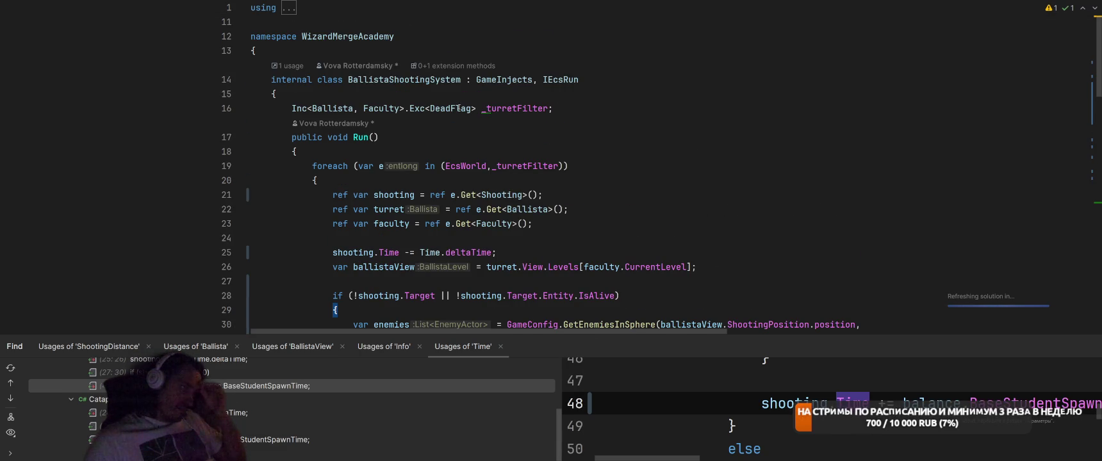
scroll(514, 108, "down", 5)
scroll(739, 184, "down", 5)
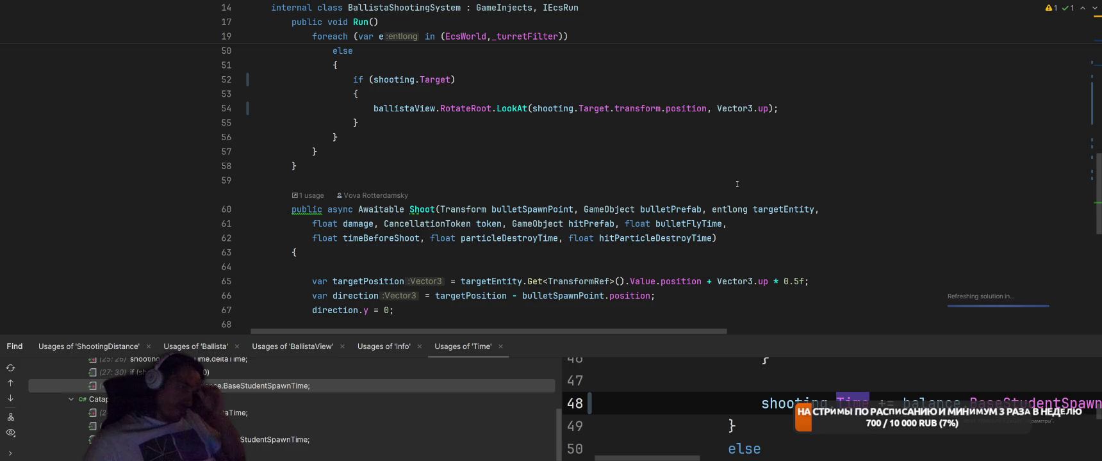
scroll(737, 184, "up", 10)
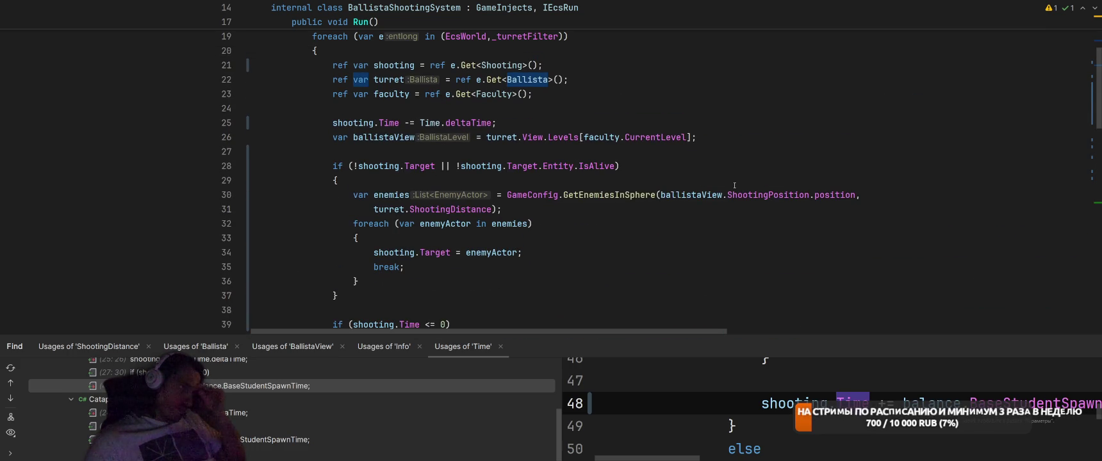
left_click_drag(352, 271, 532, 252)
left_click(645, 229)
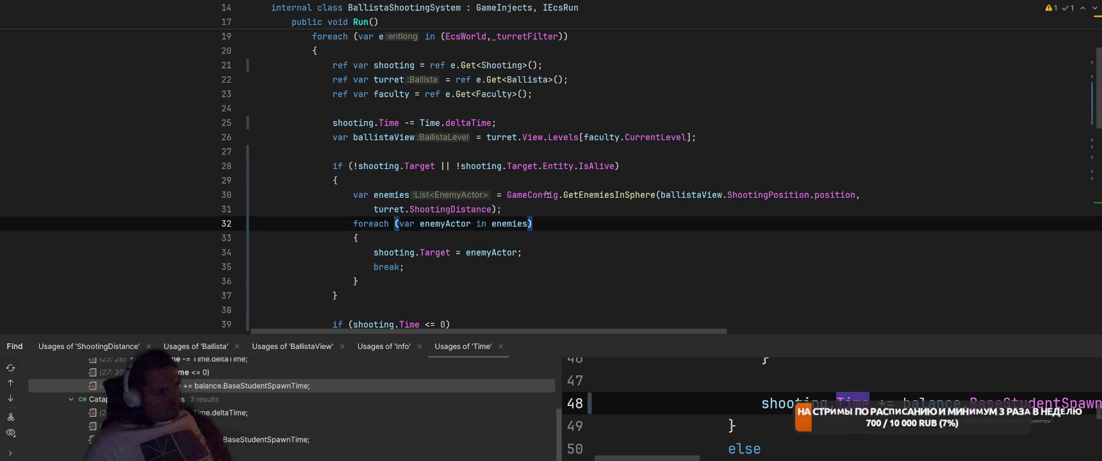
key("Up")
key("Up")
key("Up")
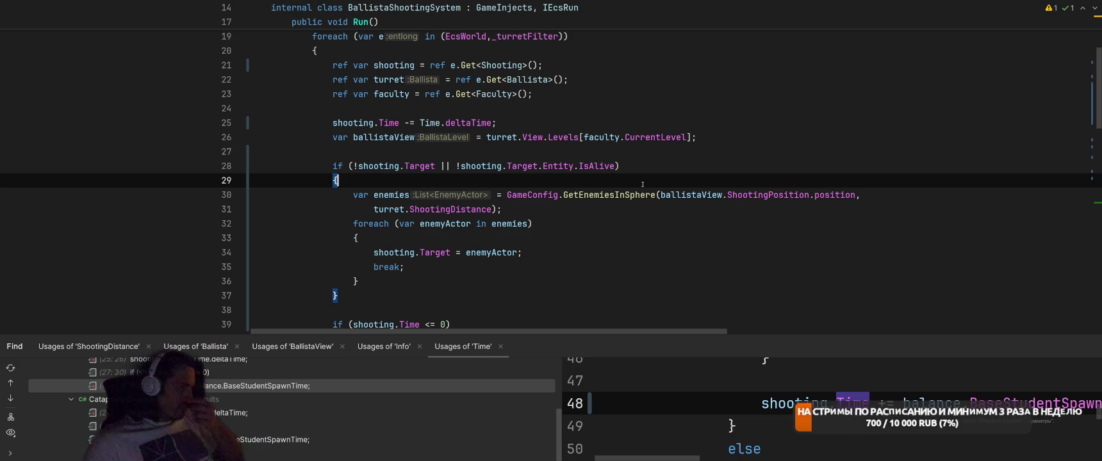
left_click(430, 154)
scroll(546, 177, "up", 3)
left_click(619, 107)
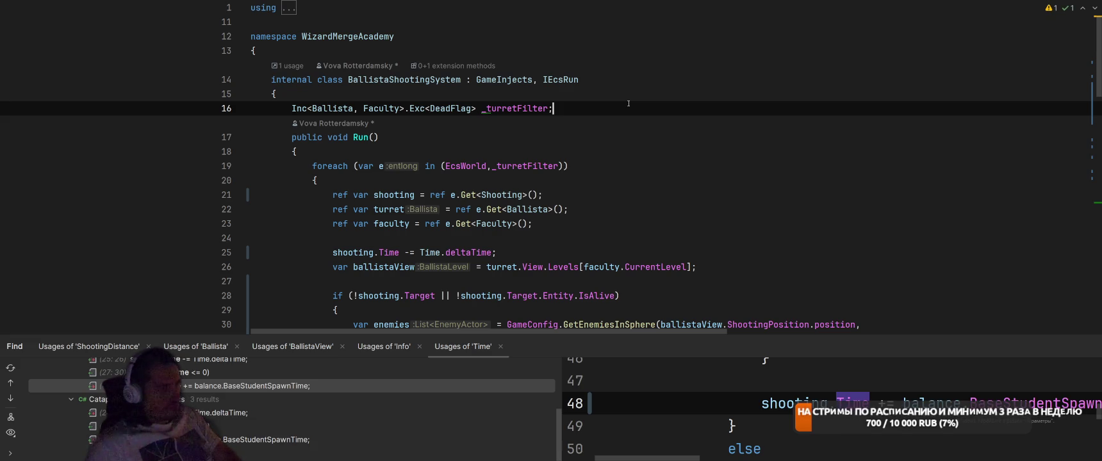
scroll(767, 247, "down", 3)
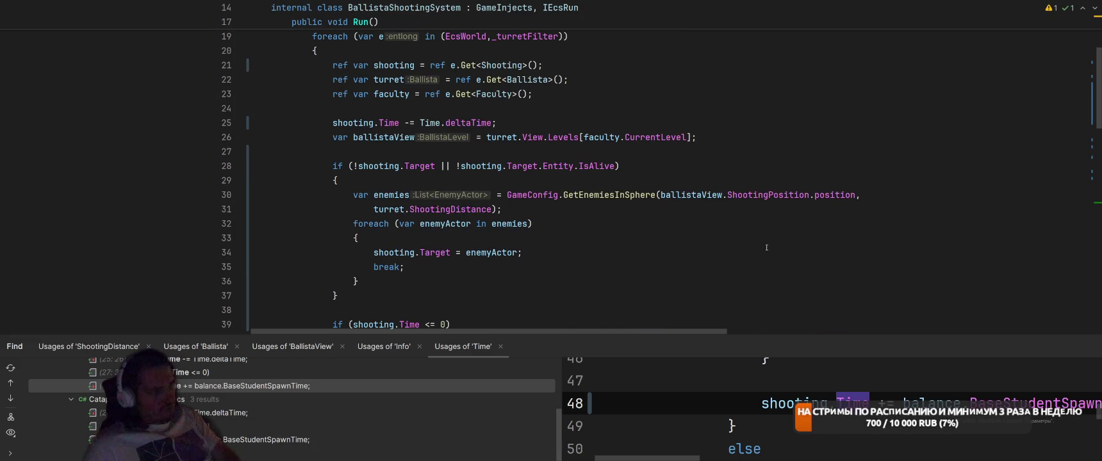
left_click(597, 280)
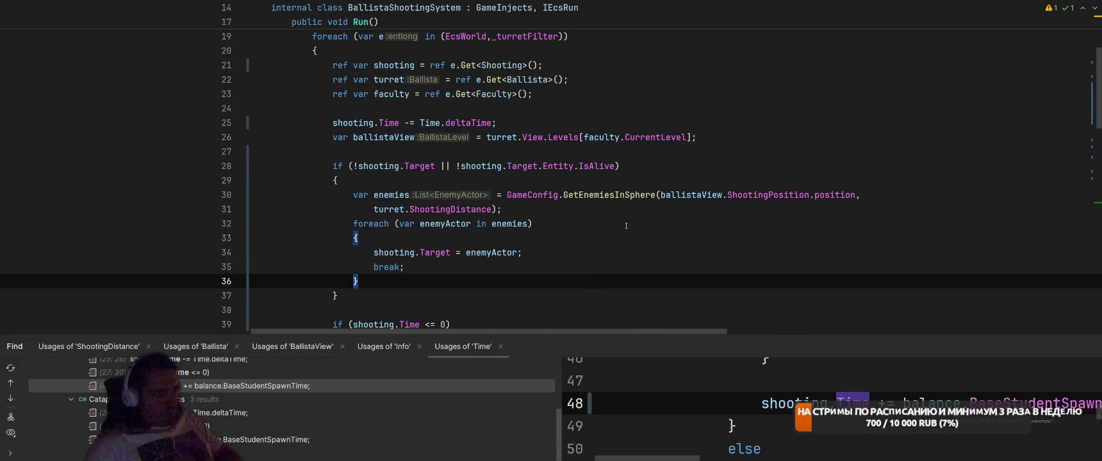
Start an 'if (time.fra' frame-count condition on a new line above the target search.
left_click(778, 152)
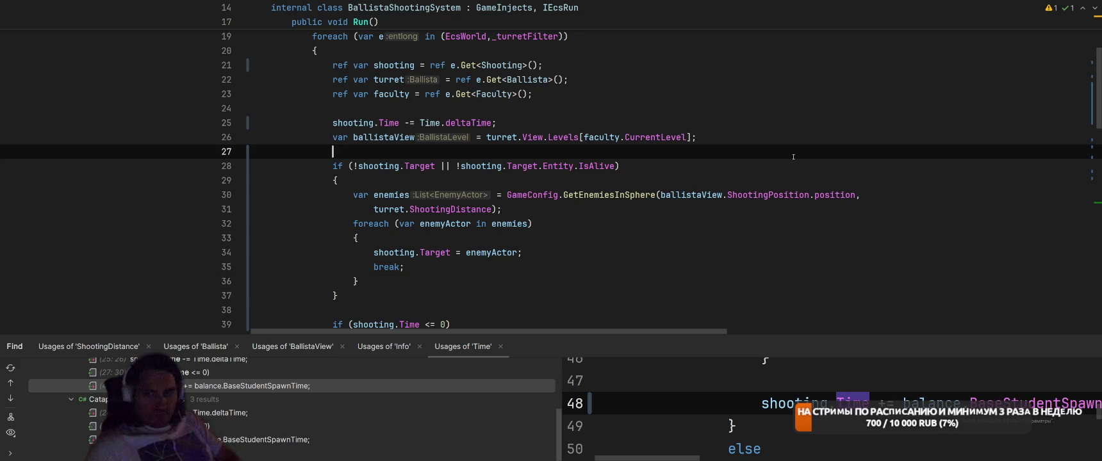
key("Return")
type("if (time")
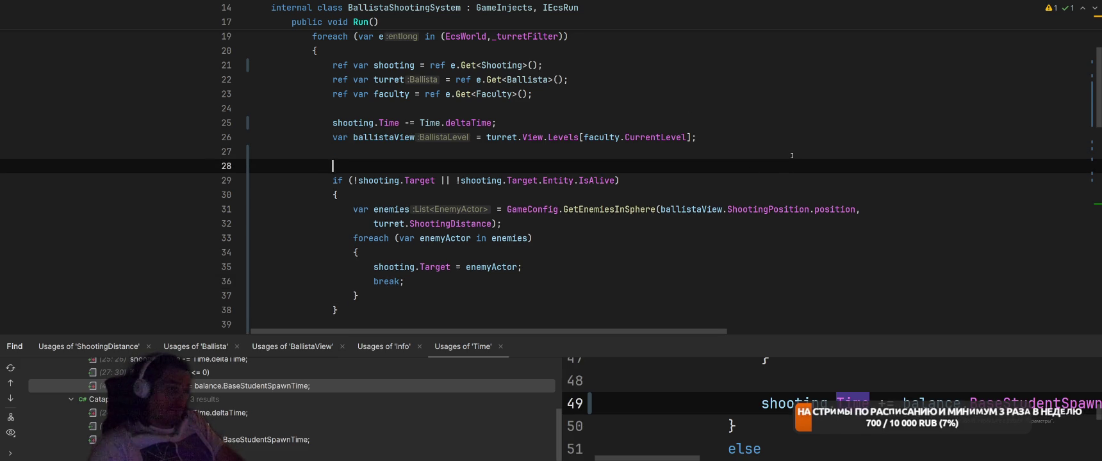
type(".")
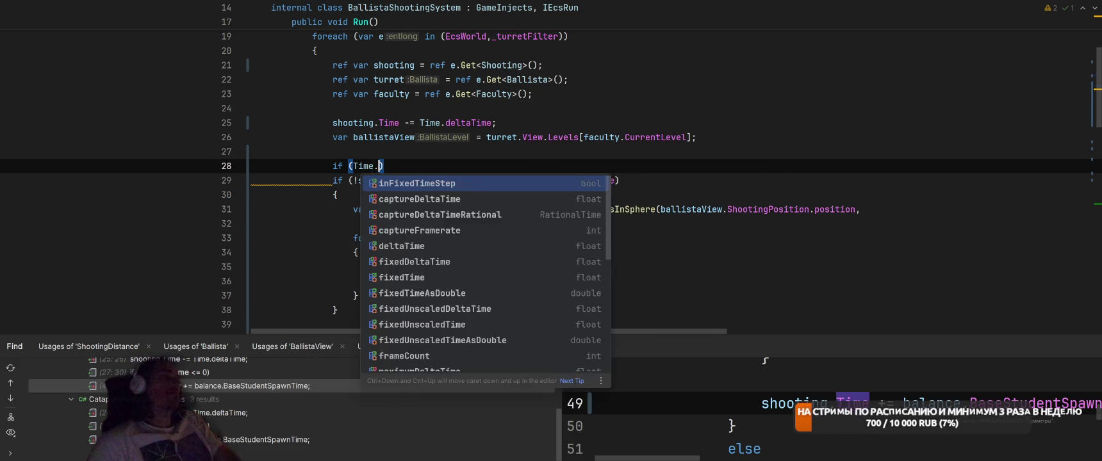
type("fram")
Complete the 'if (Time.frameCount % 5 == 0) {' line and close it with } after the block.
key("Return")
type("% ")
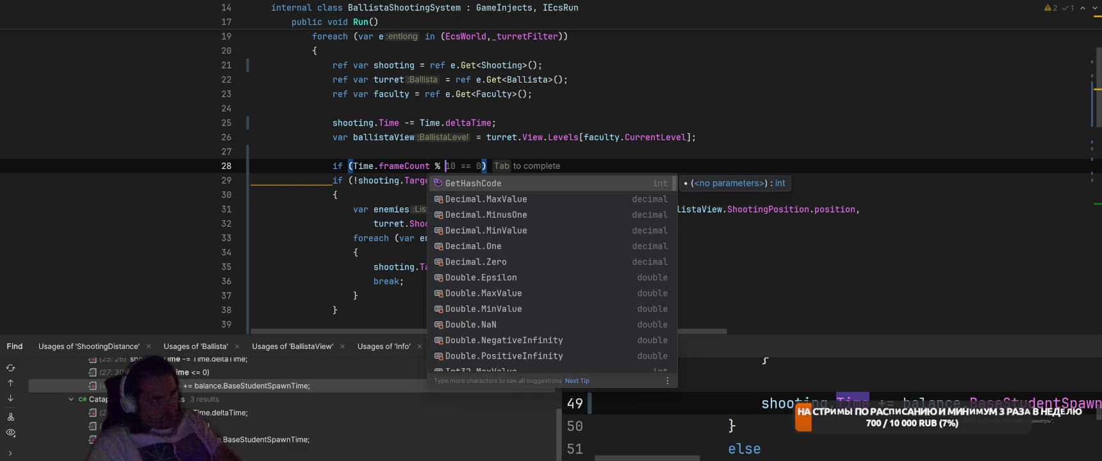
type("5 == 0) ")
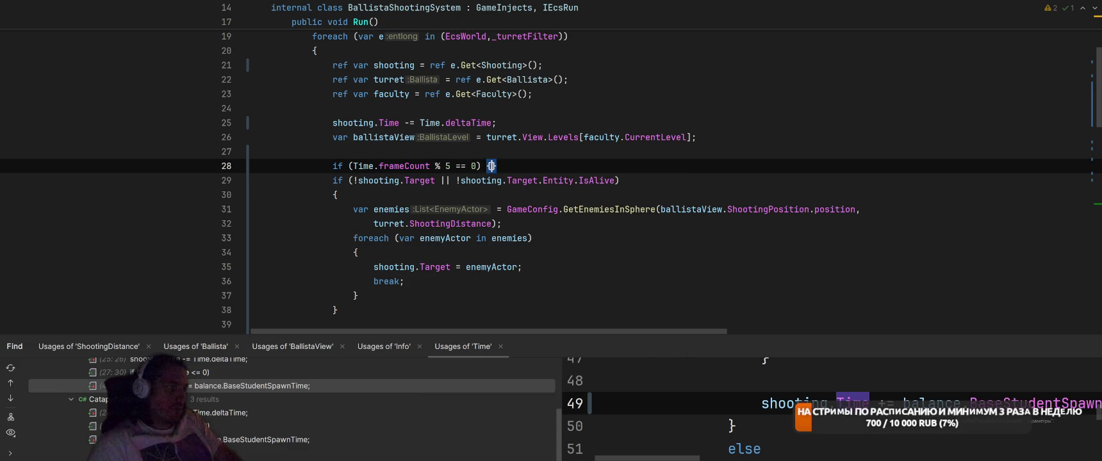
type("{")
key("Down")
key("Down")
key("Down")
key("Return")
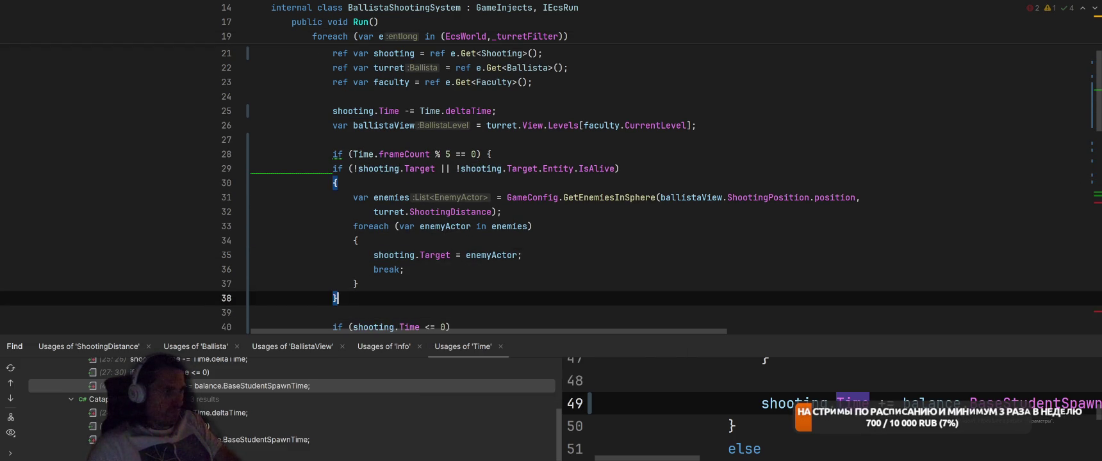
type("}")
Inspect how shooting and shooting.Target are used in the fire check.
scroll(736, 152, "down", 4)
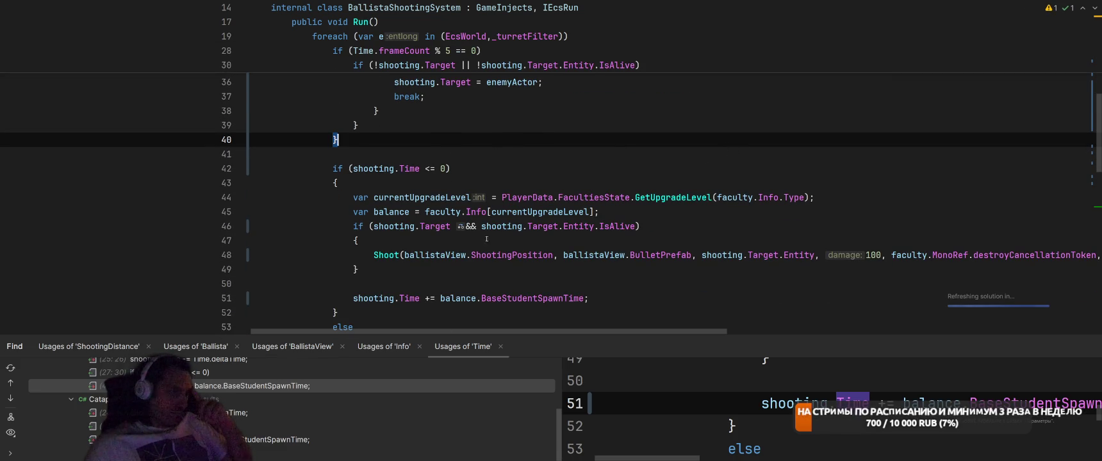
left_click(394, 226)
left_click(432, 228)
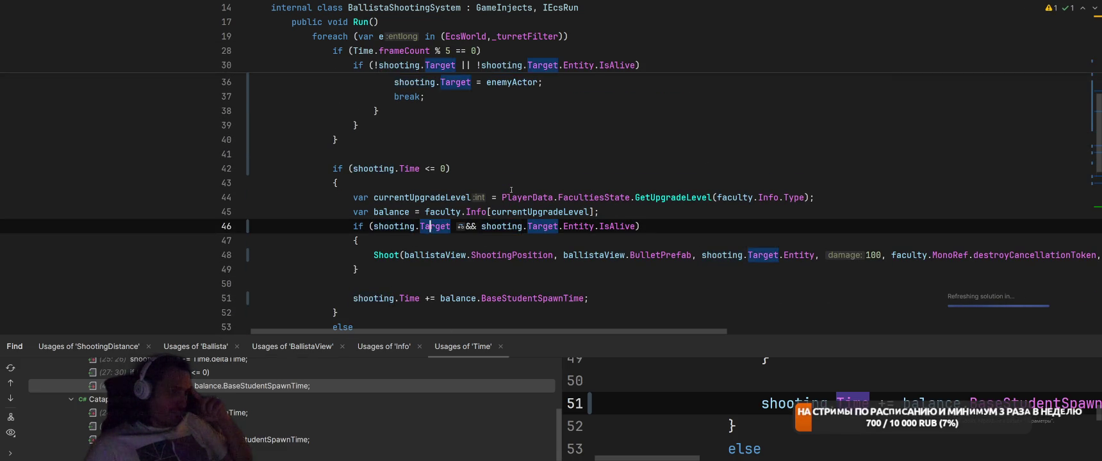
scroll(555, 186, "down", 2)
key("Left")
key("Left")
key("Left")
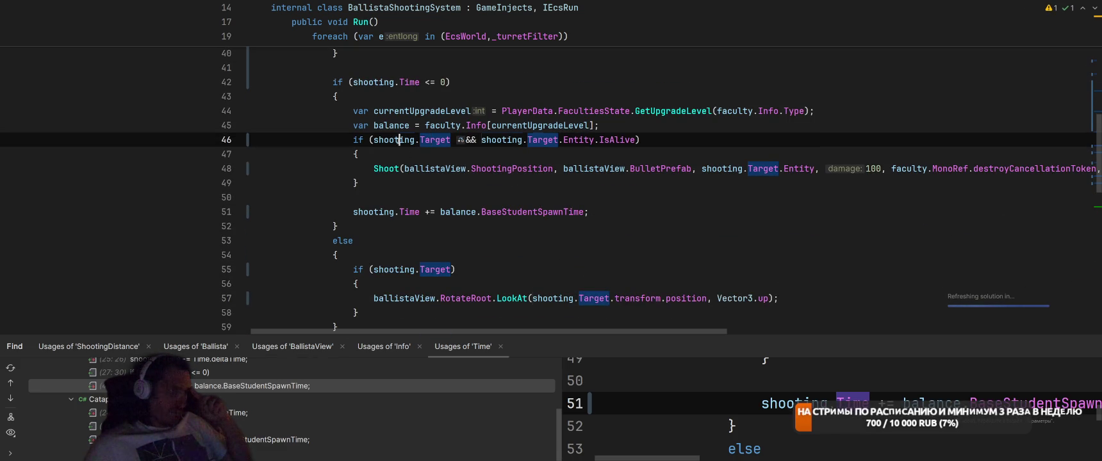
Move the currentUpgradeLevel and balance lines into the cooldown block.
mouse_move(346, 111)
left_mouse_down()
mouse_move(701, 111)
mouse_move(706, 124)
left_mouse_up()
key("ctrl+c")
key("Delete")
key("Delete")
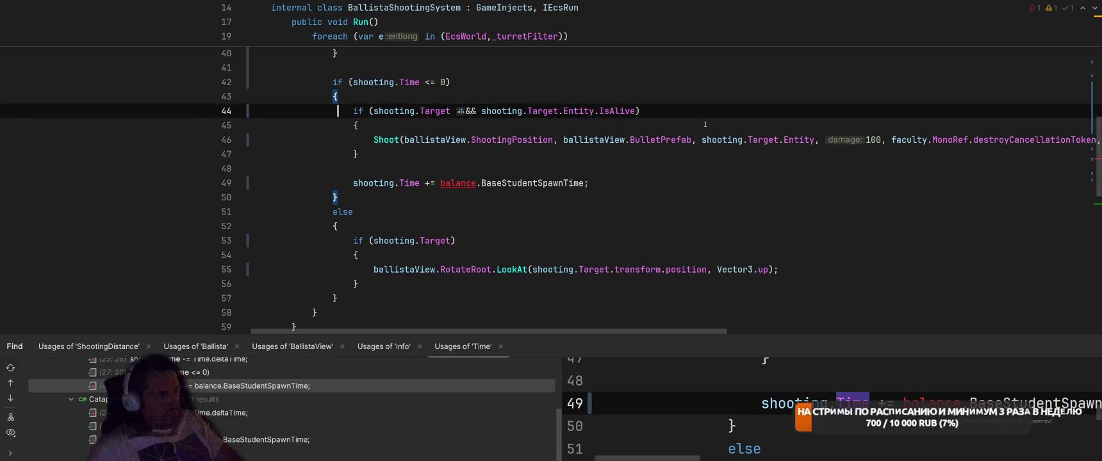
key("Down")
key("ctrl+v")
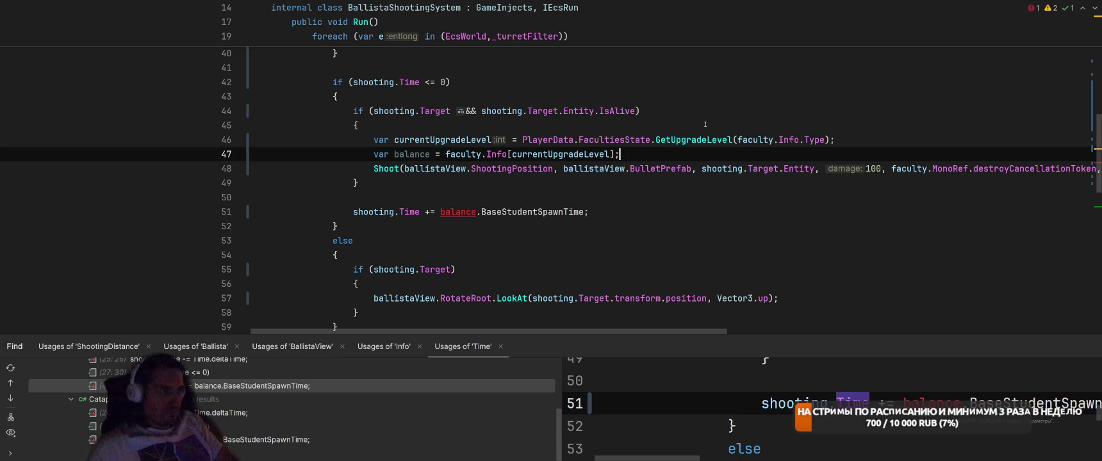
key("shift+Up")
key("alt+shift+Up")
key("alt+shift+Up")
Move the target-alive if-block above those lookup lines and delete the leftover blank line.
key("Down")
key("End")
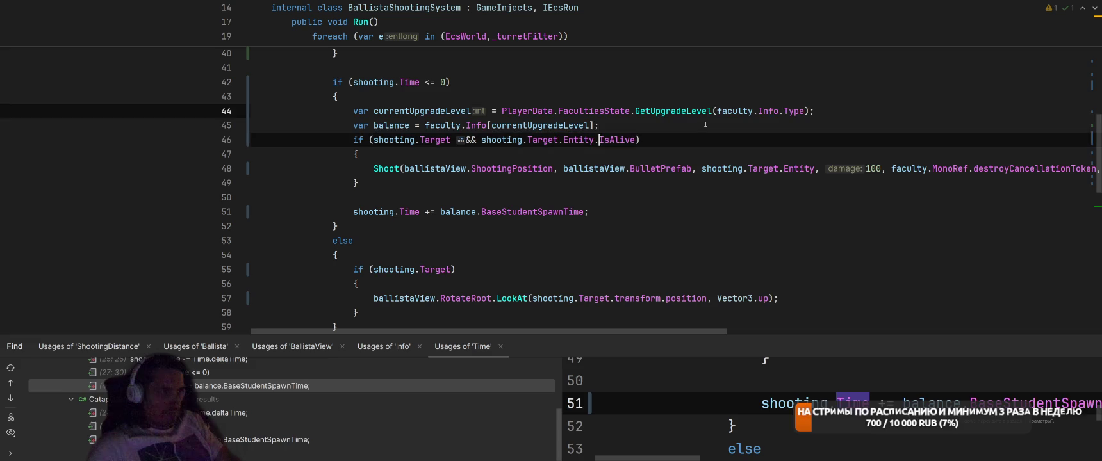
key("Return")
key("Down")
key("shift+Down")
key("shift+Down")
key("shift+Down")
key("alt+shift+Up")
key("alt+shift+Up")
key("alt+shift+Up")
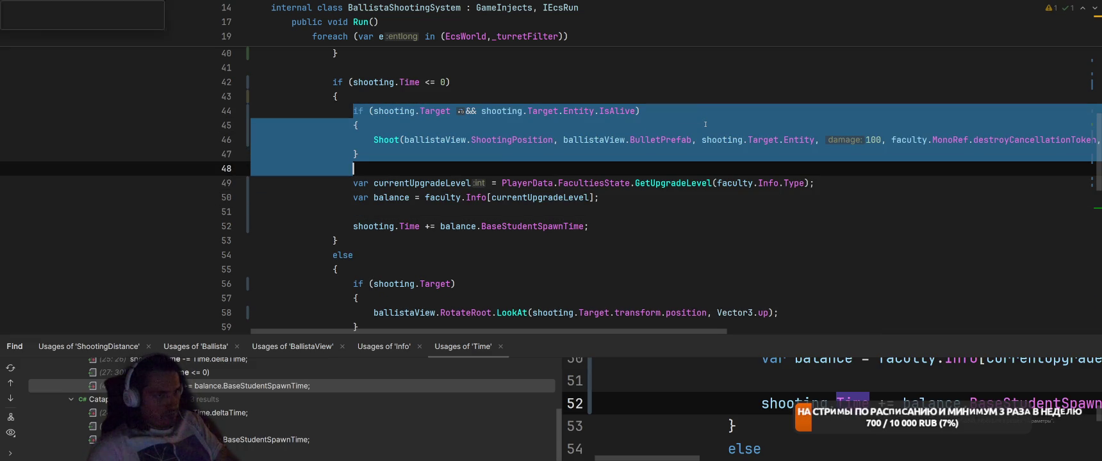
key("Down")
key("Down")
key("Down")
key("BackSpace")
key("Up")
key("Up")
key("Up")
key("Up")
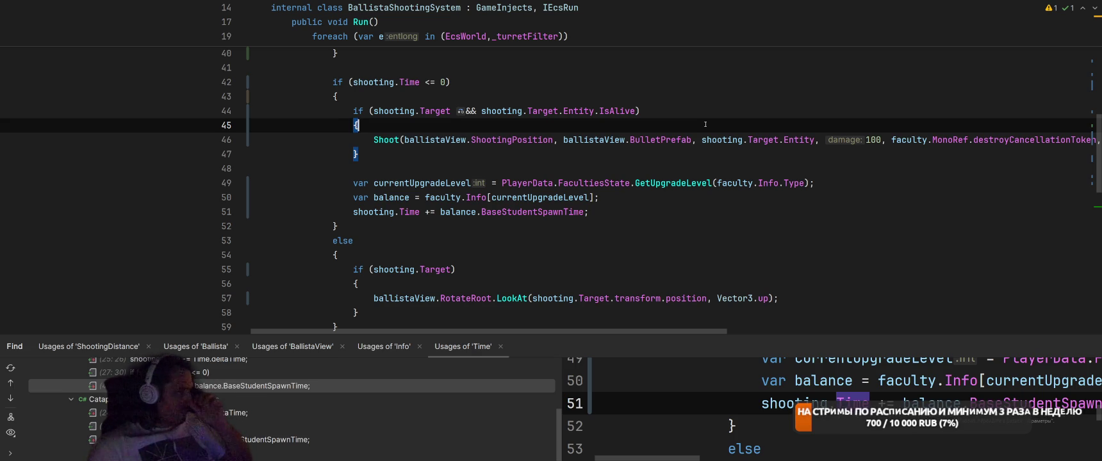
scroll(566, 188, "up", 9)
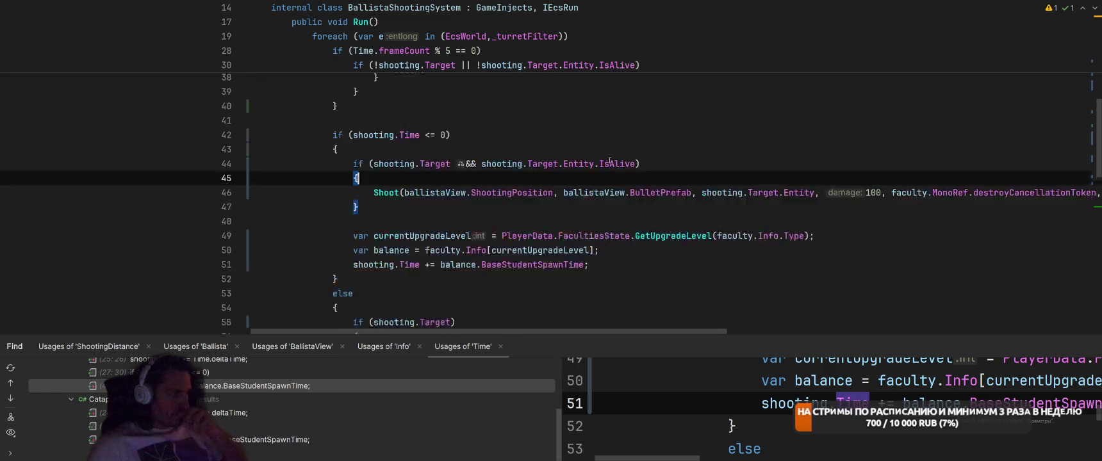
Review where ballistaView is declared and used in BallistaShootingSystem.
scroll(566, 188, "down", 3)
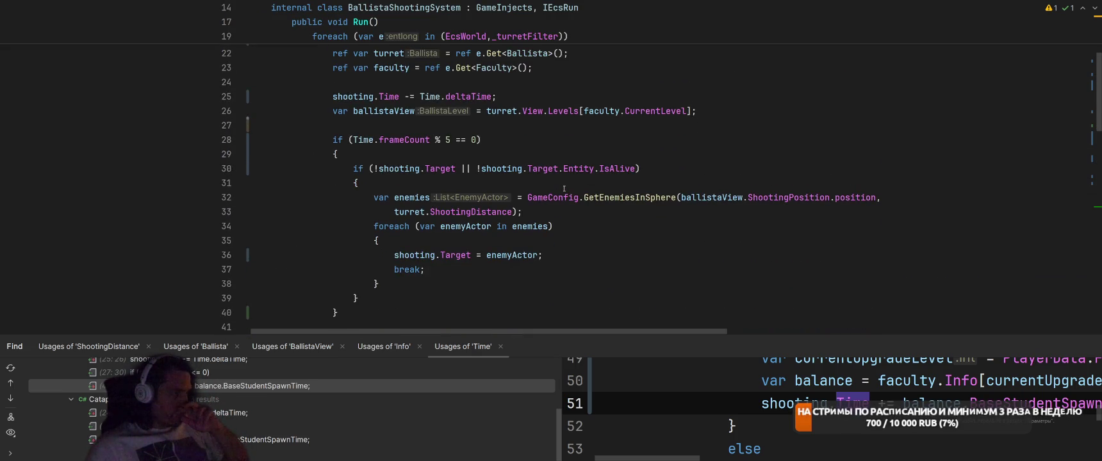
scroll(564, 184, "down", 1)
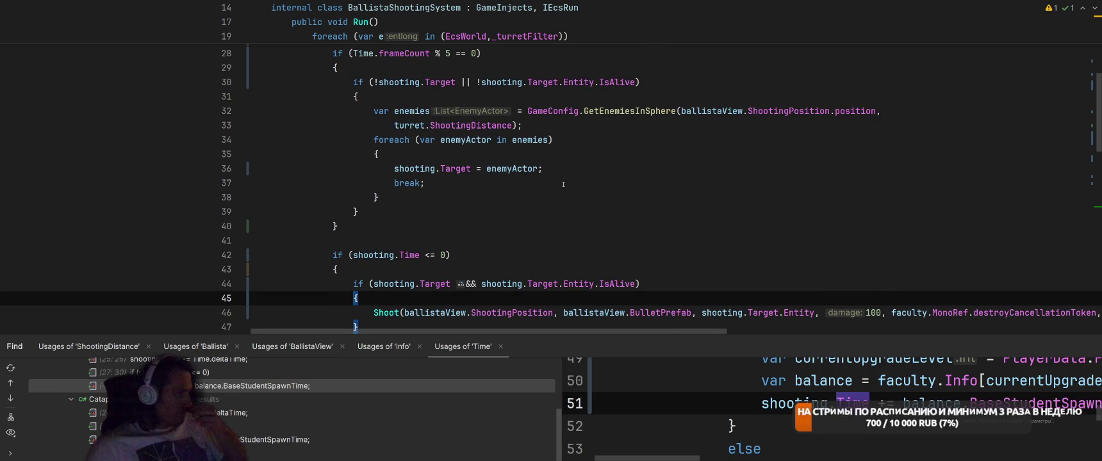
scroll(563, 184, "up", 2)
mouse_move(561, 175)
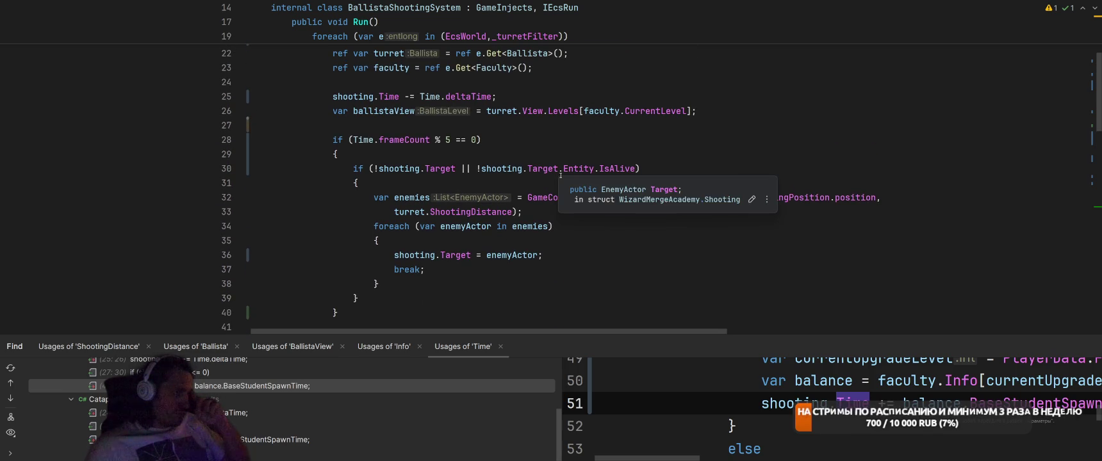
scroll(561, 175, "down", 2)
scroll(552, 140, "up", 2)
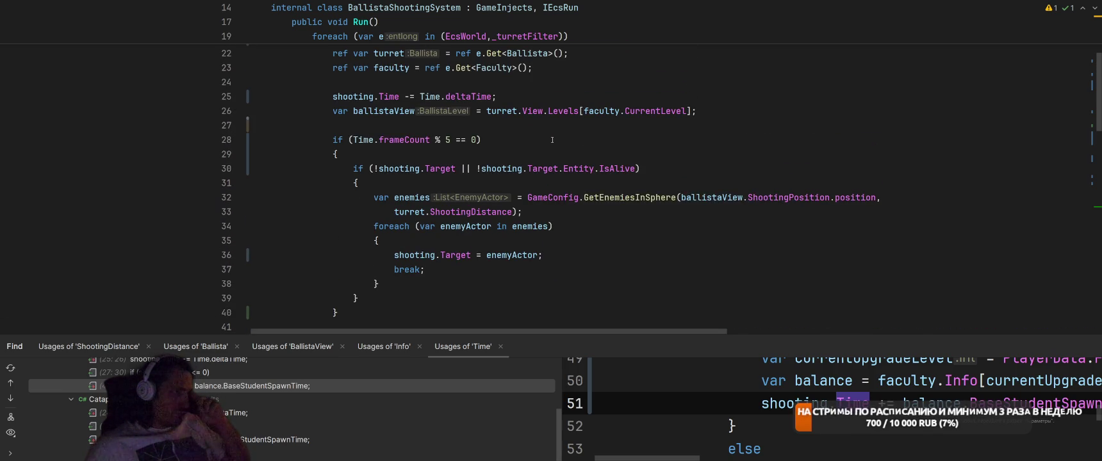
key("Escape")
key("Down")
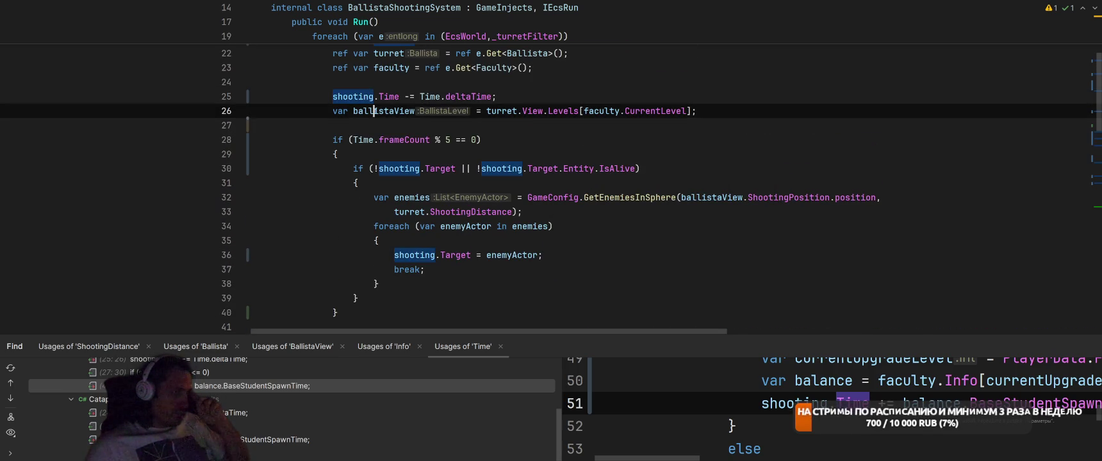
scroll(466, 128, "down", 5)
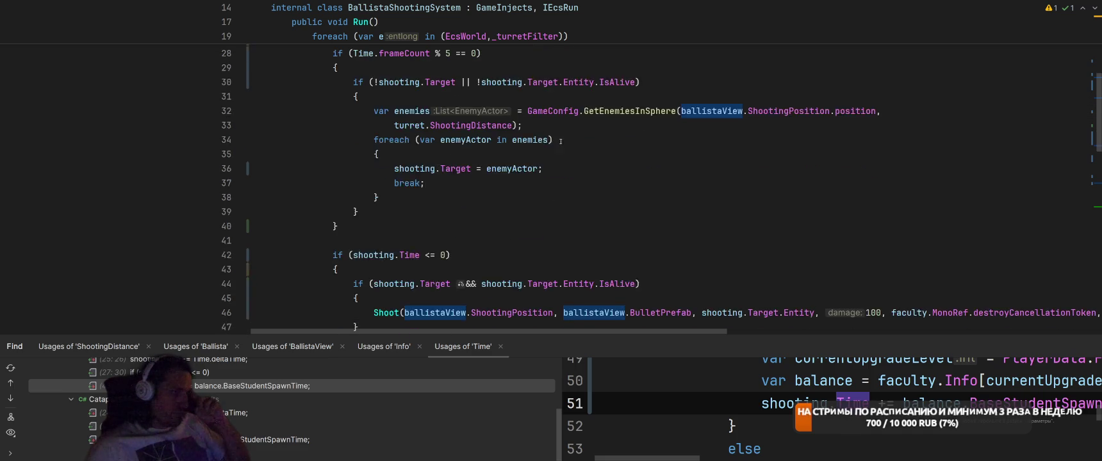
scroll(588, 140, "up", 10)
scroll(588, 139, "down", 2)
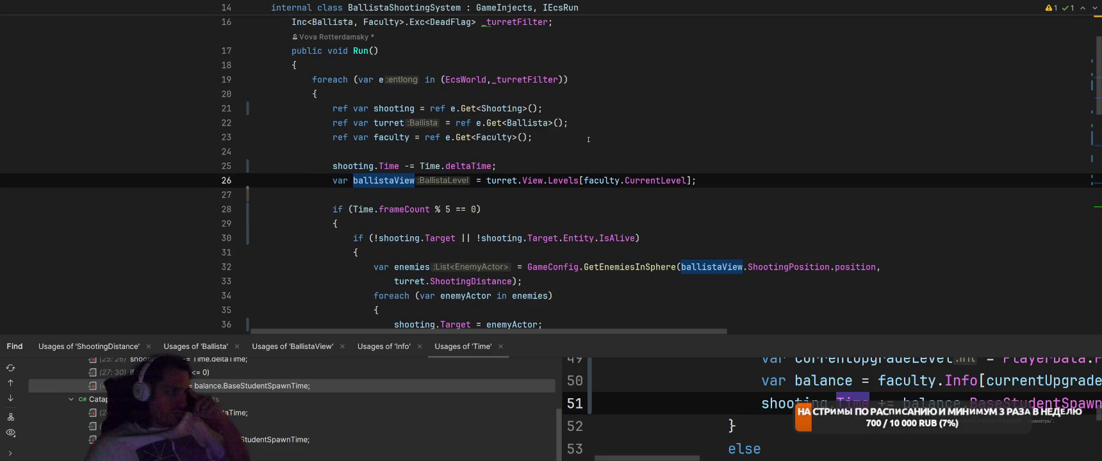
scroll(588, 139, "down", 2)
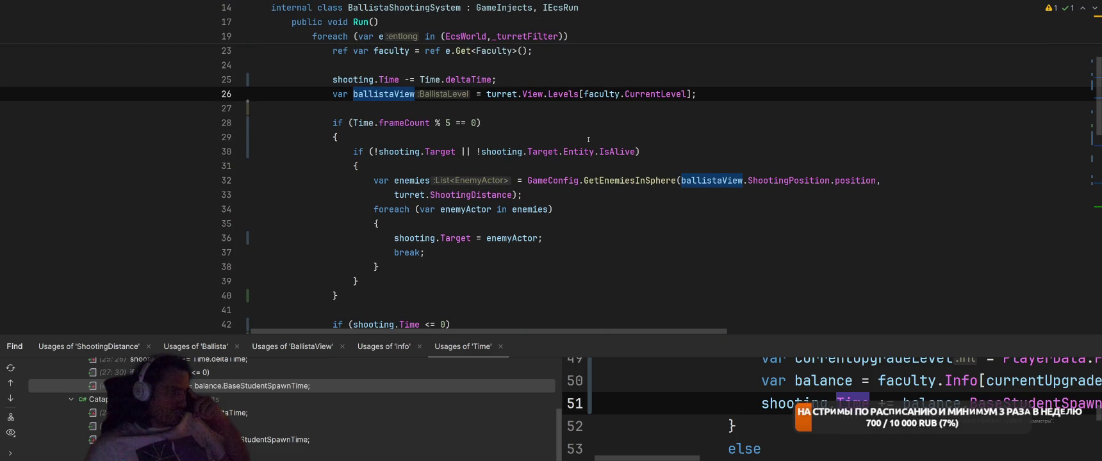
left_click(545, 62)
left_click(602, 56)
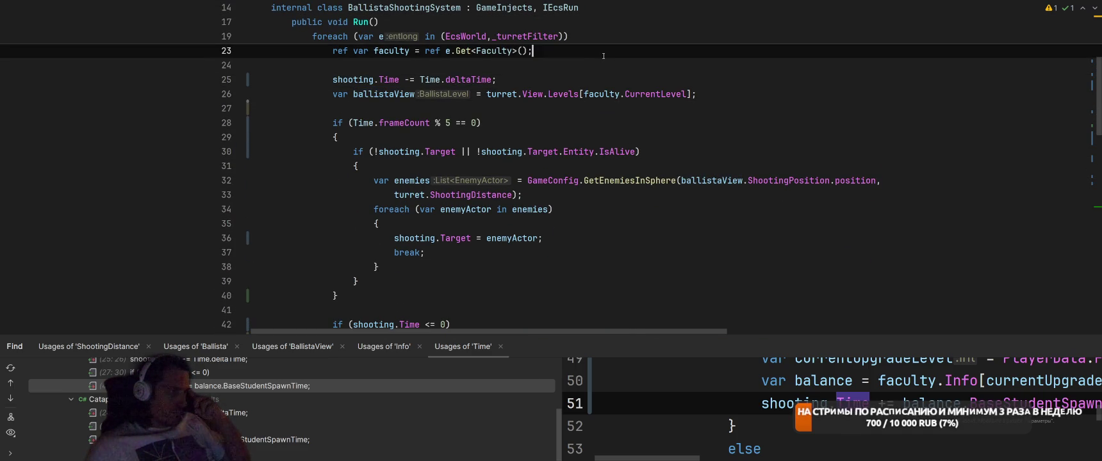
Add 'shooting.Time = 0;' after 'shooting.Target = enemyActor;', then switch to the balance spreadsheet.
left_click(551, 238)
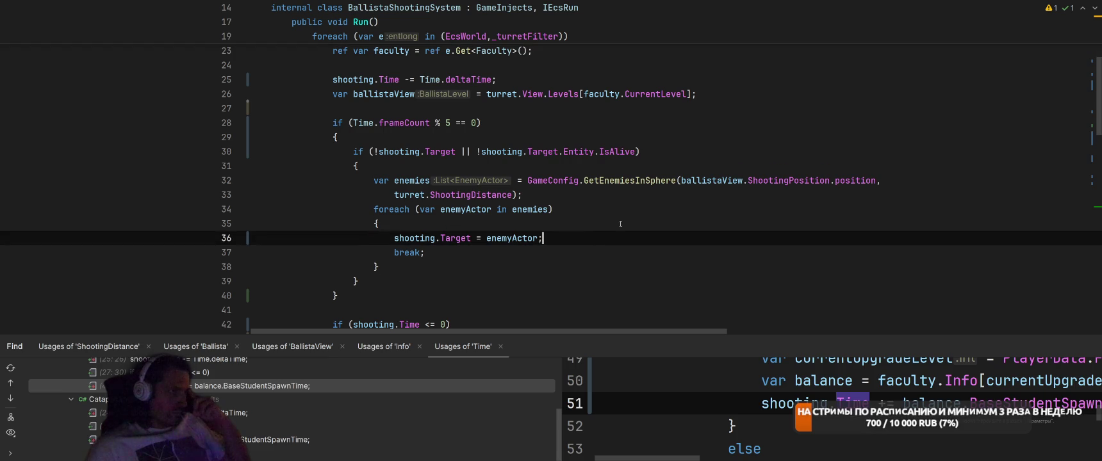
key("Return")
type("shoo")
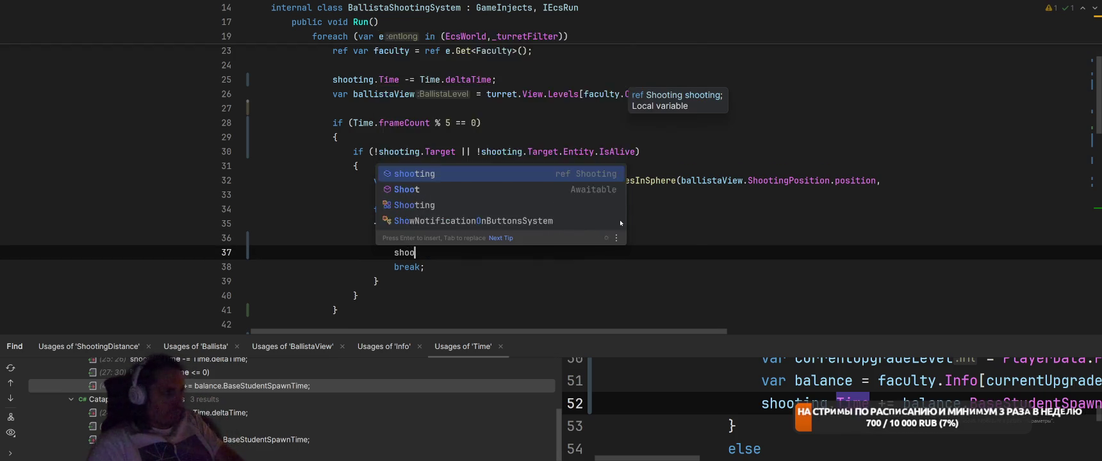
type("ting.Time = 0p;")
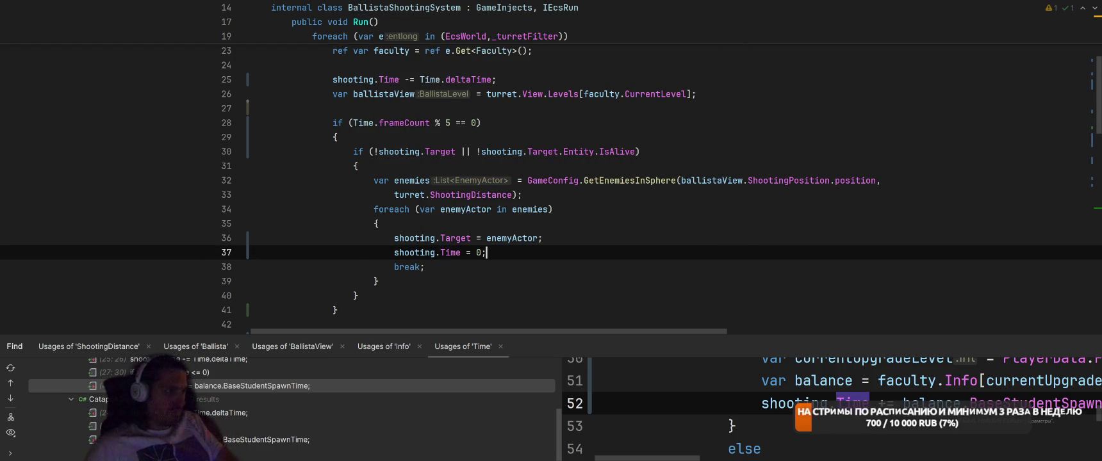
scroll(590, 165, "down", 2)
scroll(590, 165, "down", 3)
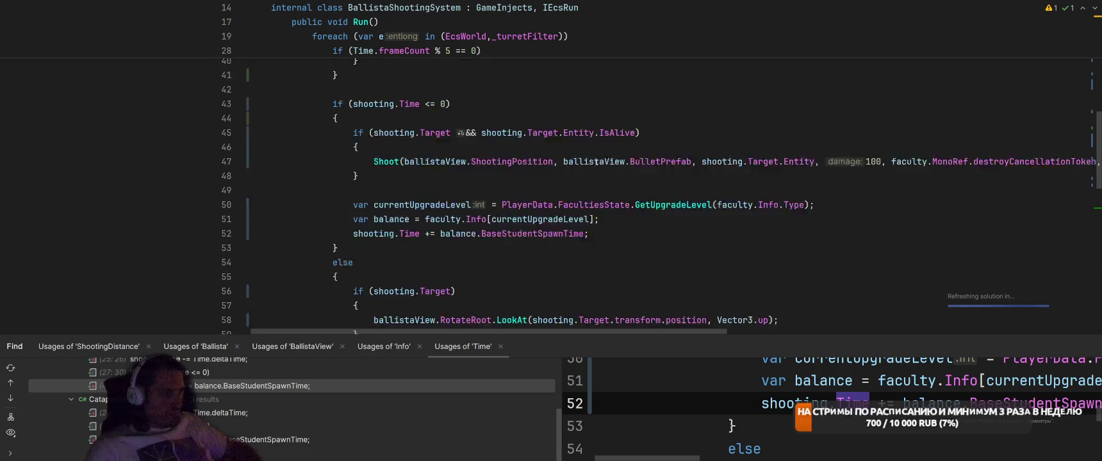
scroll(602, 160, "up", 8)
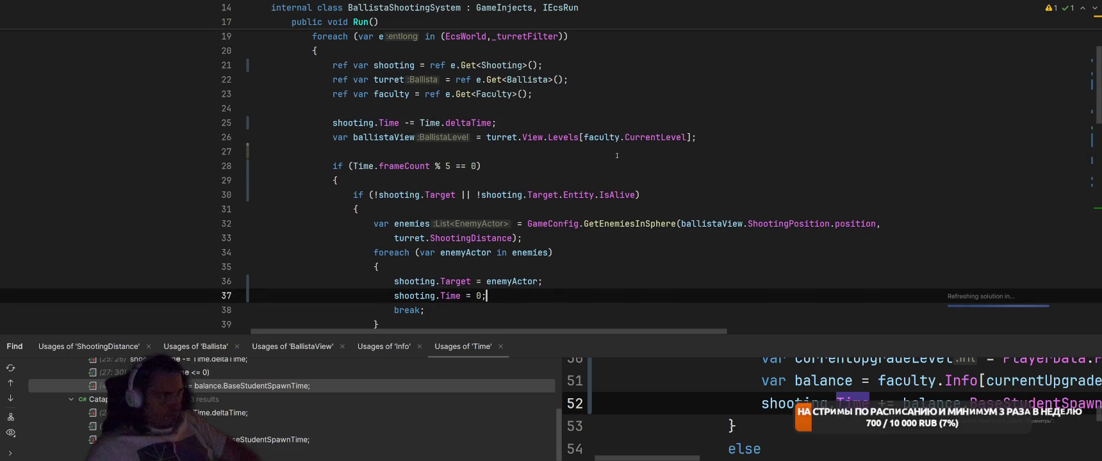
left_click(641, 161)
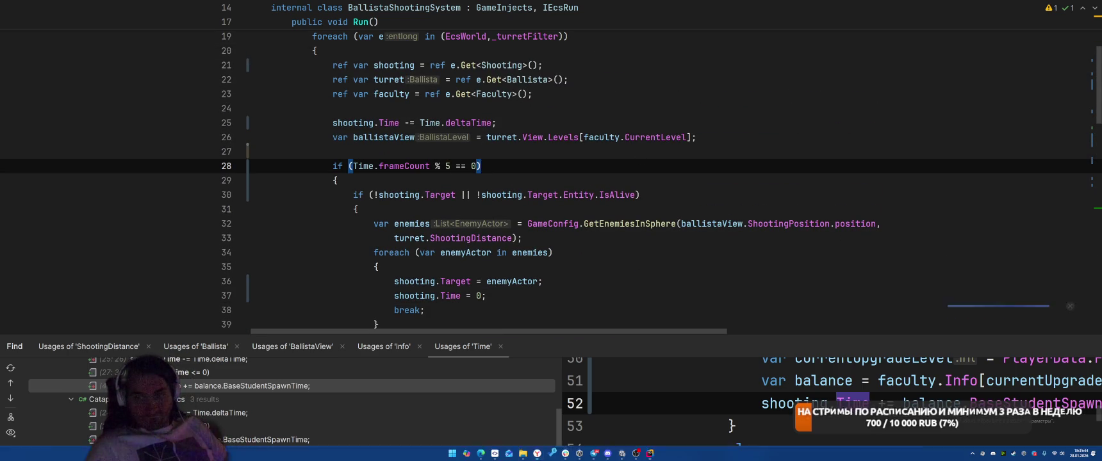
key("alt+Tab")
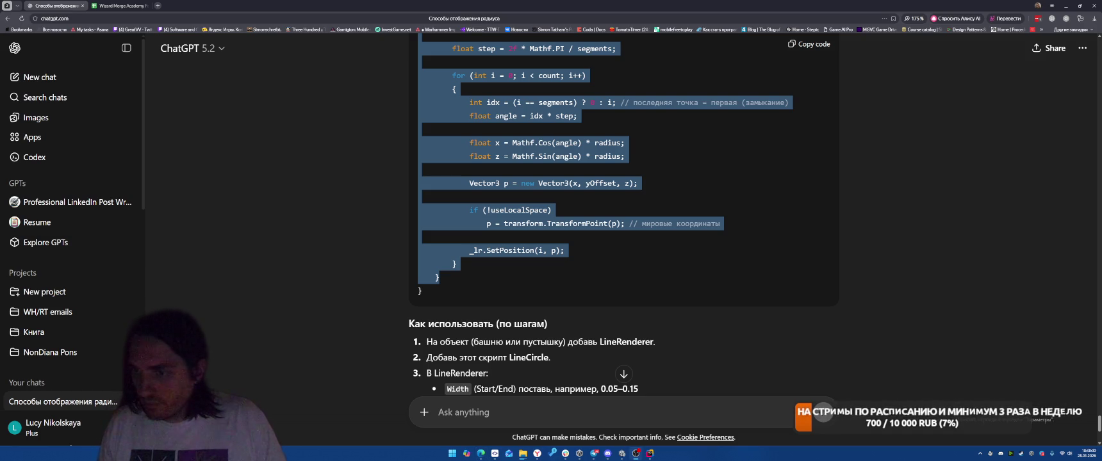
Open the Pomodoro extension popup from the Chrome toolbar to see the break countdown.
left_click(1066, 18)
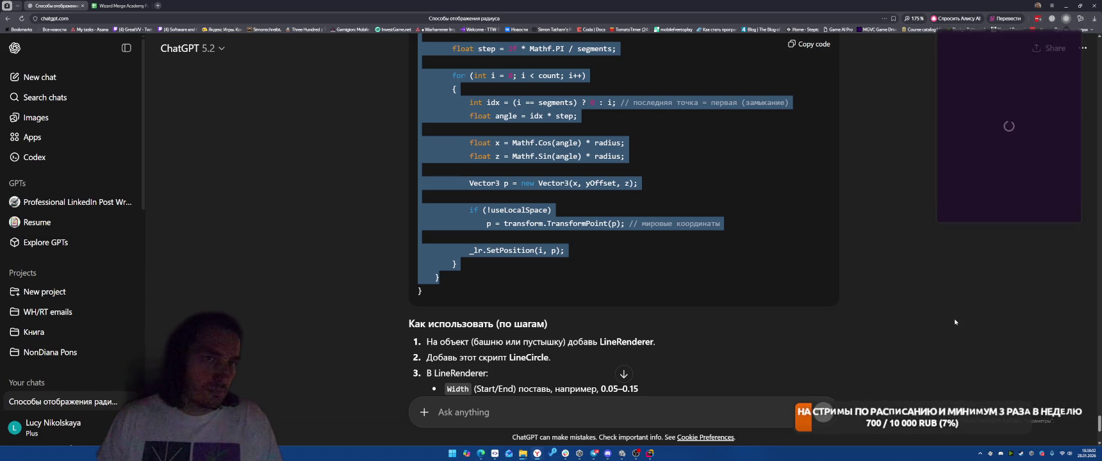
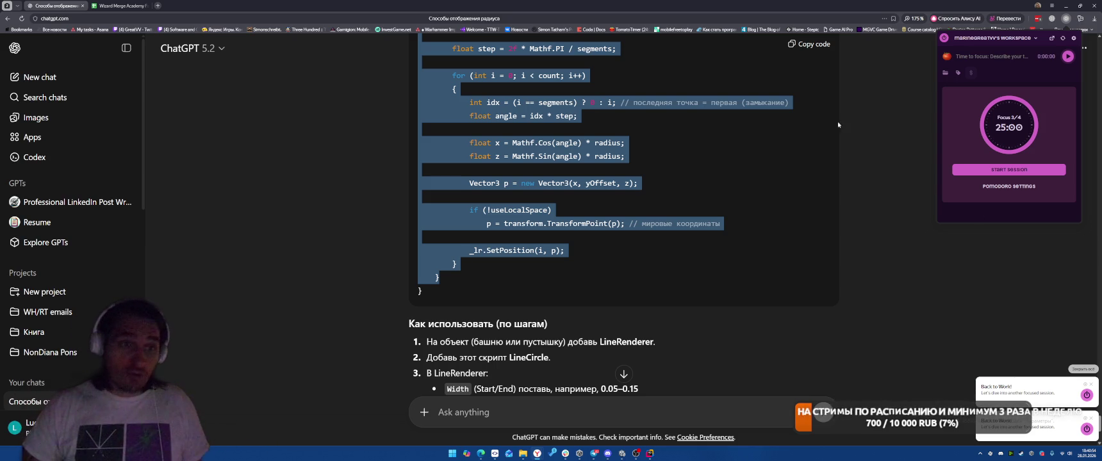
Start the pomodoro focus session for 'делаем баллисты' and switch to Unity.
left_click(947, 56)
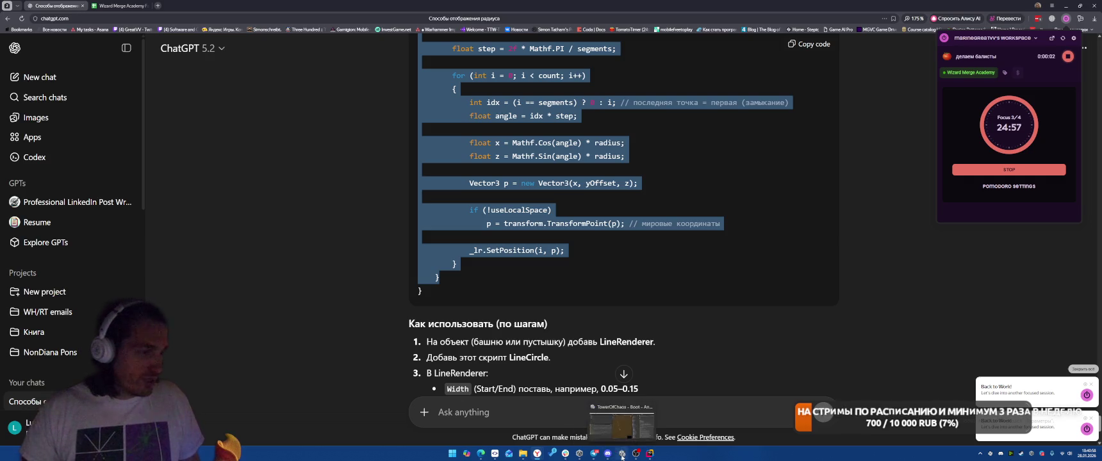
left_click(614, 429)
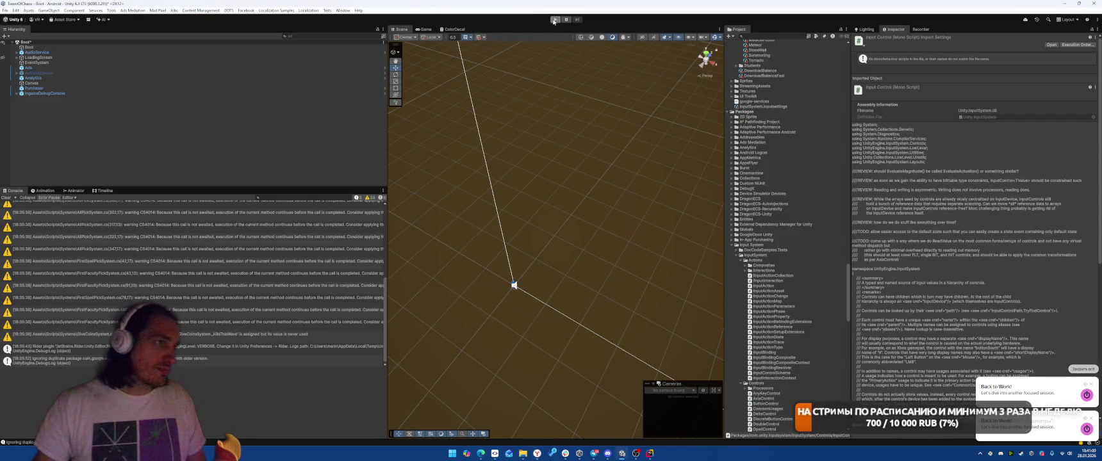
In SO > Faculty > Ballista.asset, set level 1 Shooting Distance to 5 and enter Play mode.
scroll(782, 163, "up", 15)
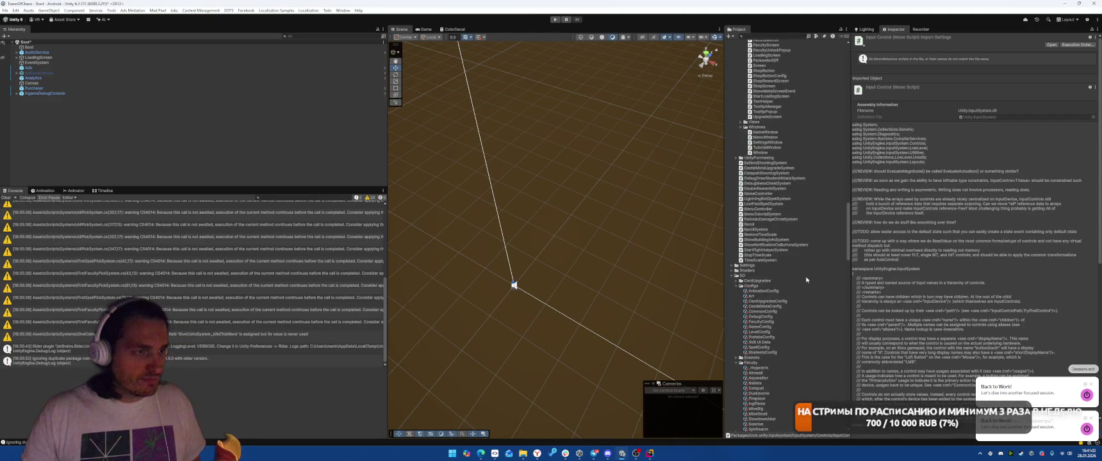
scroll(804, 277, "up", 20)
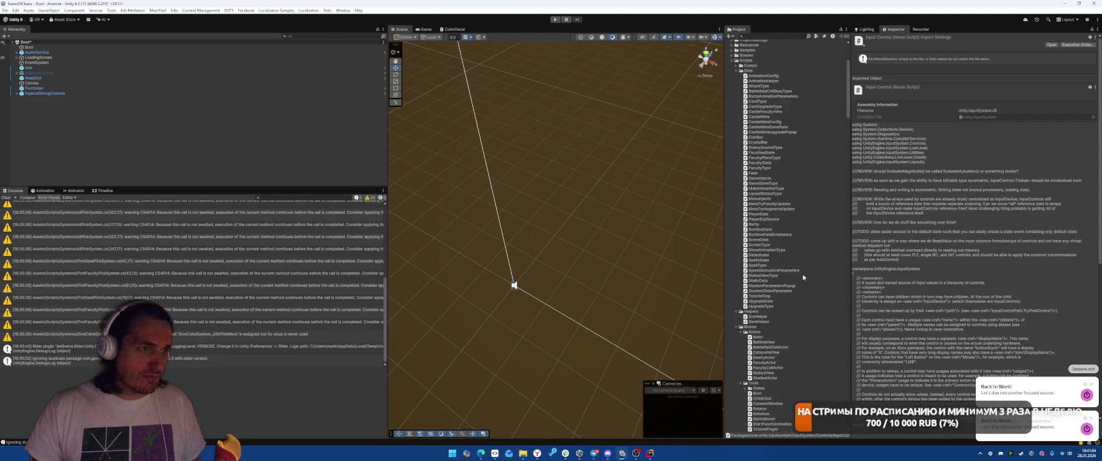
left_click(732, 176)
left_click(732, 191)
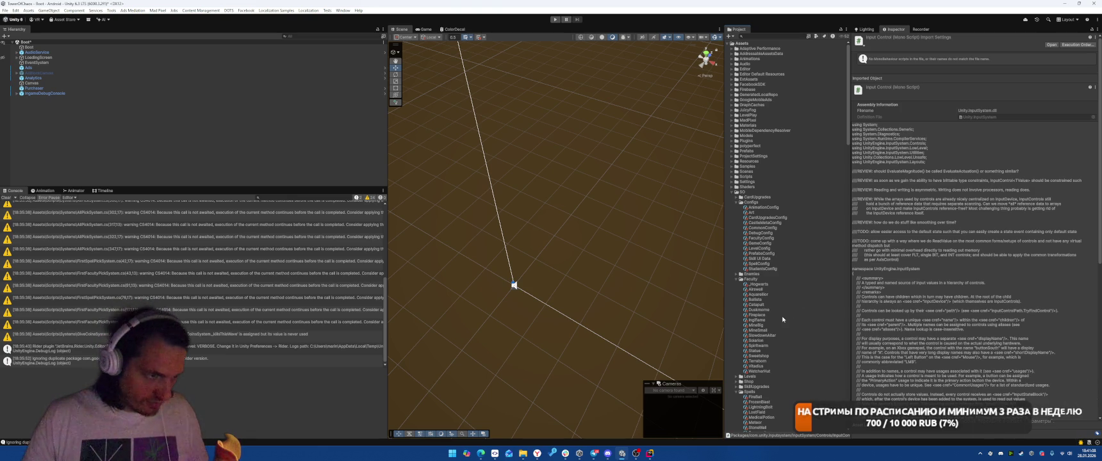
left_click(809, 299)
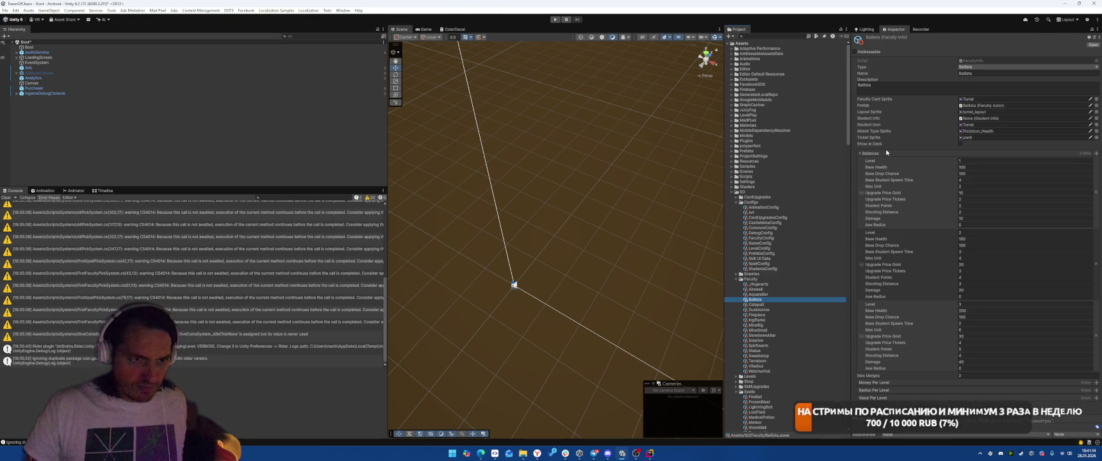
left_click(993, 213)
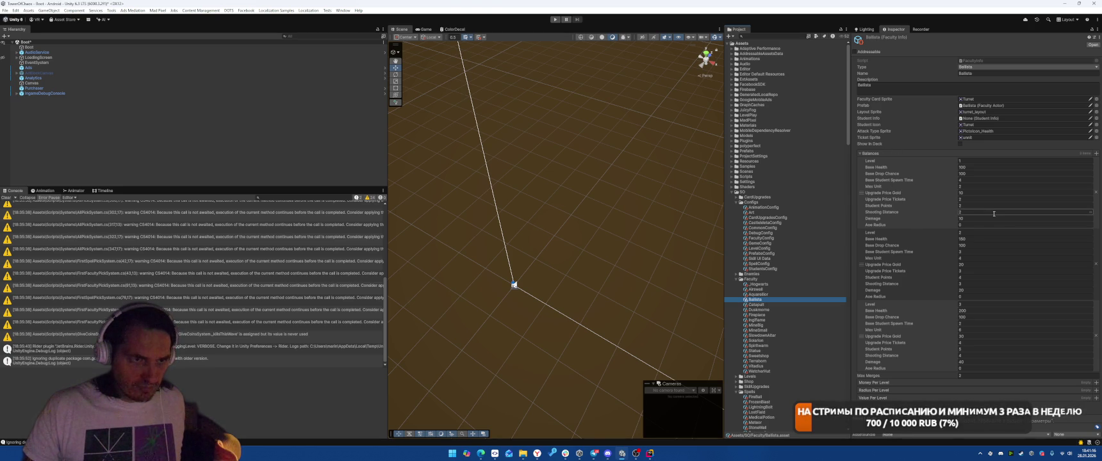
type("5")
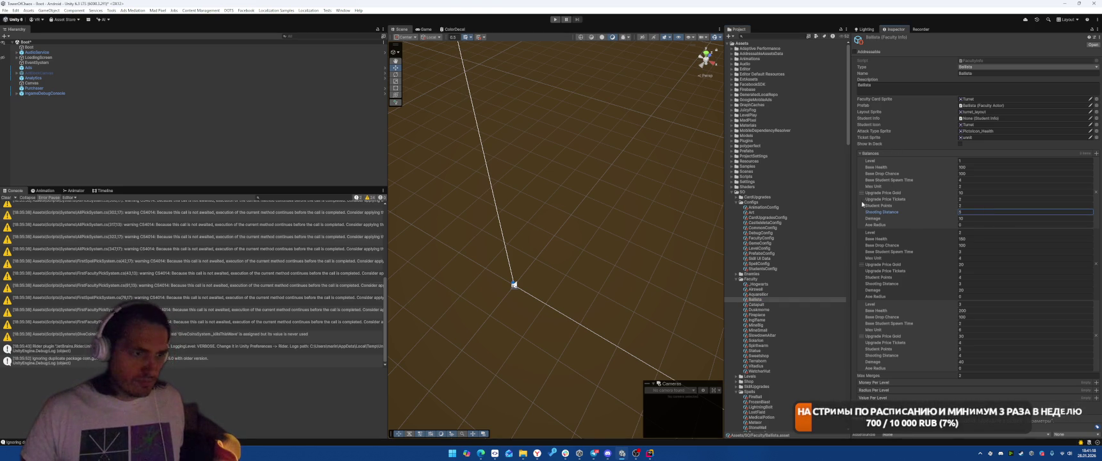
left_click(555, 19)
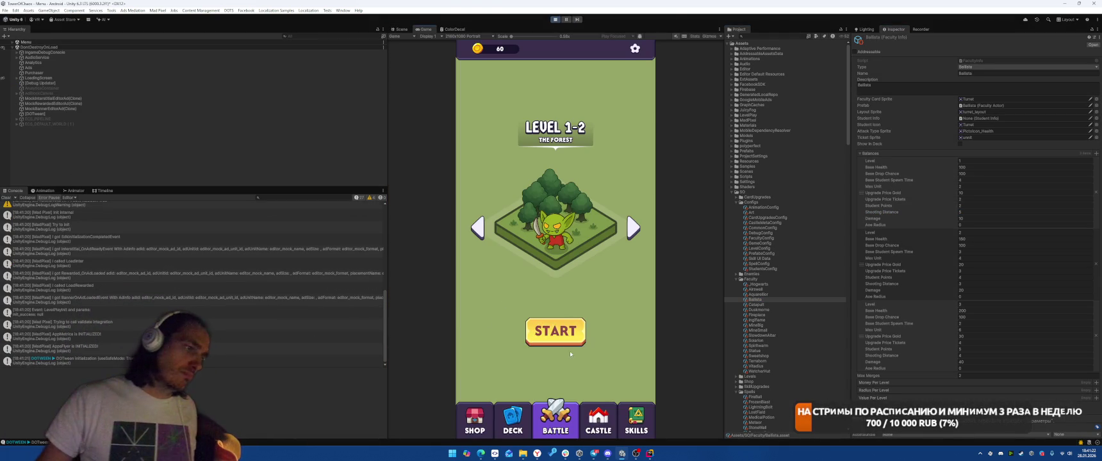
Start The Forest level, add test gold, reroll, place the third card's unit above the castle, and begin the wave.
left_click(579, 344)
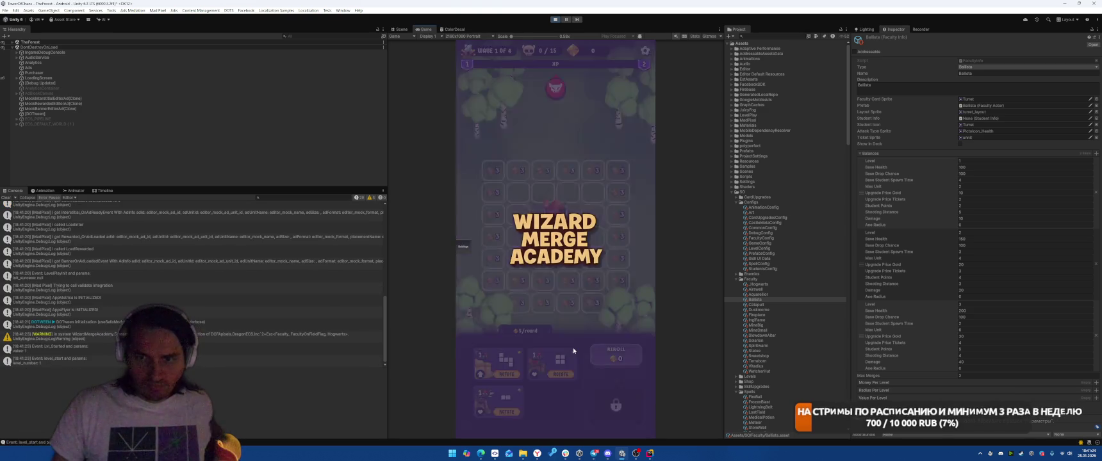
left_click(616, 353)
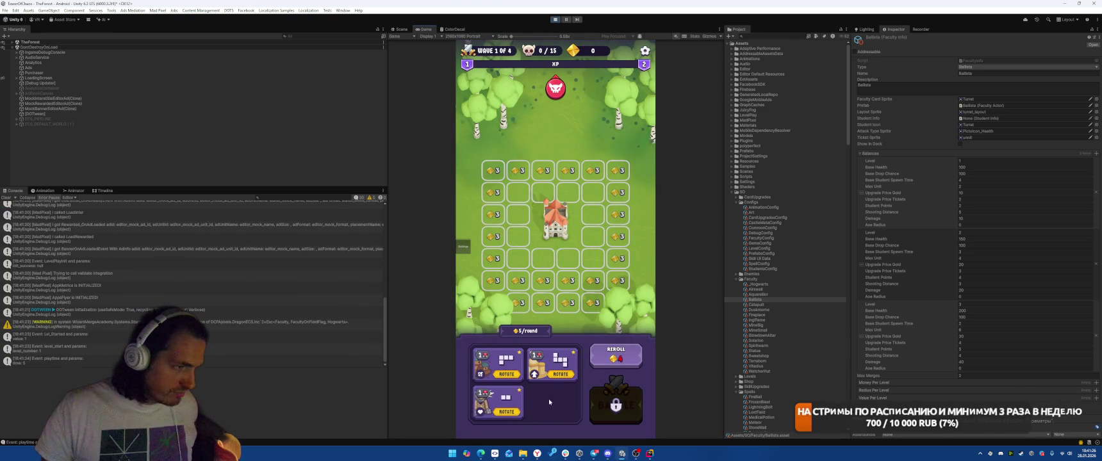
left_click(572, 56)
left_click(616, 354)
left_click(616, 354)
left_click_drag(508, 402, 543, 193)
left_click(616, 405)
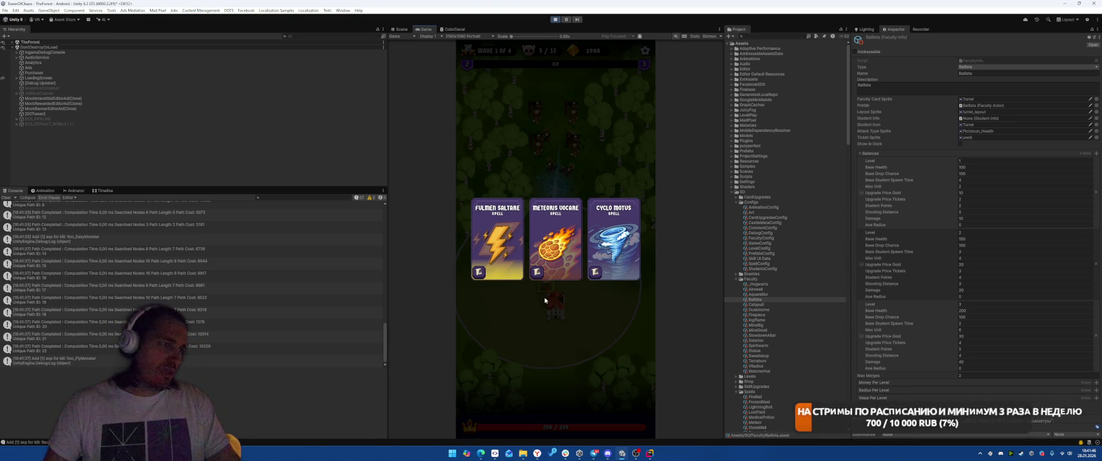
Take the Fulmen Saltare and Meteoris Vocare spells and the Ballista Crit Chance +10% upgrade.
left_click(504, 235)
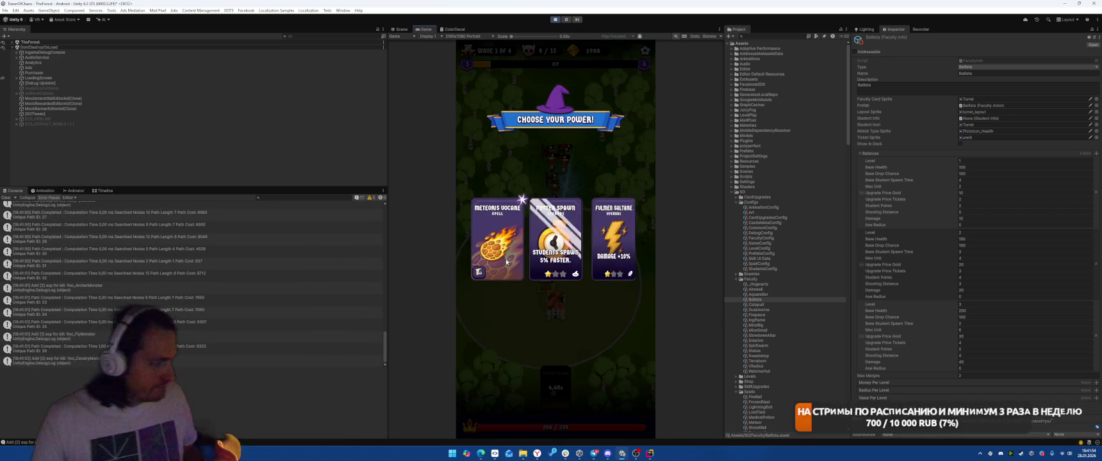
left_click(495, 236)
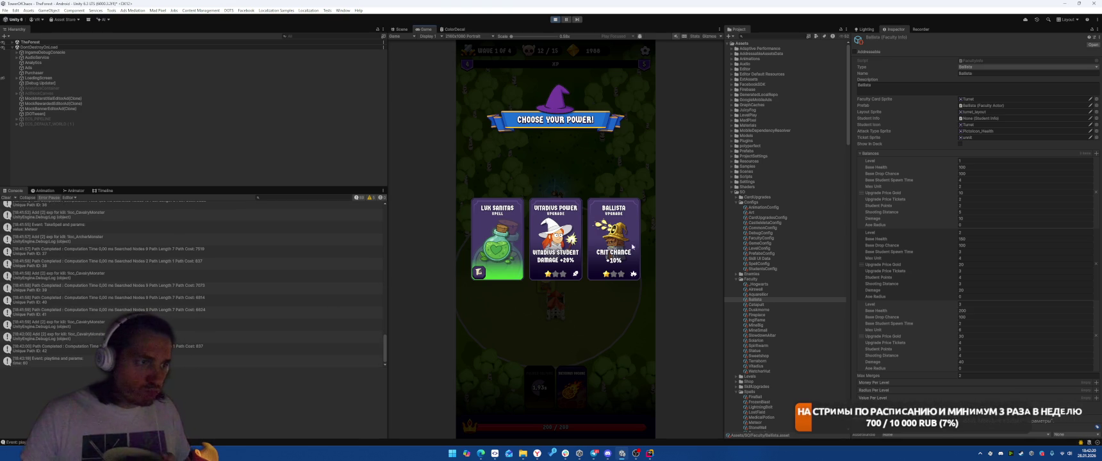
left_click(599, 272)
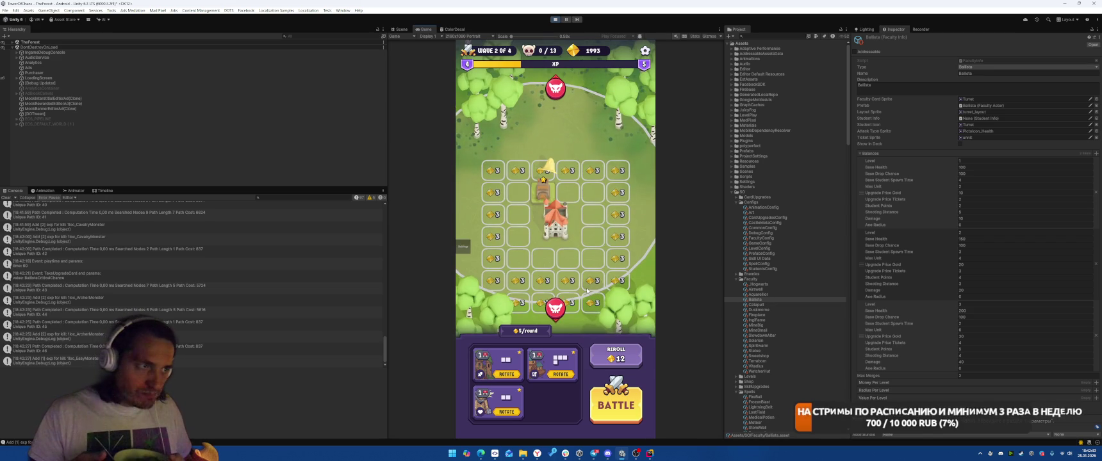
Find RotationRoot with a 'rotate' Hierarchy search, select it, clear the search and expand it.
left_click(341, 36)
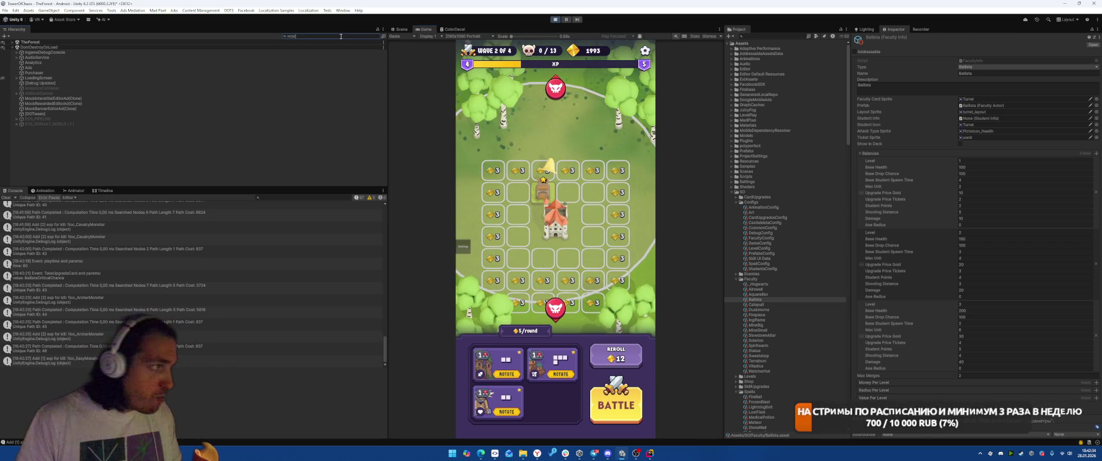
type("rotate")
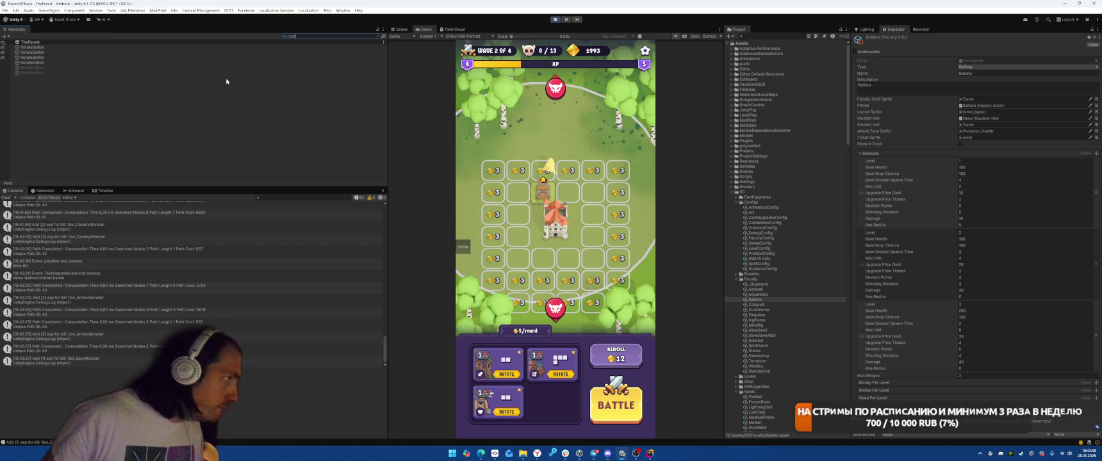
left_click(231, 62)
left_click(378, 36)
left_click(379, 36)
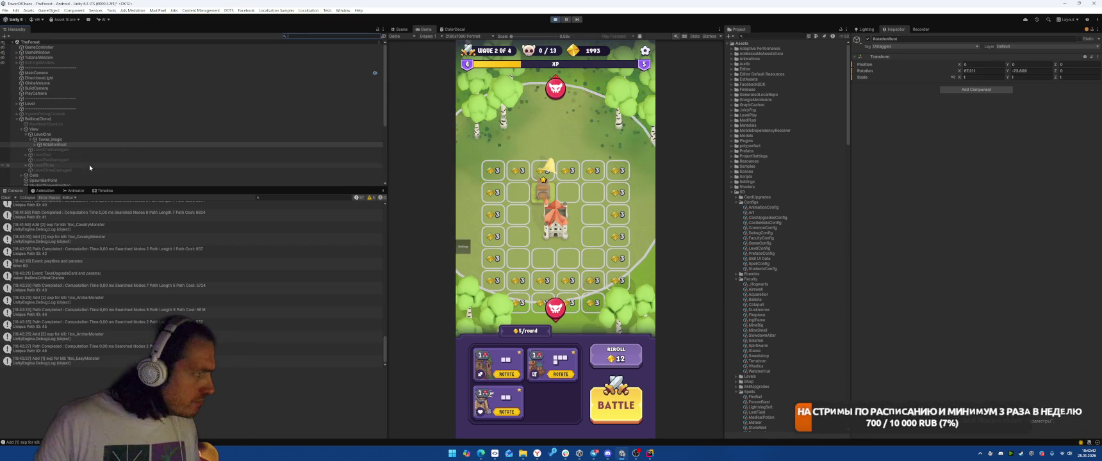
left_click(36, 144)
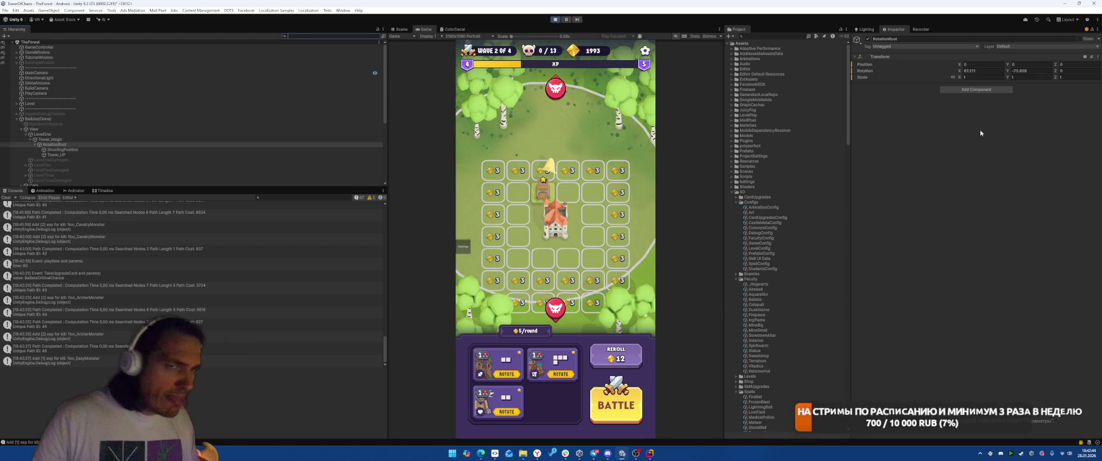
Set RotationRoot's Transform Rotation X to 0 and stop Play mode.
left_click(1001, 71)
type("0")
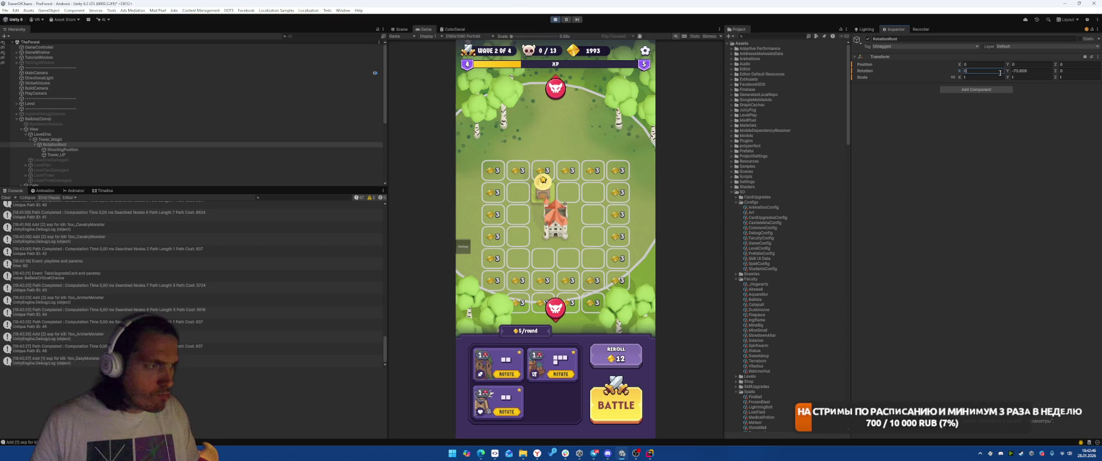
key("Return")
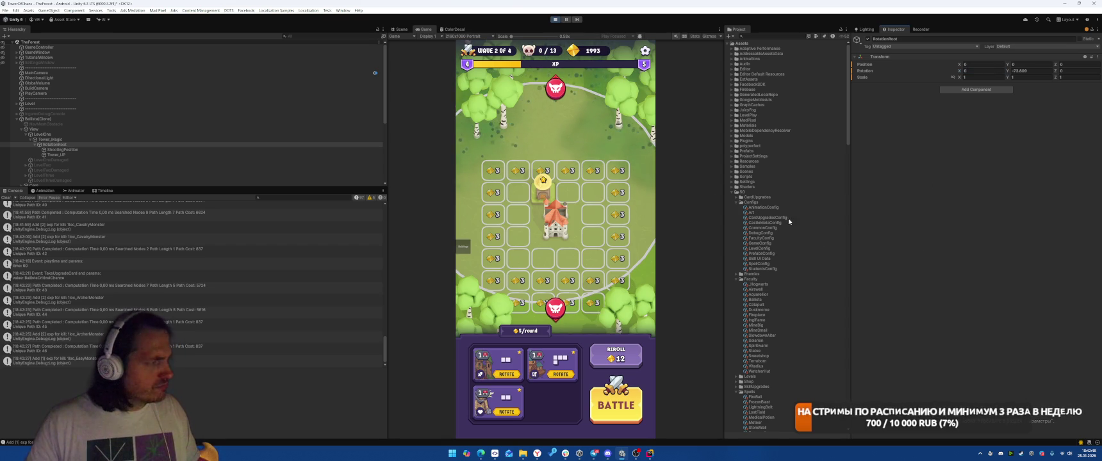
left_click(556, 19)
In Rider, find all usages of the RotateRoot reference on line 58.
key("alt+Tab")
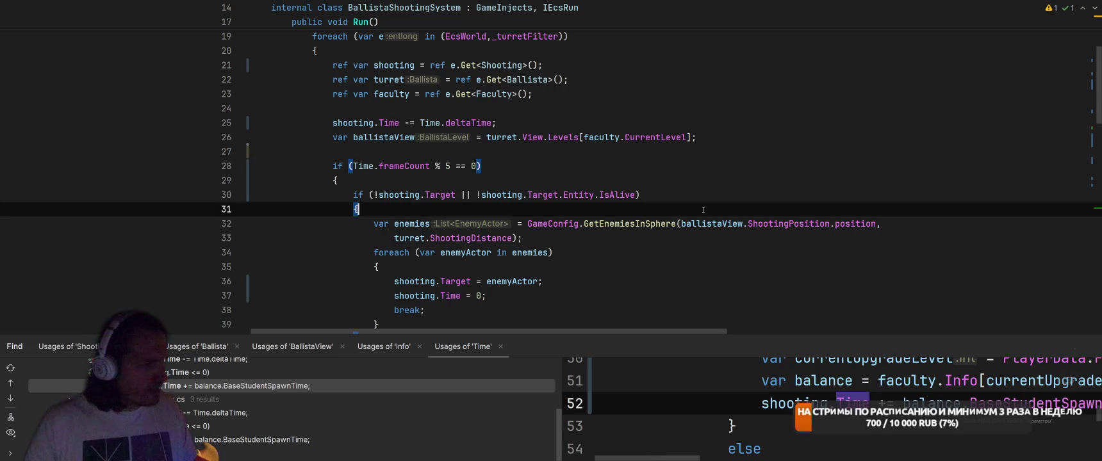
scroll(707, 220, "down", 7)
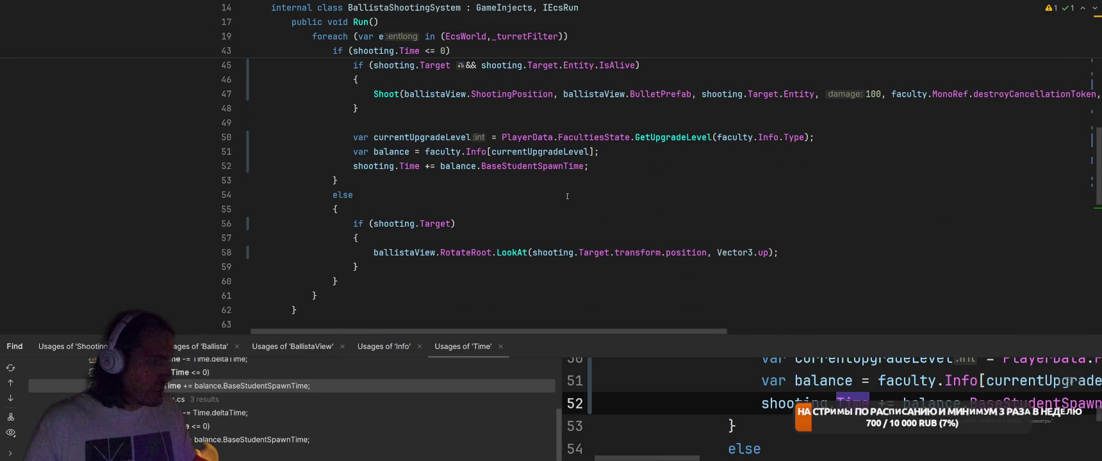
left_click(460, 252)
right_click(461, 253)
left_click(516, 160)
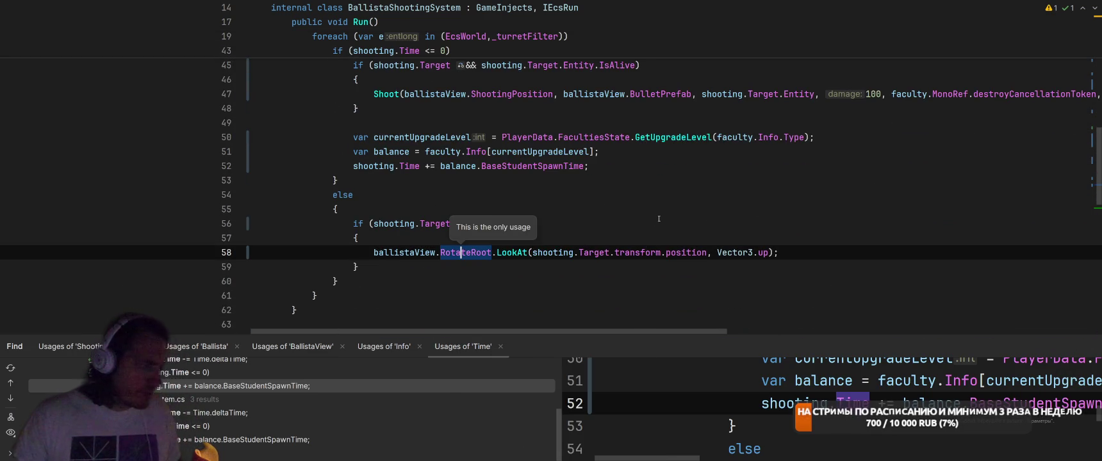
scroll(658, 210, "down", 3)
scroll(658, 210, "down", 1)
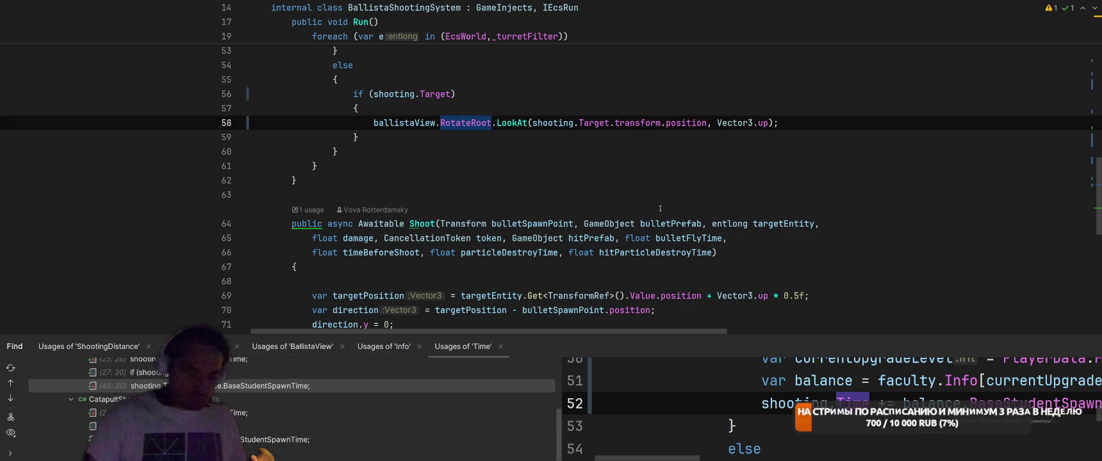
Open an inline AI prompt above line 58 and type 'перепиши на вращение только по оси у'.
key("ctrl+backslash")
type("перепии")
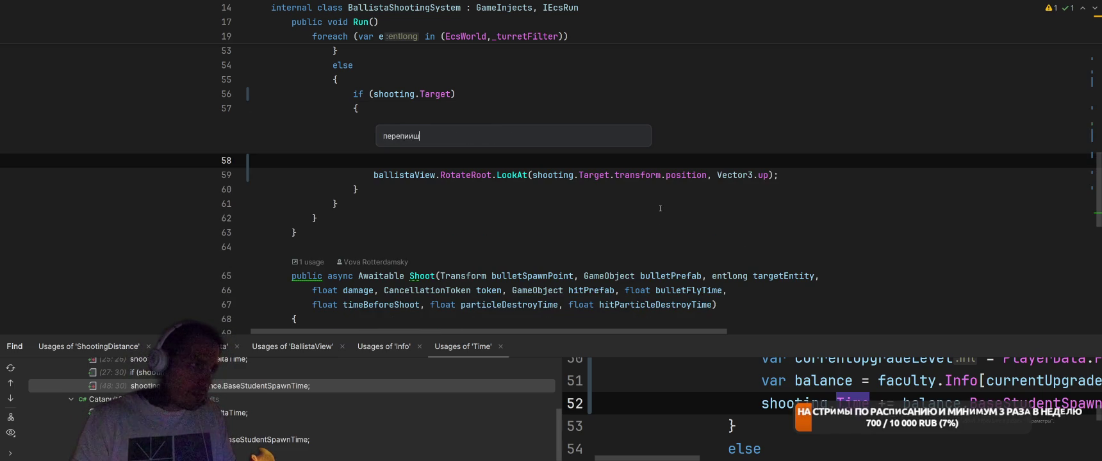
key("BackSpace")
type("ши на ")
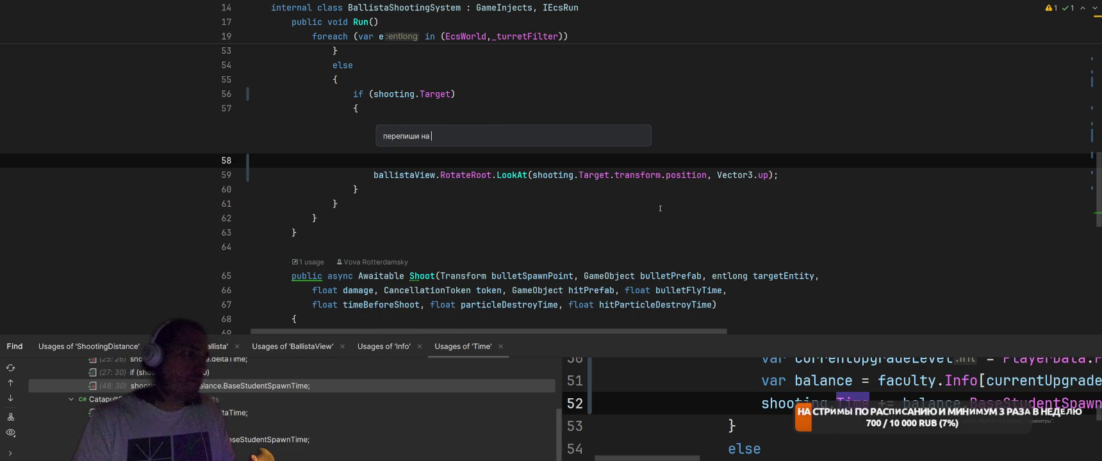
type("вращение ")
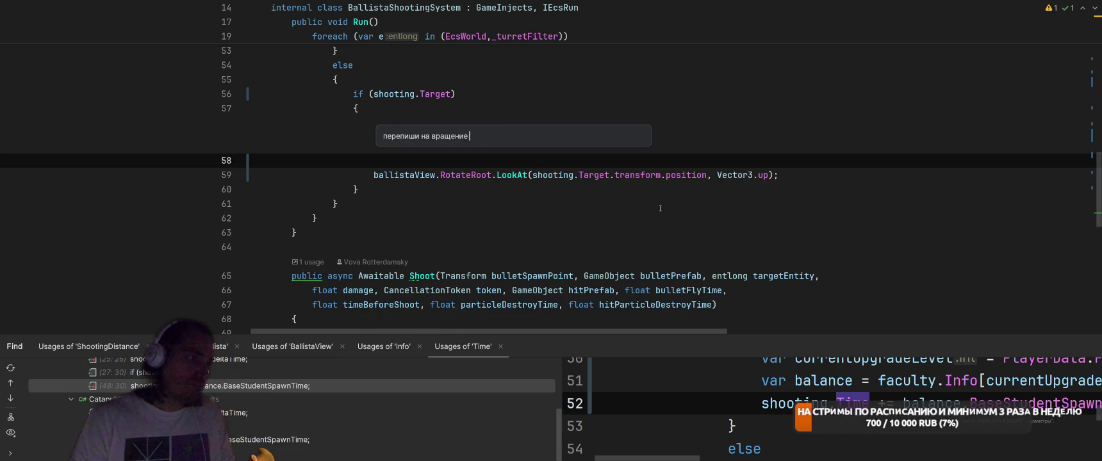
type("только по оси у")
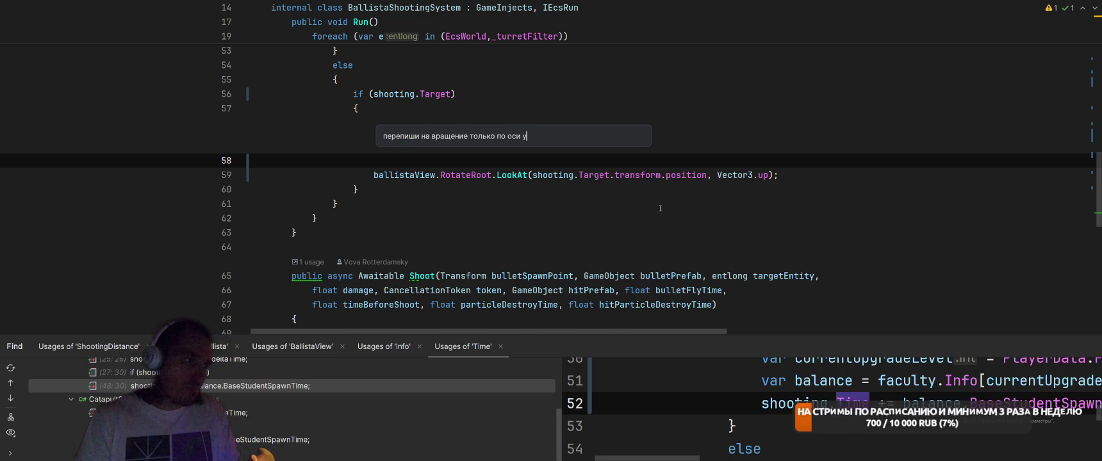
Accept the AI rewrite zeroing direction.y with Quaternion.LookRotation, delete the blank line, and return to Unity.
key("Return")
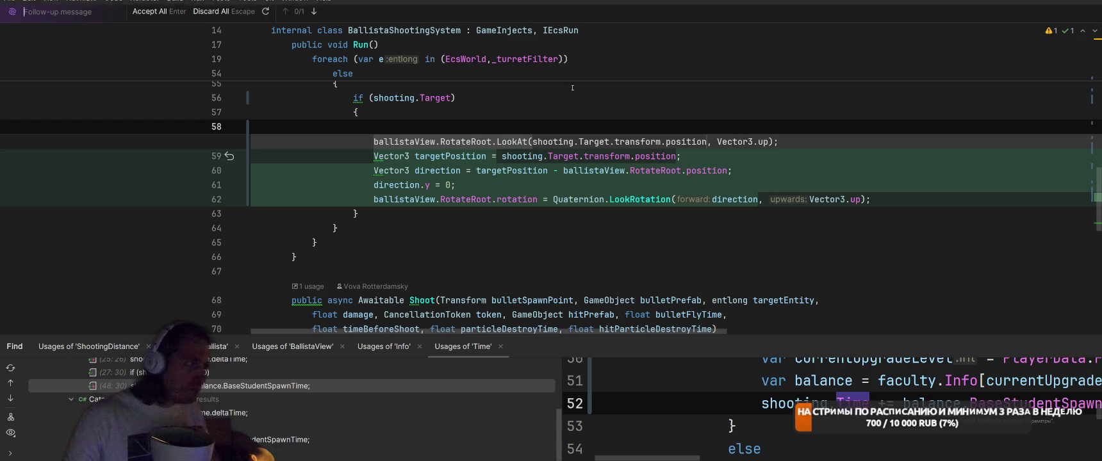
key("Return")
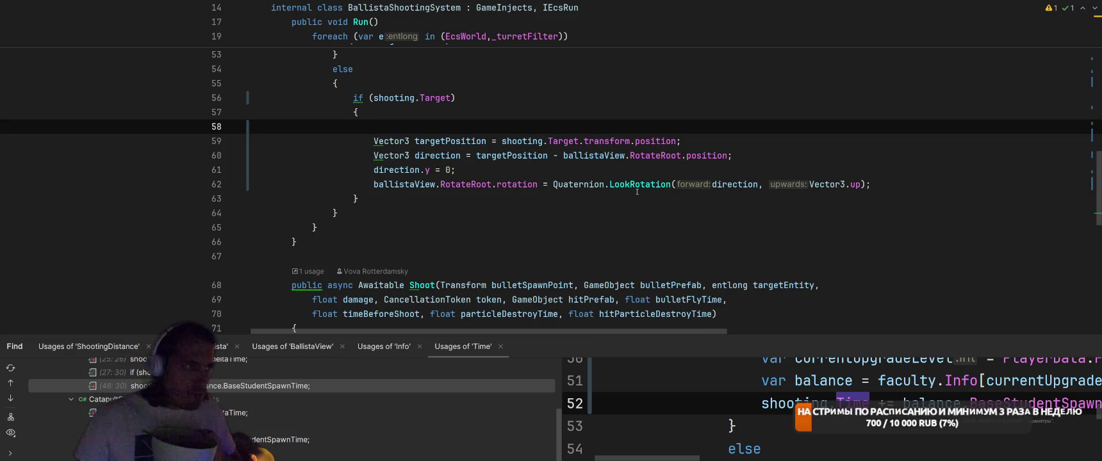
key("BackSpace")
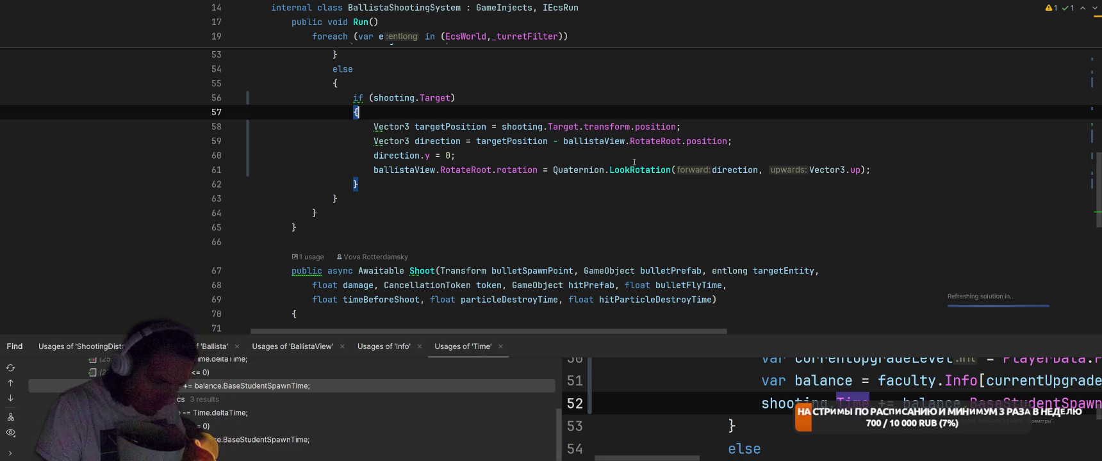
key("alt+Tab")
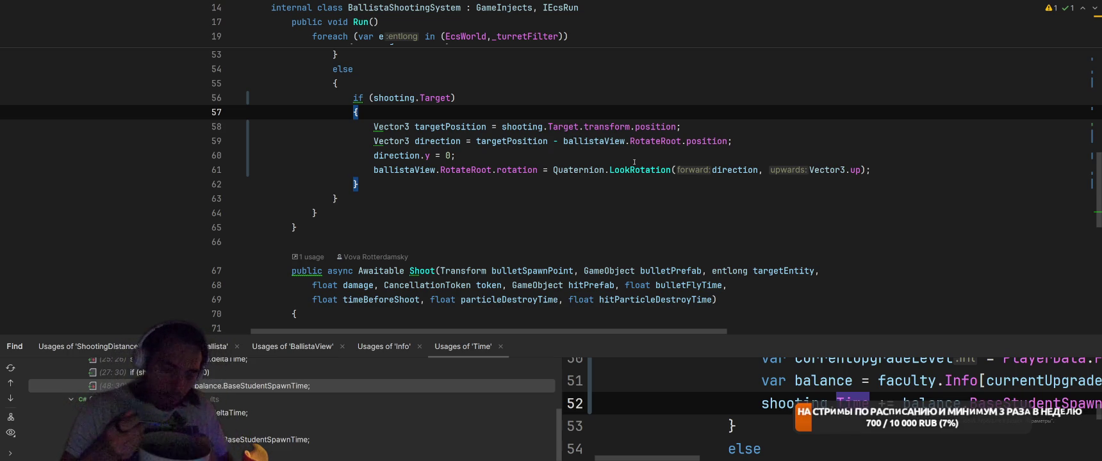
key("alt+Tab")
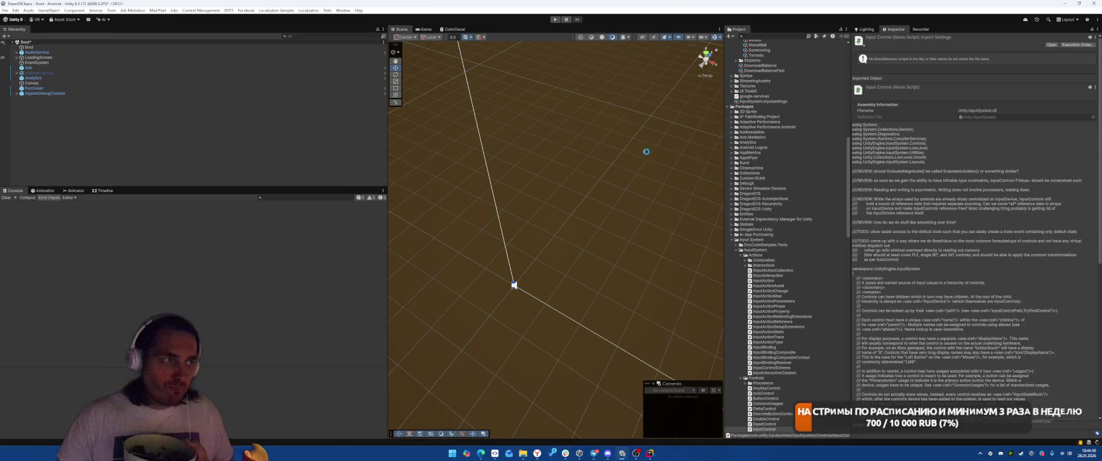
Play, place a Ballista above the castle, start battle, and cast Fulmen Saltare and Lux Sanitas.
left_click(556, 21)
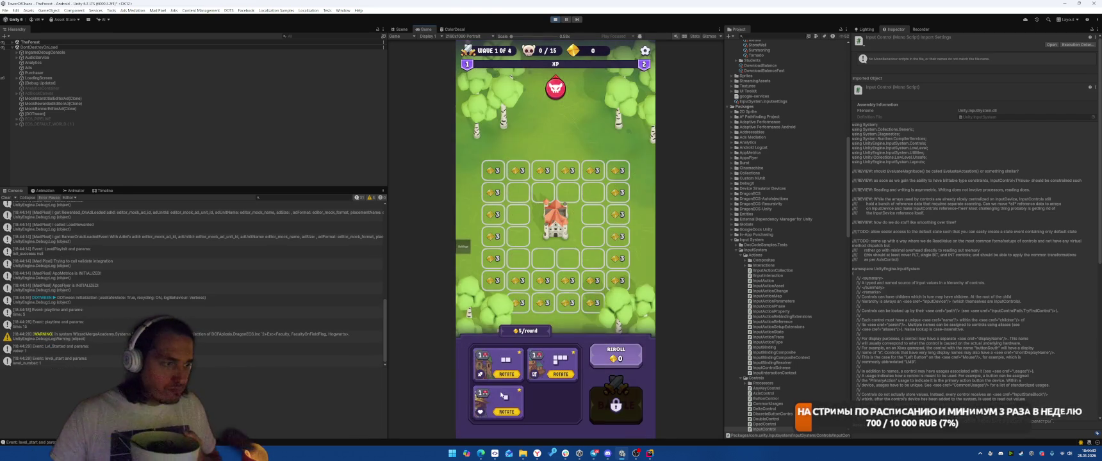
left_click_drag(496, 401, 544, 192)
left_click(616, 405)
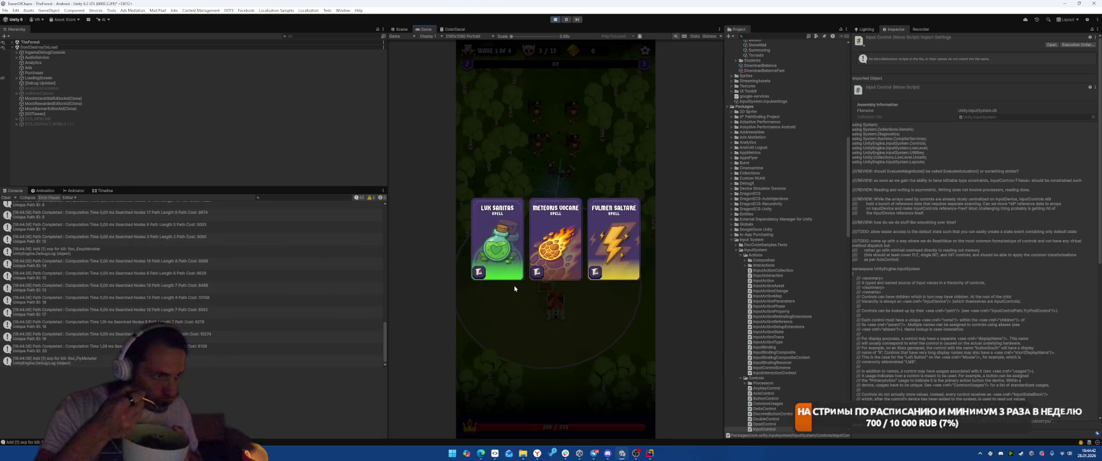
left_click(622, 257)
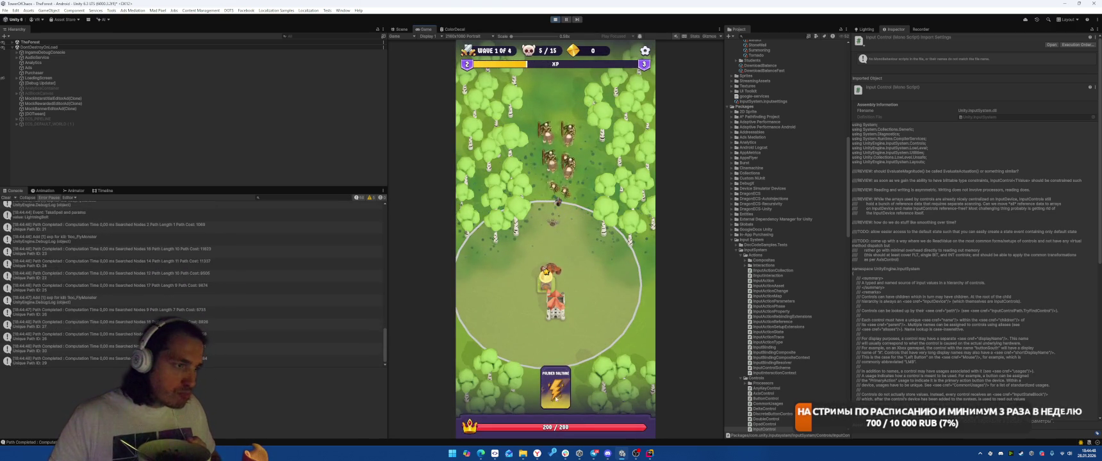
left_click_drag(556, 402, 558, 218)
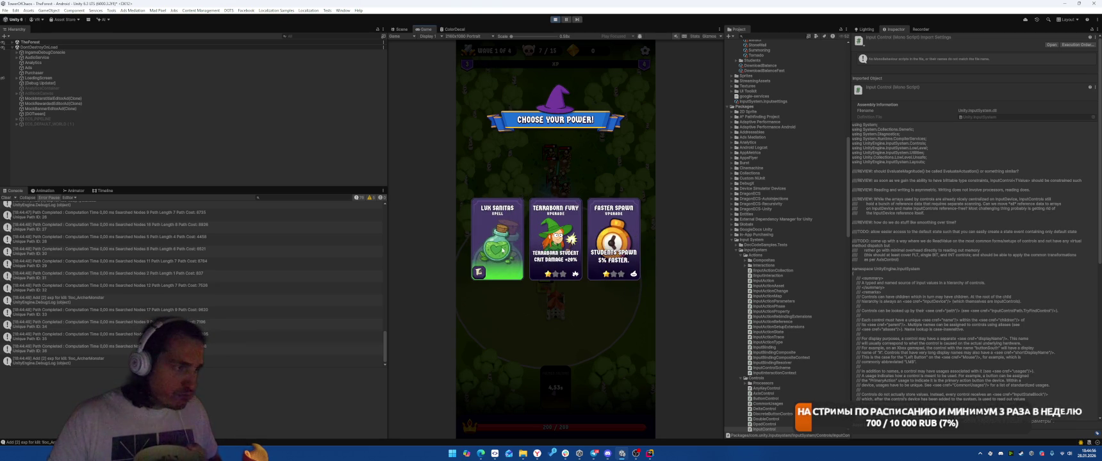
left_click(502, 249)
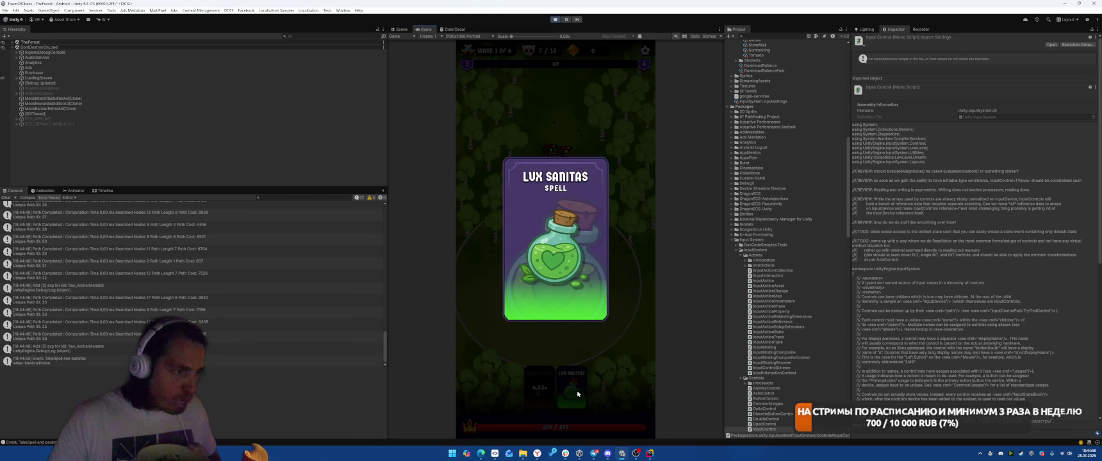
left_click_drag(579, 391, 553, 293)
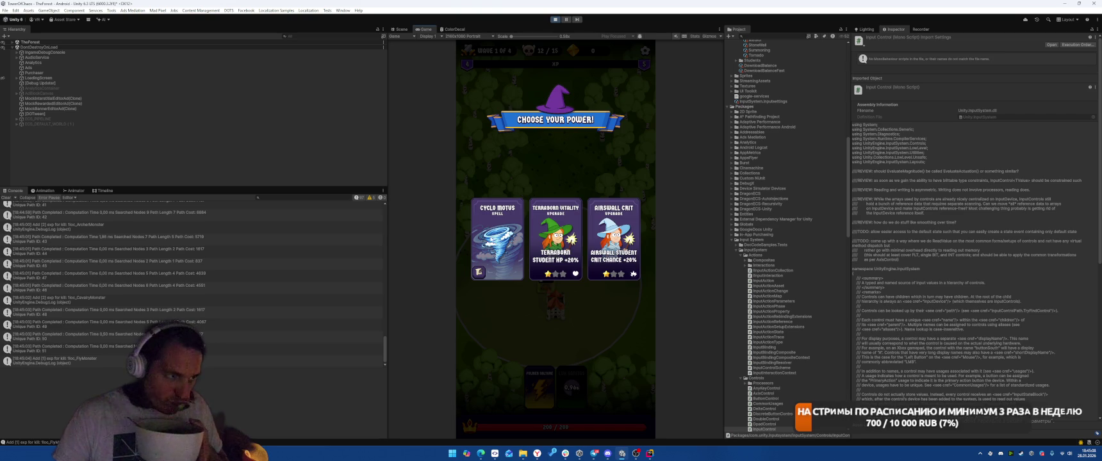
Pick Cyclo Motus, then open the InvalidOperationException's source line from the Console.
left_click(497, 240)
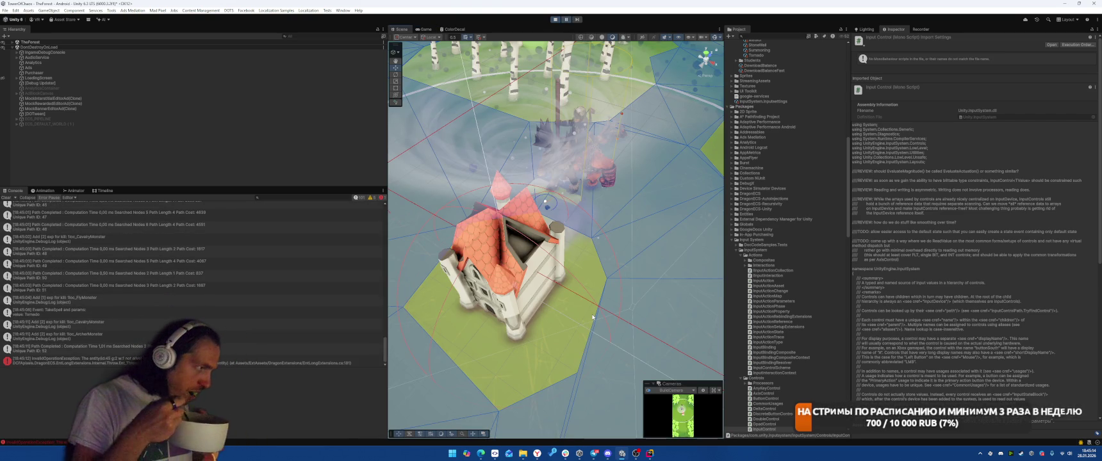
left_click(77, 360)
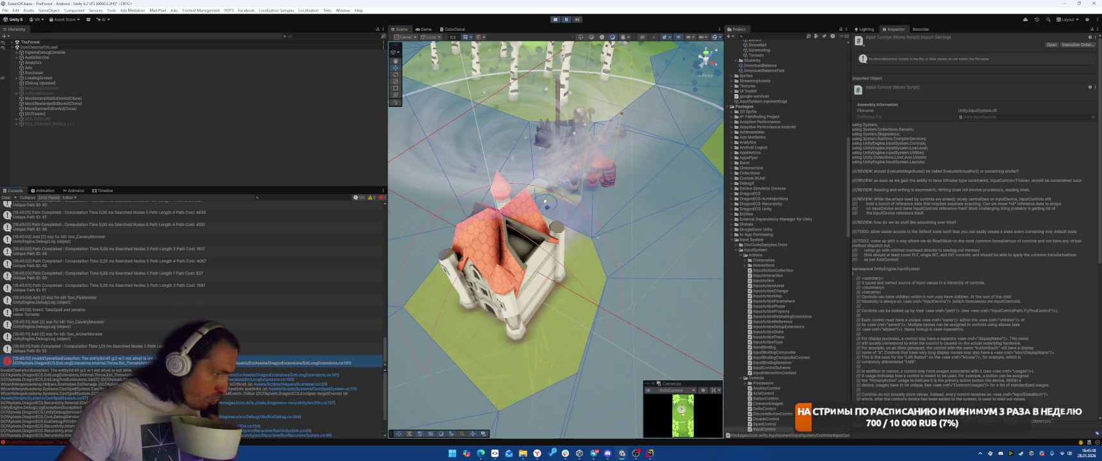
left_click(327, 389)
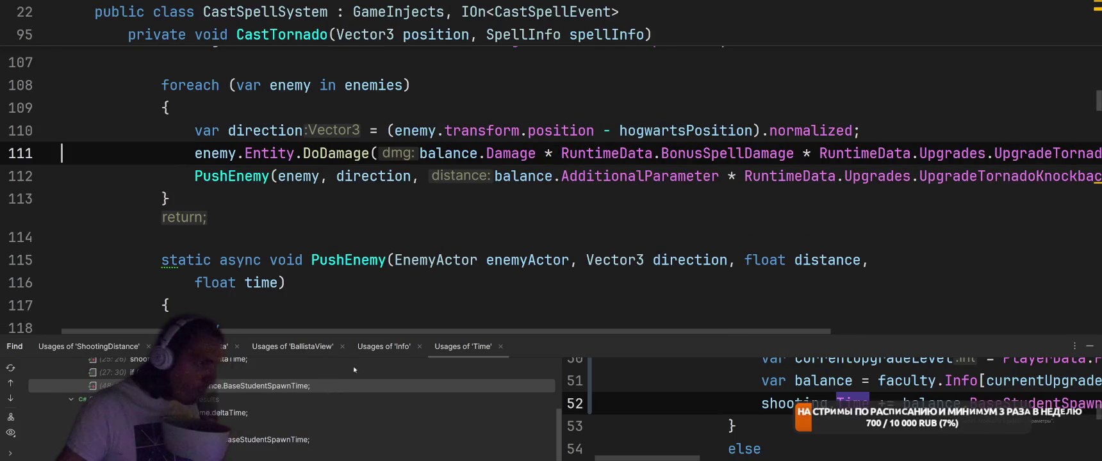
Add 'if (enemy.Entity.IsDeadOrNull) { continue; }' at the top of CastTornado's foreach loop.
scroll(451, 244, "up", 3)
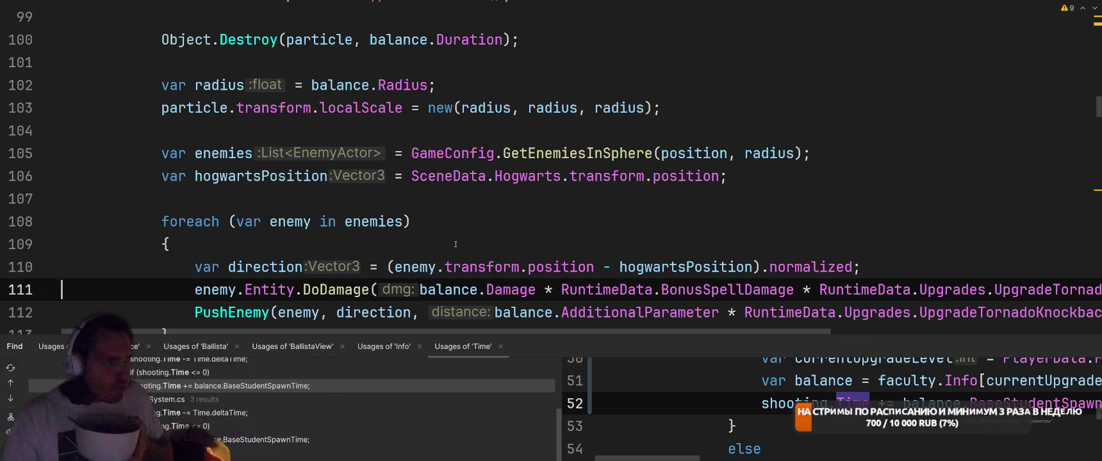
scroll(457, 242, "up", 4)
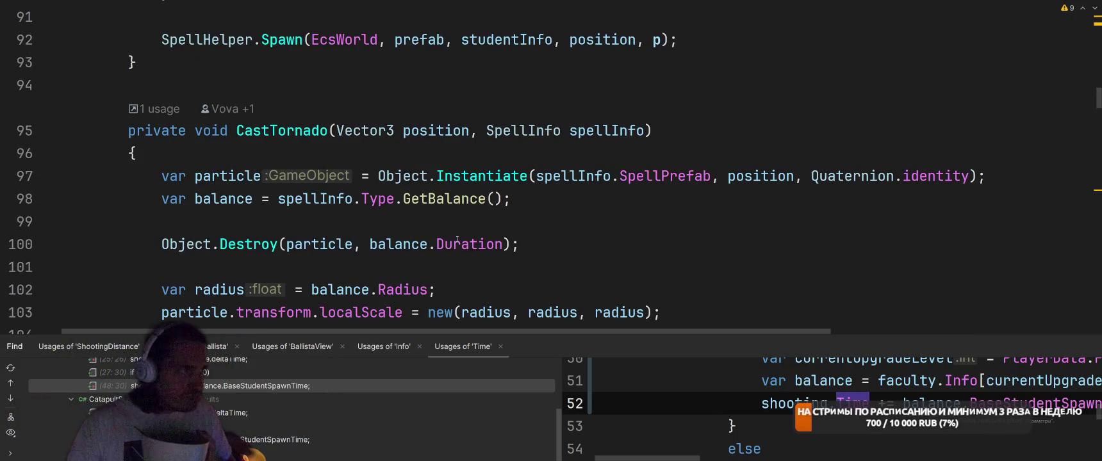
scroll(457, 242, "down", 4)
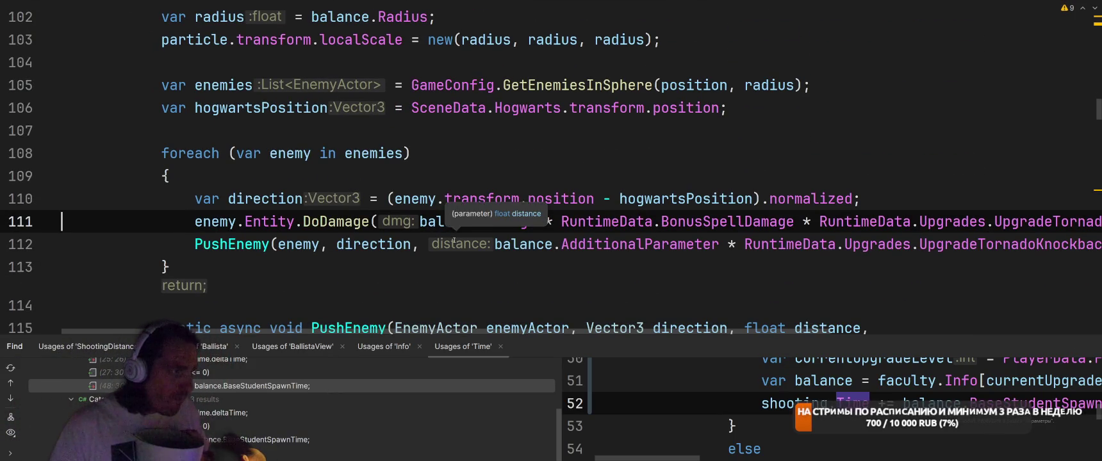
scroll(474, 223, "up", 1)
scroll(475, 222, "up", 2)
scroll(906, 215, "down", 3)
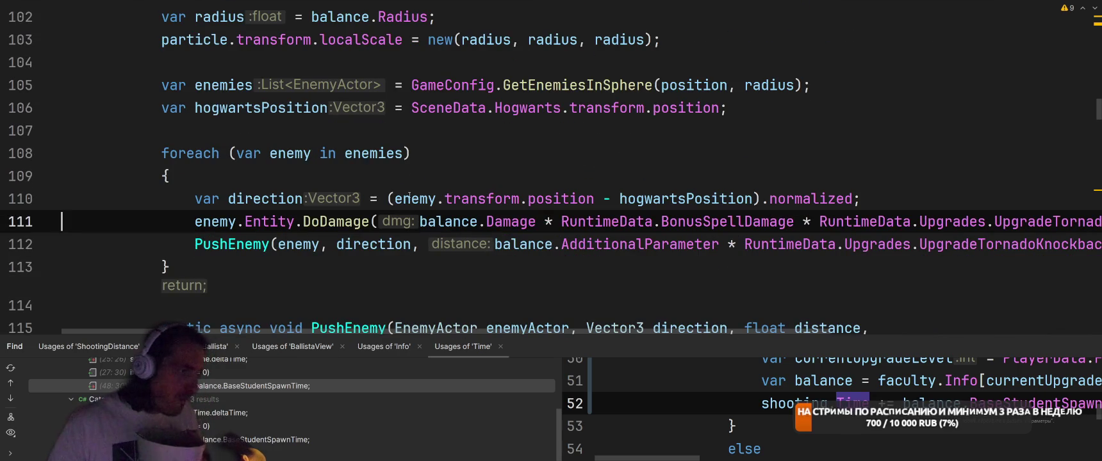
left_click(891, 199)
left_click(743, 185)
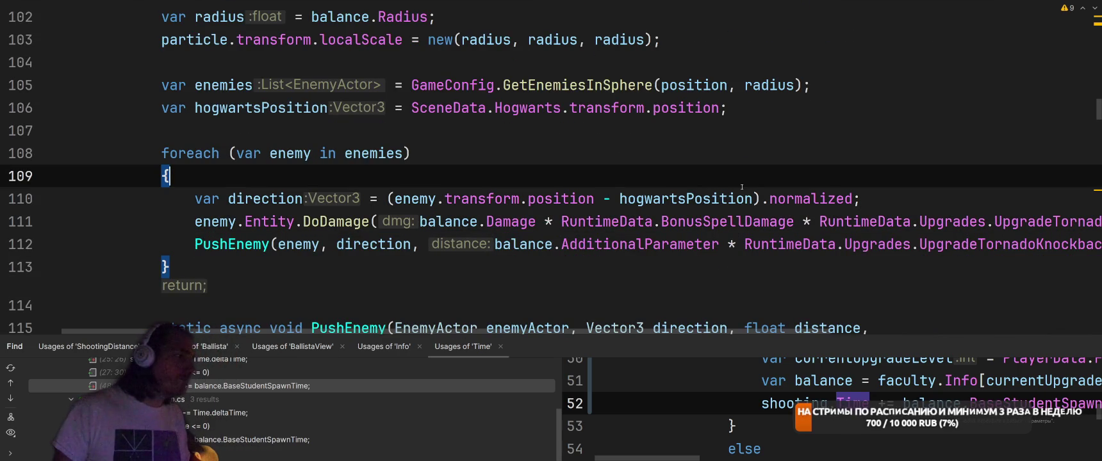
key("Return")
key("Return")
key("Up")
type("if (enemy.")
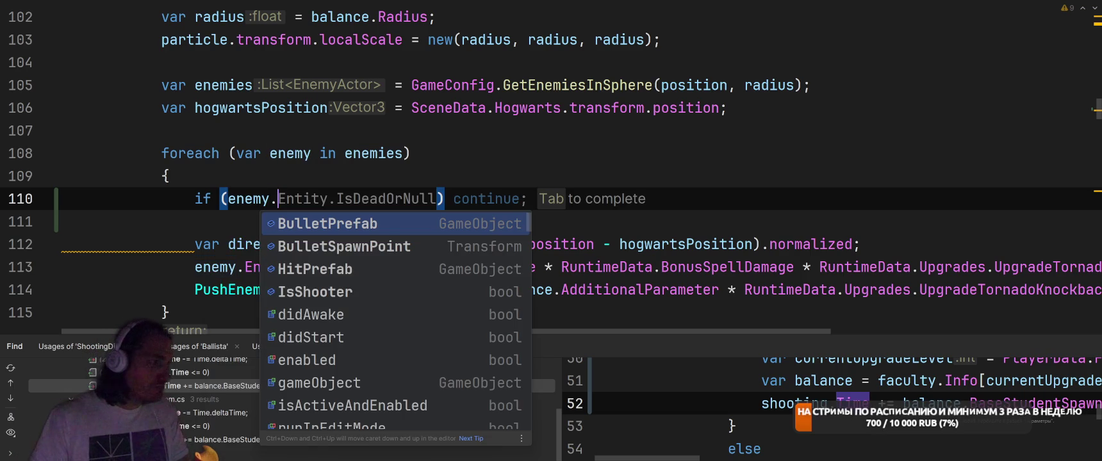
key("Tab")
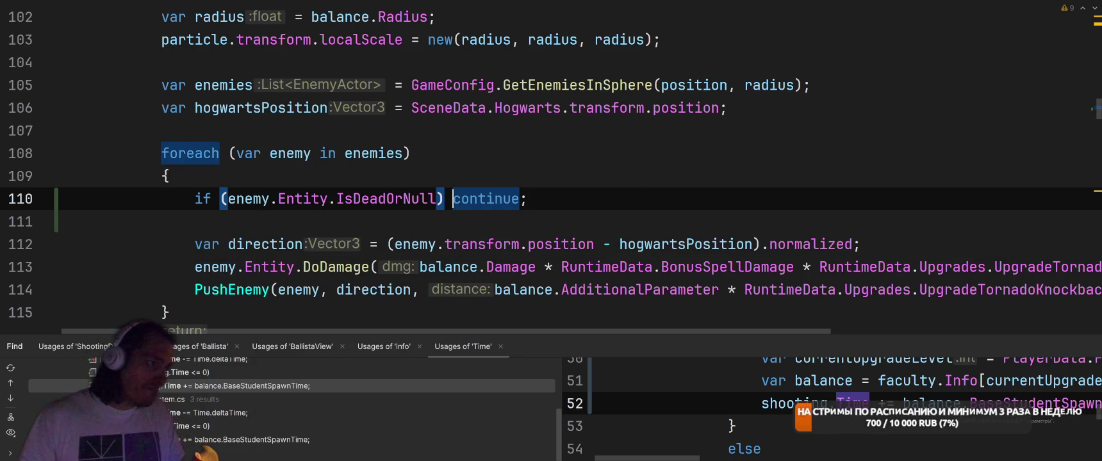
key("Return")
Review the new dead-or-null guard in the CastTornado loop.
scroll(730, 211, "down", 5)
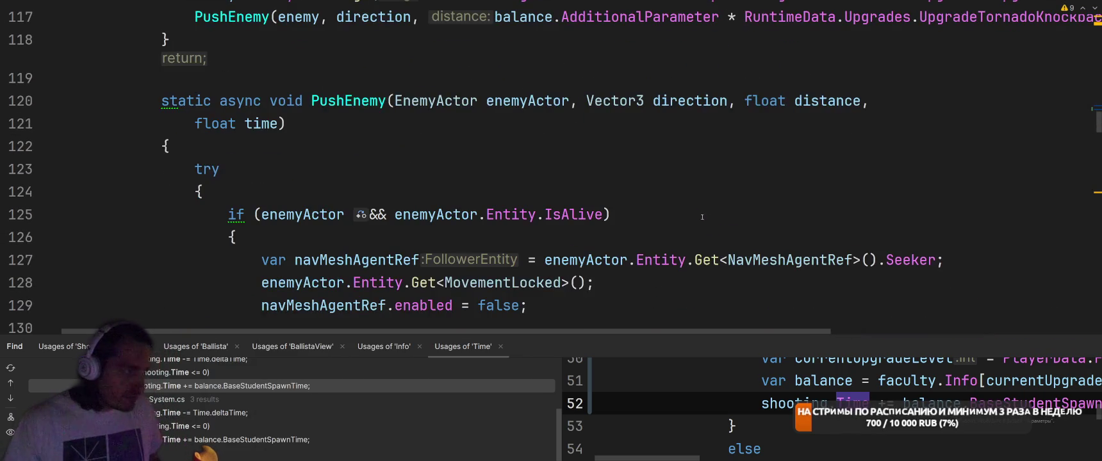
scroll(753, 195, "down", 2)
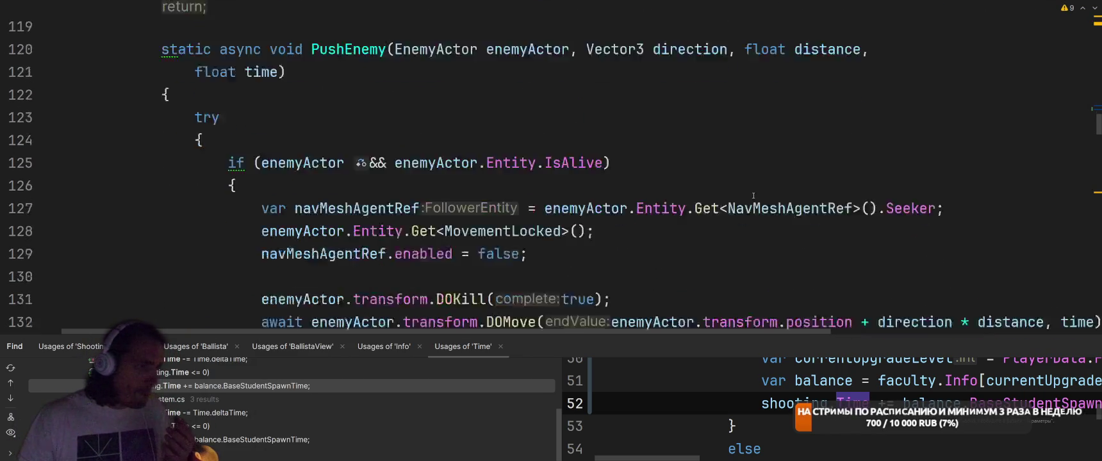
scroll(754, 195, "up", 3)
scroll(754, 195, "up", 4)
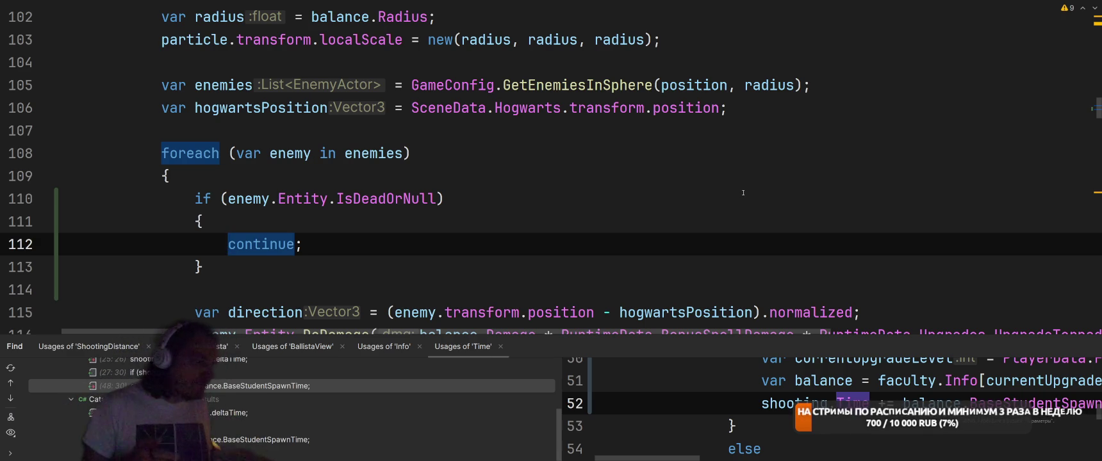
key("Up")
key("Up")
key("ctrl+Tab")
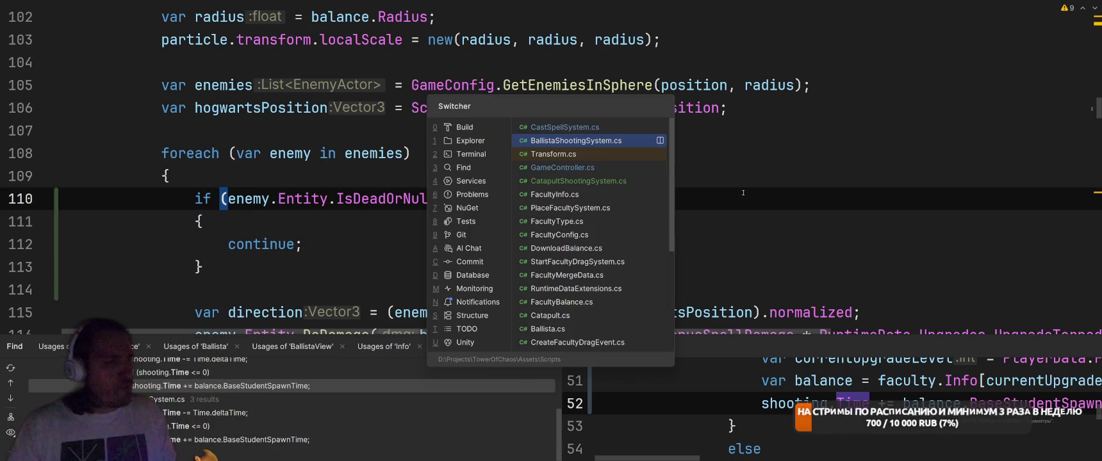
Go to GetEnemiesInSphere in EcsHelper.cs (line 108) and read how it gathers unique EnemyActors.
scroll(625, 193, "up", 5)
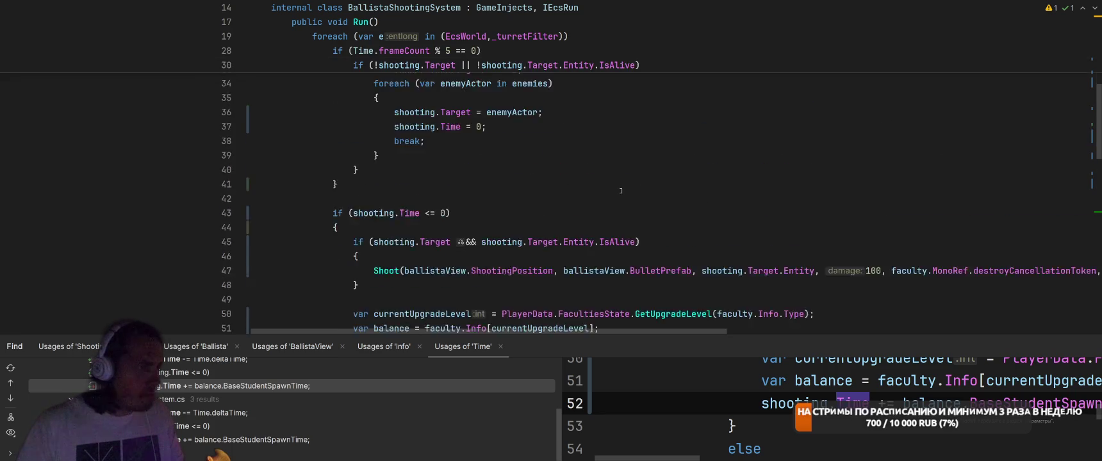
scroll(625, 192, "up", 2)
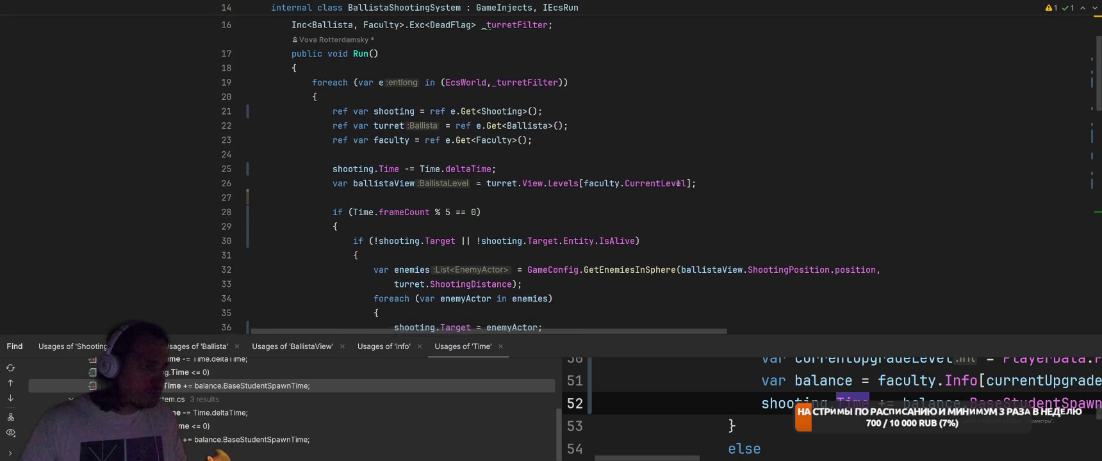
left_click(635, 226, "ctrl")
scroll(671, 210, "down", 2)
scroll(671, 211, "up", 3)
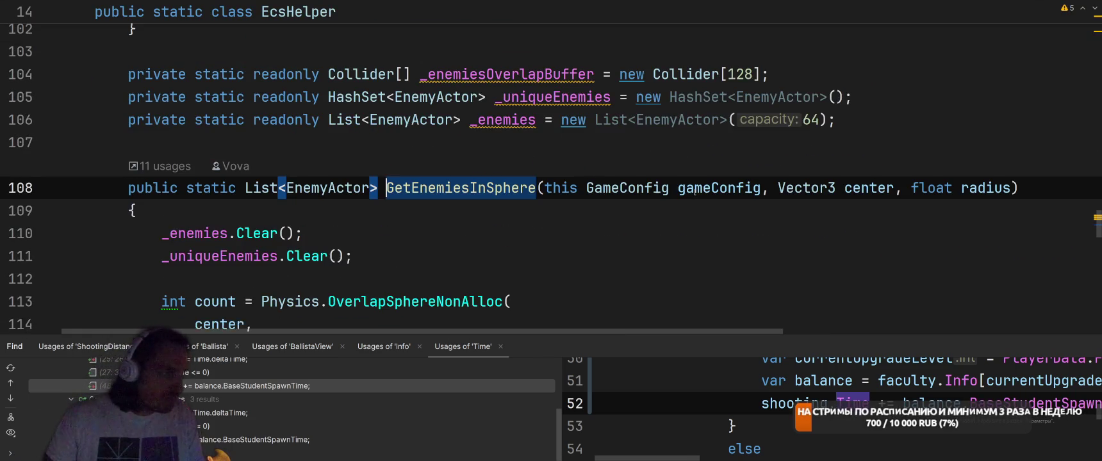
scroll(577, 171, "down", 15)
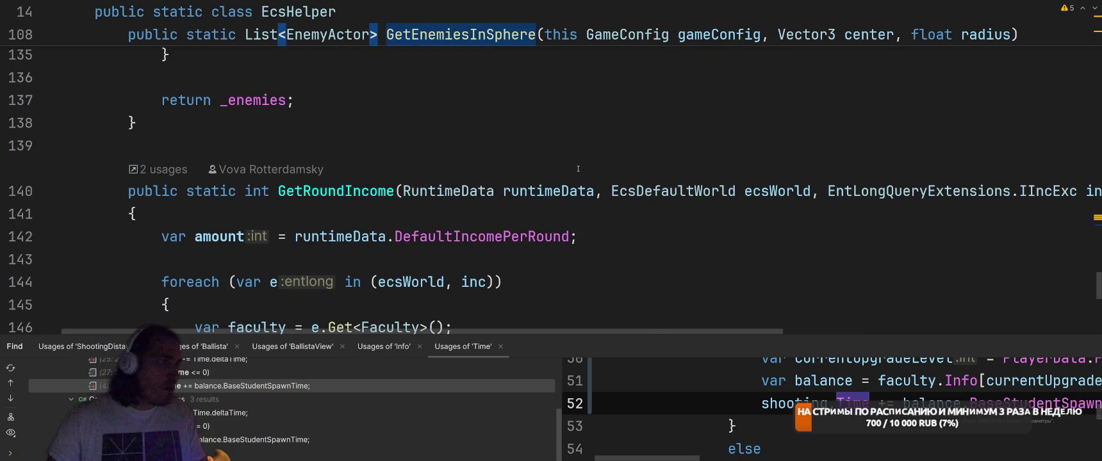
scroll(578, 171, "up", 20)
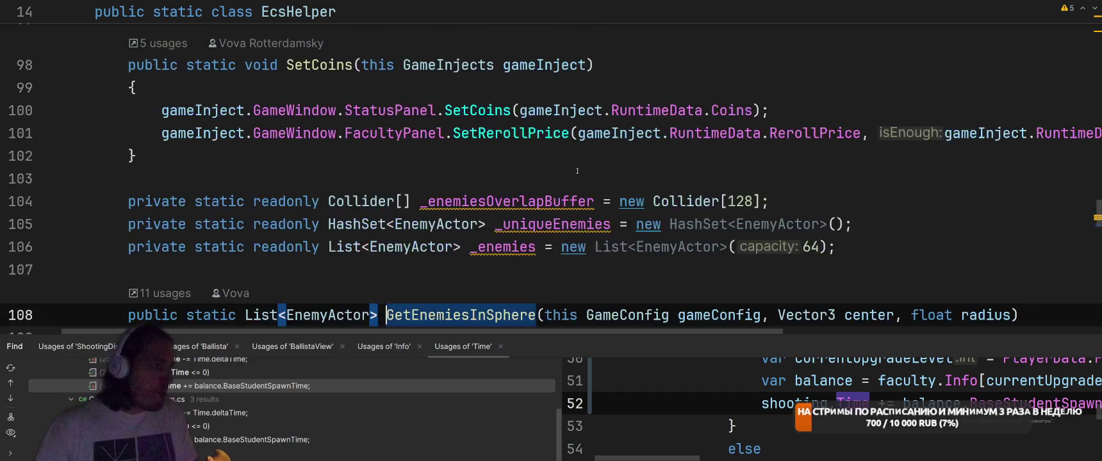
scroll(577, 171, "up", 6)
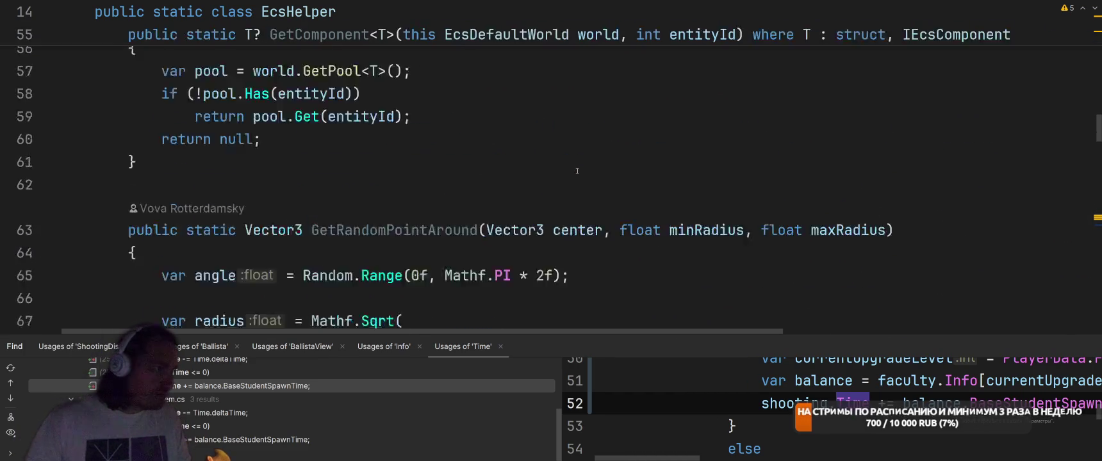
scroll(586, 164, "down", 12)
scroll(591, 159, "down", 5)
scroll(618, 162, "up", 2)
scroll(628, 214, "down", 2)
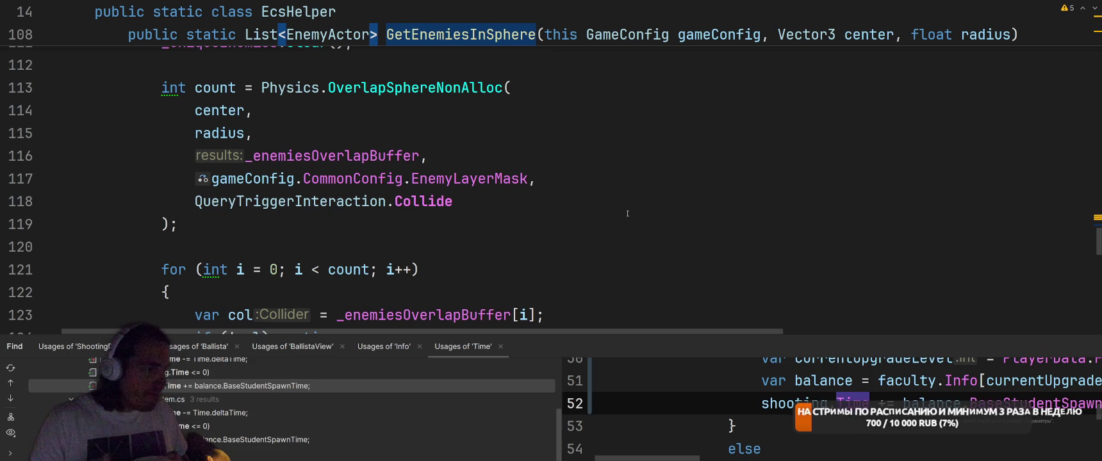
scroll(629, 212, "down", 6)
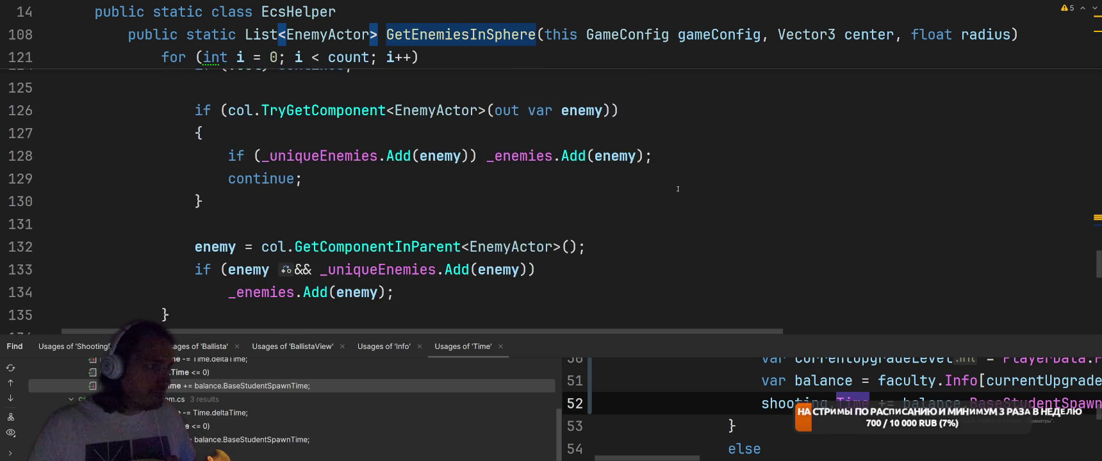
scroll(679, 189, "up", 2)
scroll(678, 189, "down", 1)
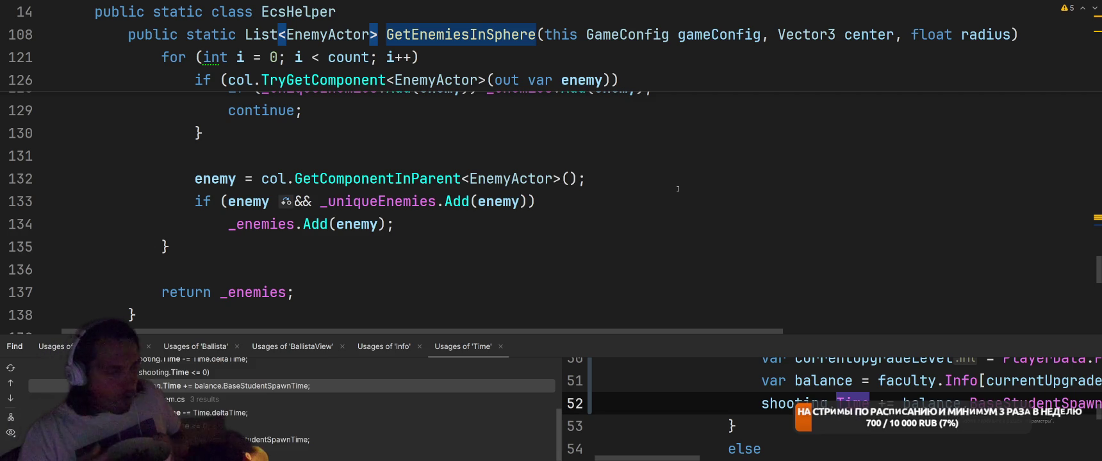
scroll(532, 185, "down", 3)
scroll(532, 184, "up", 10)
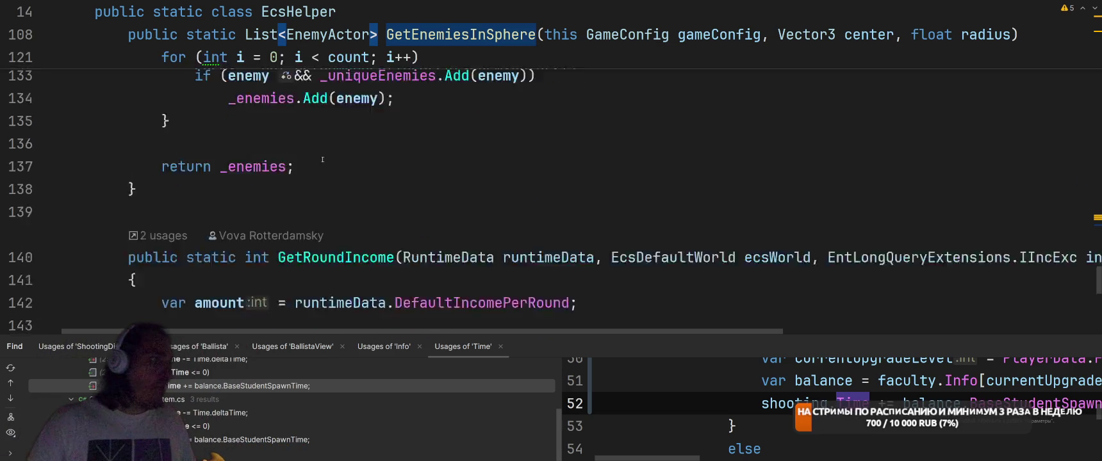
Rename the GetEnemiesInSphere method to GetClosestEnemiesInSphere.
mouse_move(129, 246)
left_mouse_down()
mouse_move(128, 288)
mouse_move(271, 246)
mouse_move(194, 224)
mouse_move(167, 136)
left_mouse_up()
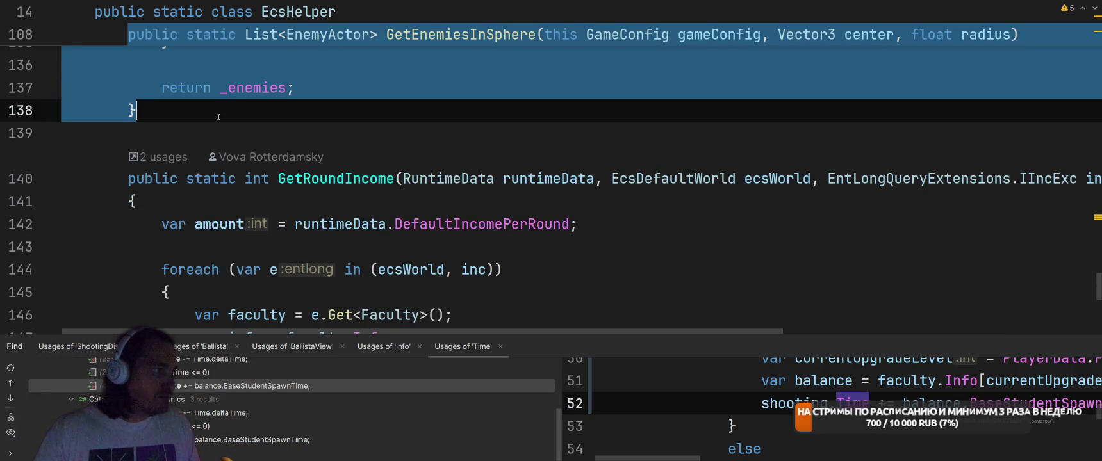
scroll(320, 260, "up", 12)
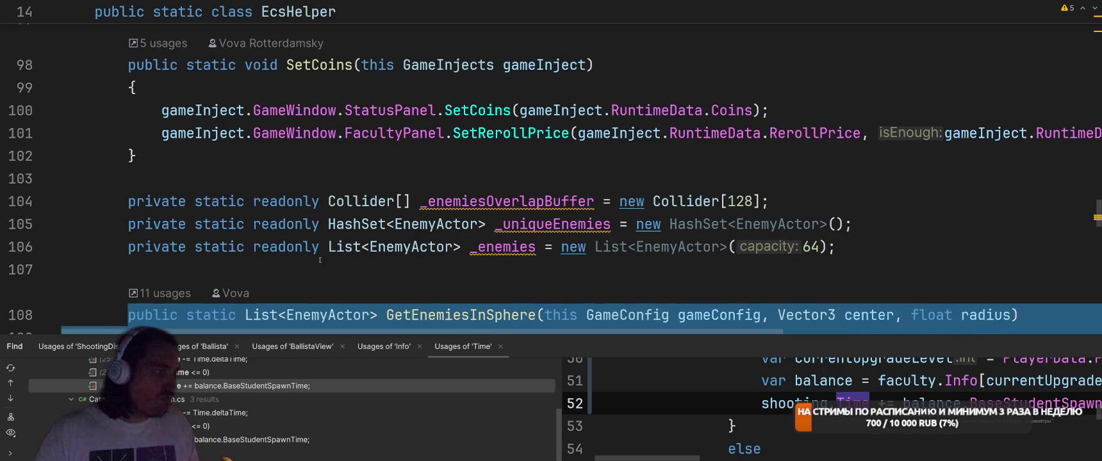
left_click(319, 260)
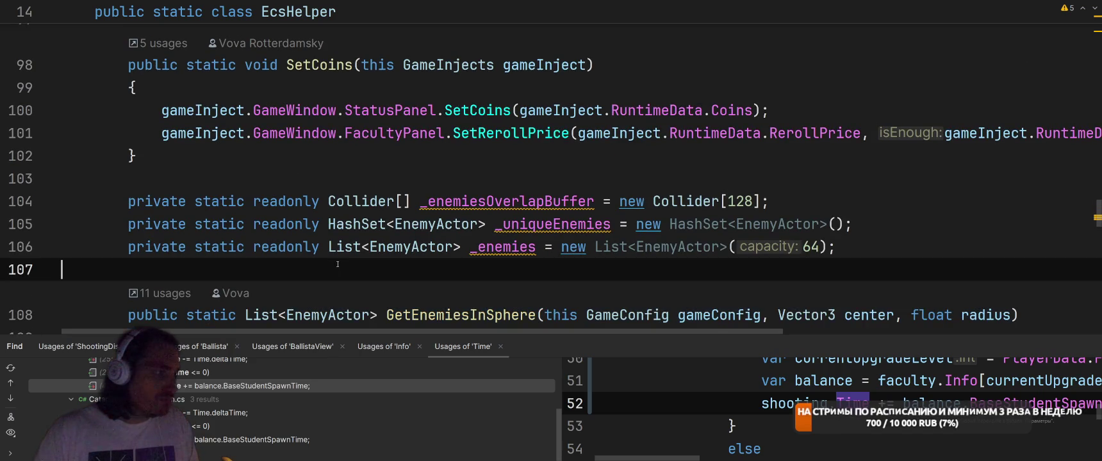
key("Down")
key("ctrl+bracketright")
key("ctrl+minus")
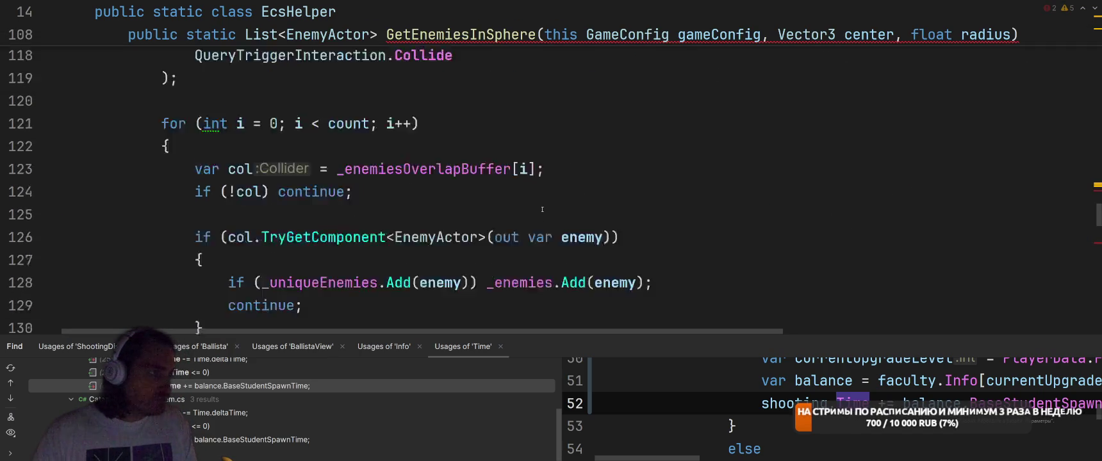
type("Closest")
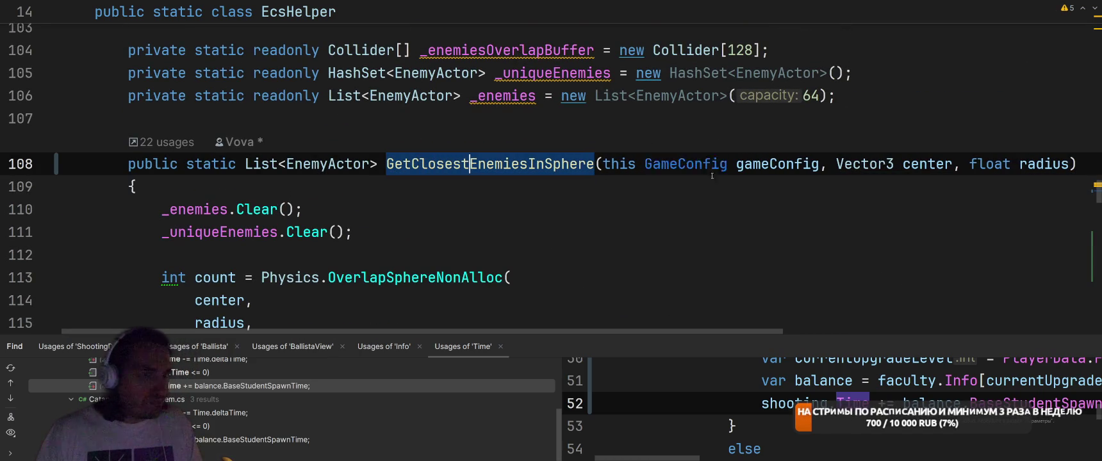
key("Return")
Make the method return a single EnemyActor instead of a List, and hide the find results.
left_click(285, 164)
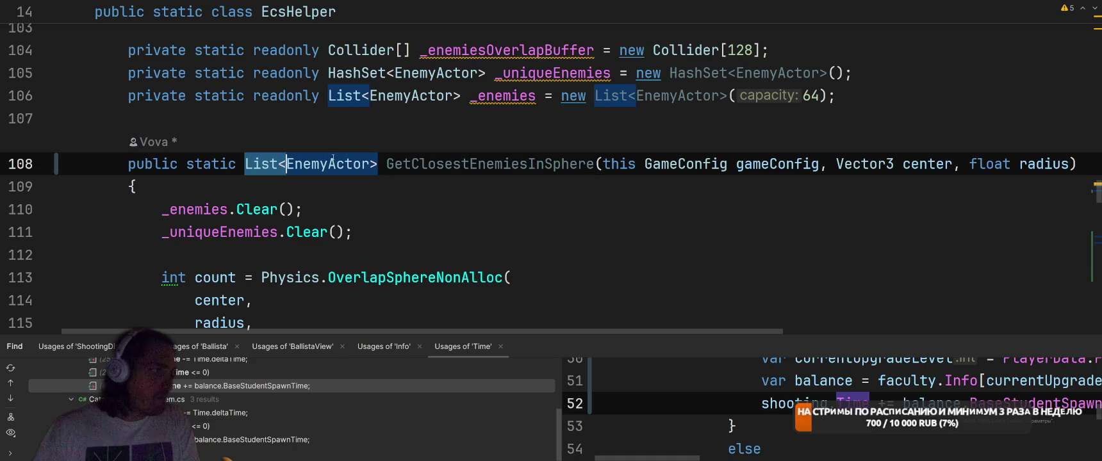
key("BackSpace")
key("BackSpace")
key("BackSpace")
left_click(378, 165)
key("BackSpace")
left_click(453, 227)
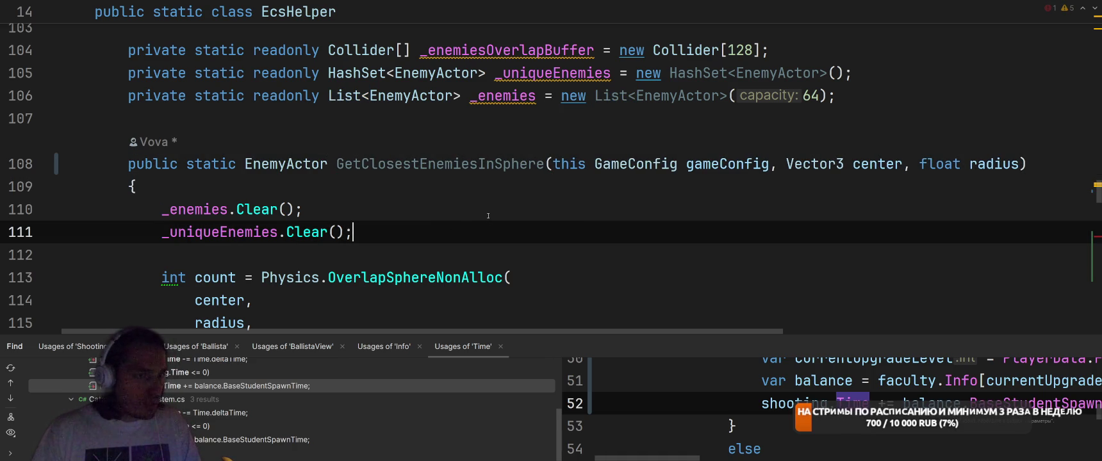
scroll(521, 200, "down", 1)
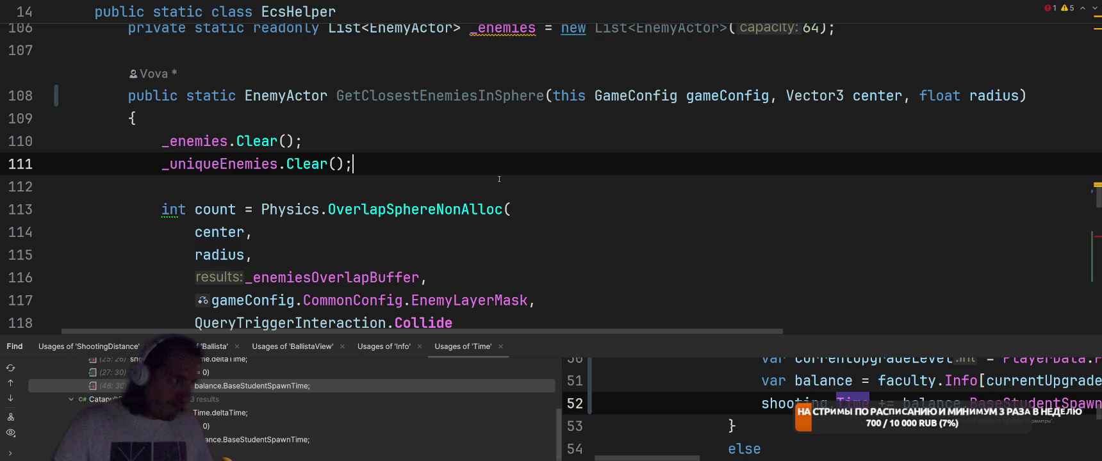
scroll(500, 179, "down", 4)
left_click(1090, 346)
Replace the continue after the null check with an opening brace.
scroll(539, 247, "up", 5)
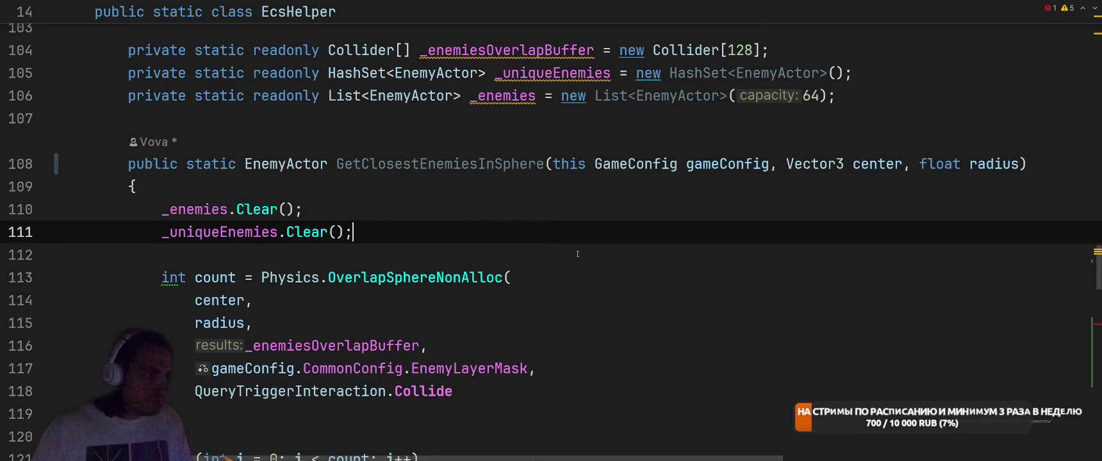
scroll(539, 247, "down", 3)
scroll(286, 265, "down", 1)
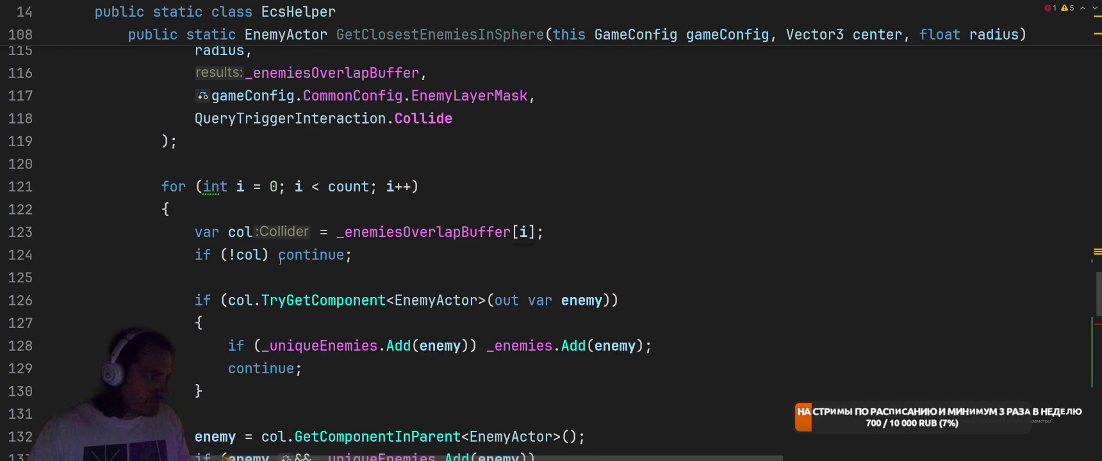
left_click(280, 260)
key("ctrl+w")
type("{")
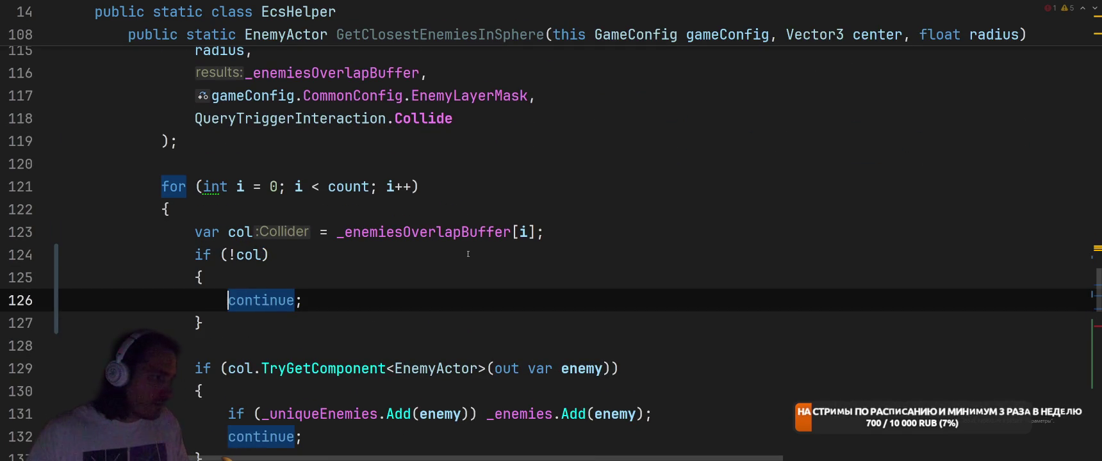
left_click(477, 210)
scroll(489, 195, "up", 3)
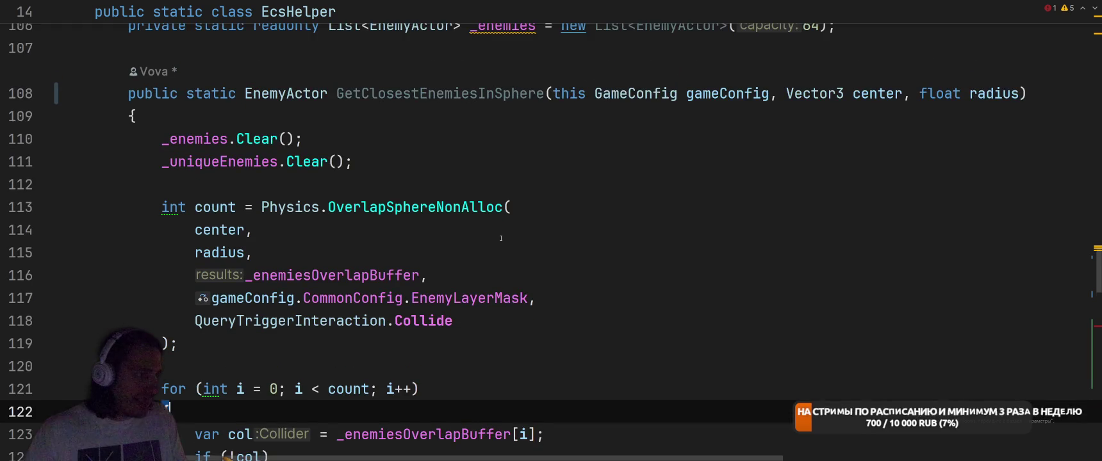
Declare minDistance = float.MaxValue after the Clear calls.
left_click(525, 187)
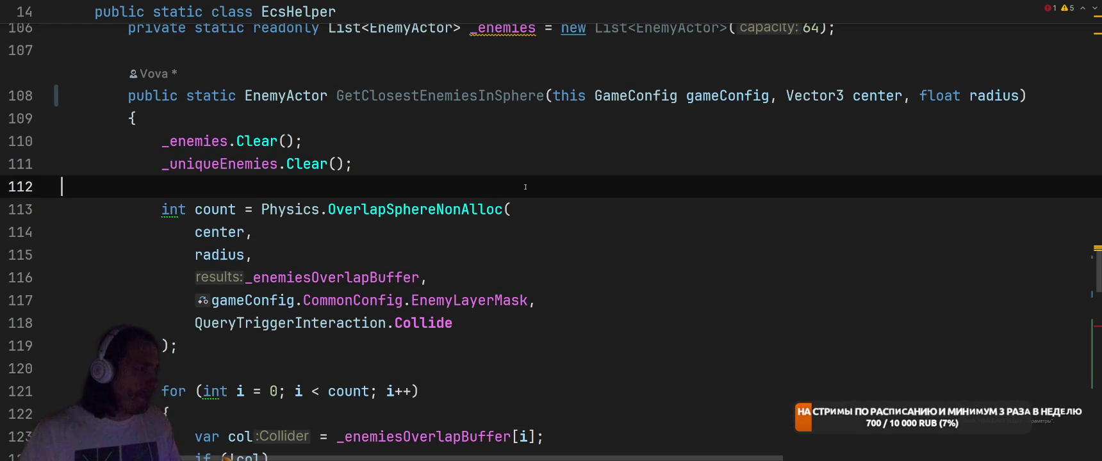
key("Return")
type("var distnace =")
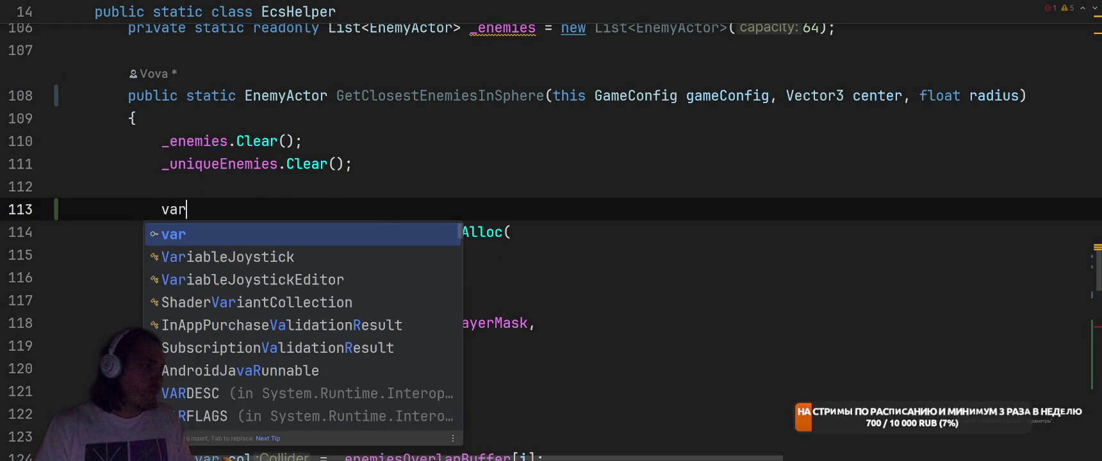
key("BackSpace")
key("BackSpace")
key("BackSpace")
key("ctrl+shift+Left")
type("d")
key("BackSpace")
type("min")
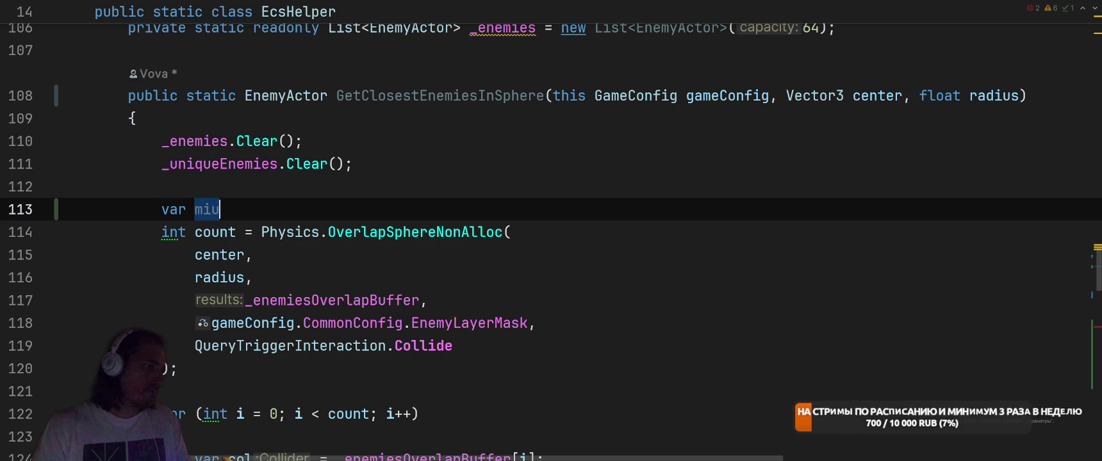
key("Tab")
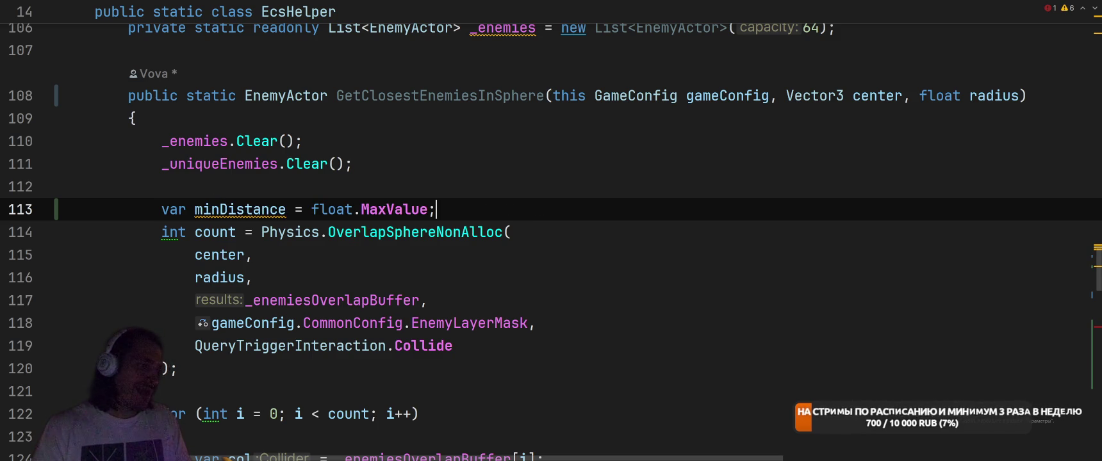
Check where _enemies is used in the method.
scroll(592, 203, "down", 3)
scroll(592, 203, "down", 3)
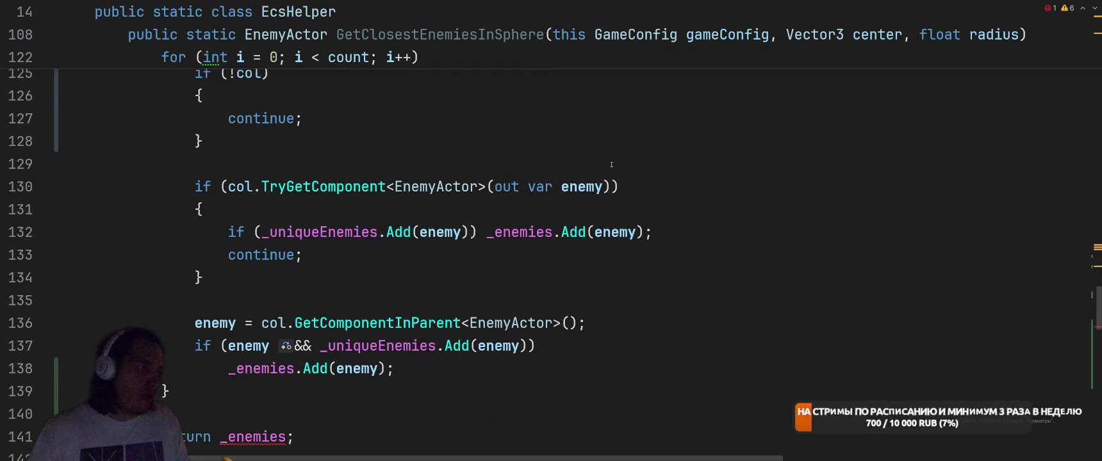
left_click(561, 295)
scroll(562, 295, "down", 1)
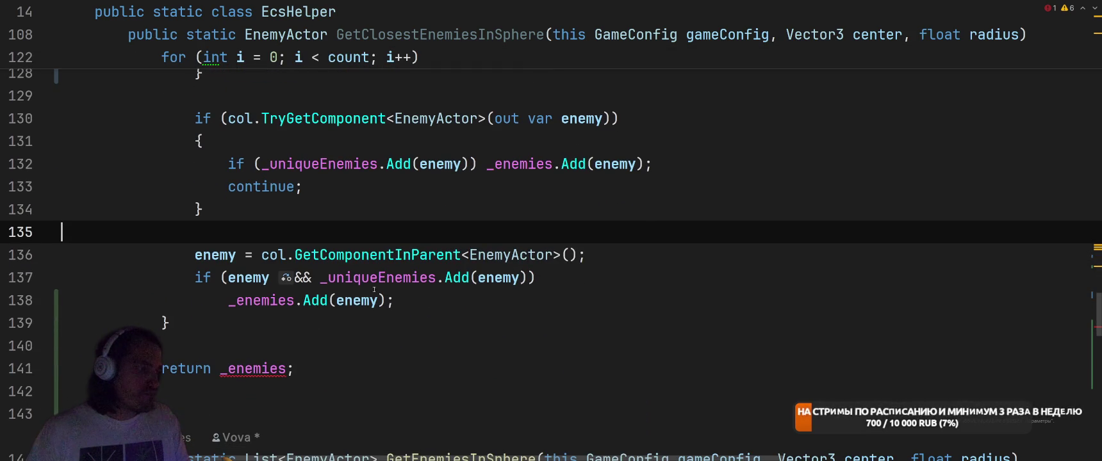
left_click(249, 370)
scroll(389, 272, "up", 8)
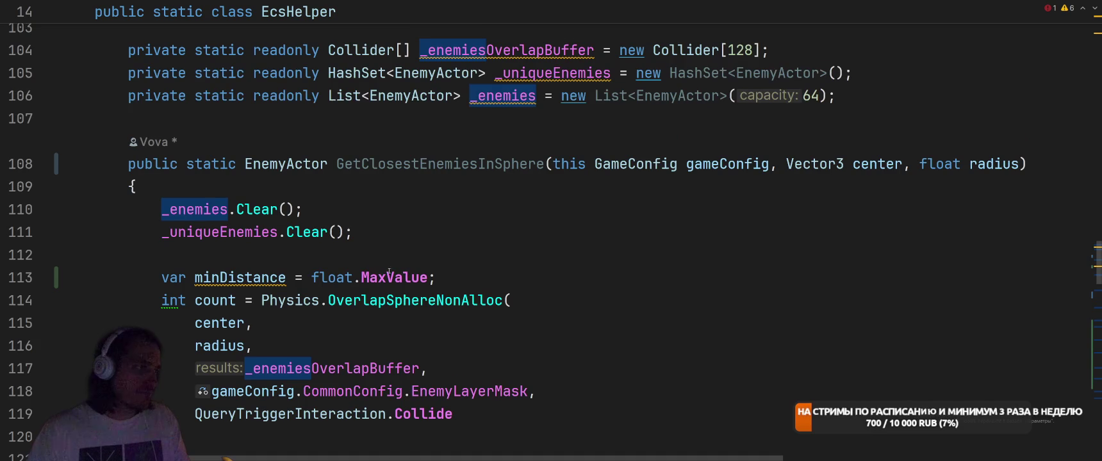
Declare an EnemyActor variable closest = null after line 111.
left_click(456, 228)
key("Return")
key("Return")
type("Ene")
key("Return")
type("e")
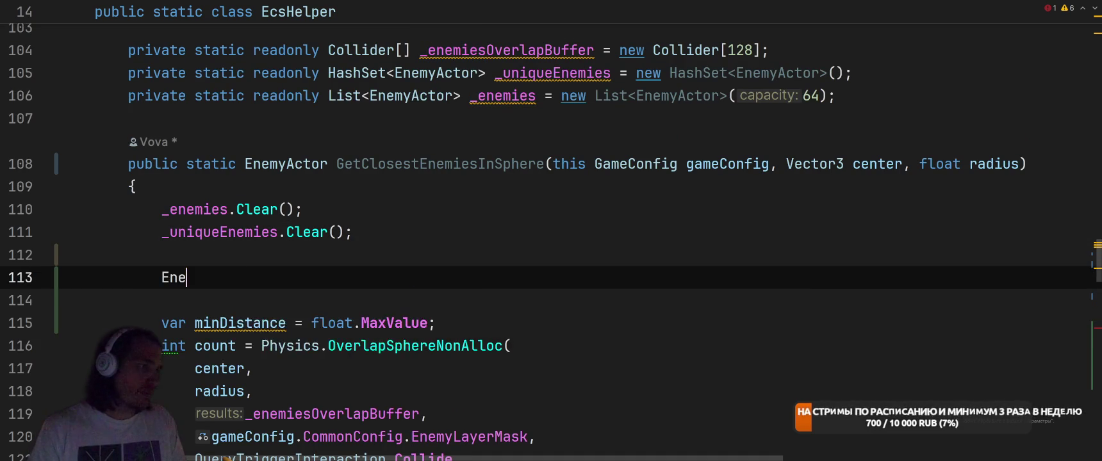
type("ne")
key("BackSpace")
key("BackSpace")
key("BackSpace")
type("clos")
key("Tab")
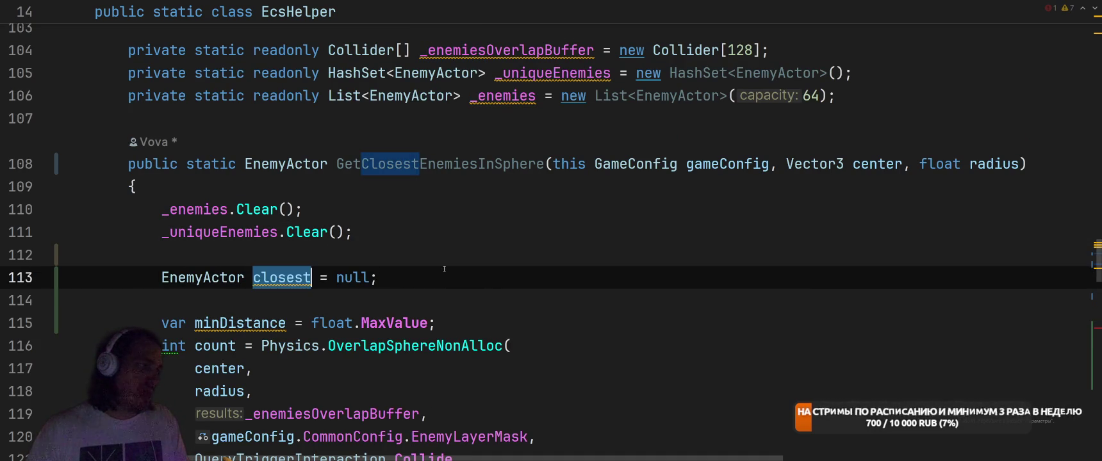
Return closest instead of _enemies and delete the _enemies.Add(enemy) statement.
scroll(261, 420, "down", 8)
double_click(260, 417)
type("closest")
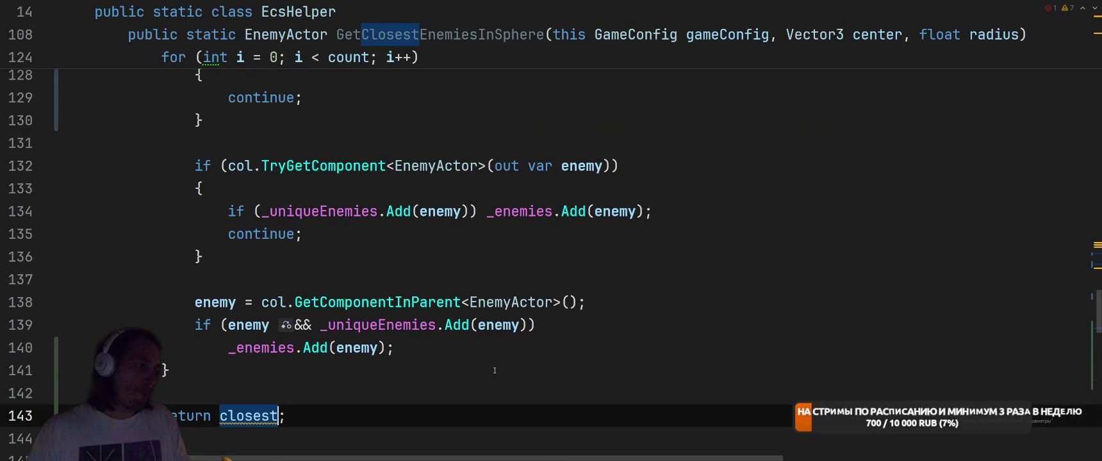
left_click(224, 350)
key("shift+End")
key("BackSpace")
Delete both Clear calls, then undo to restore the IsAlive and DeadFlag check block.
scroll(332, 218, "up", 8)
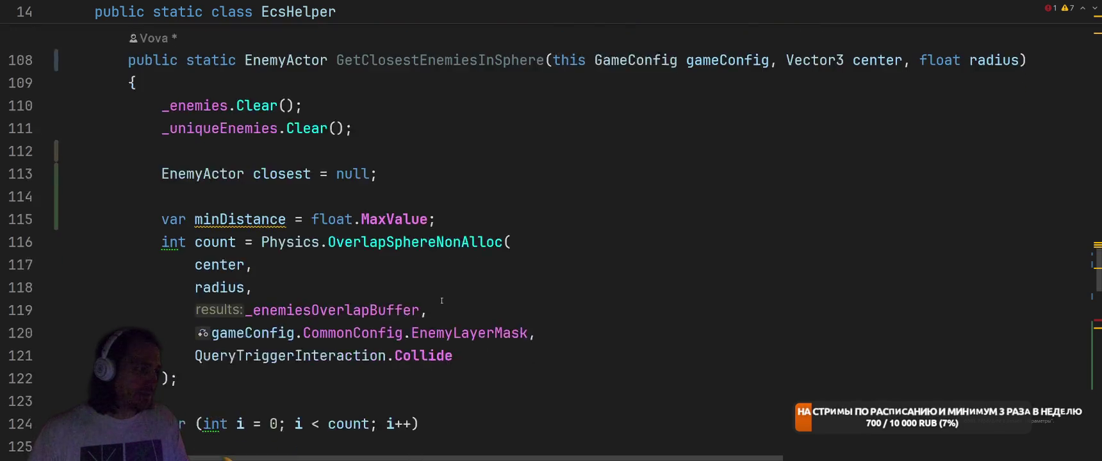
left_click(434, 217)
key("ctrl+w")
key("ctrl+w")
key("ctrl+w")
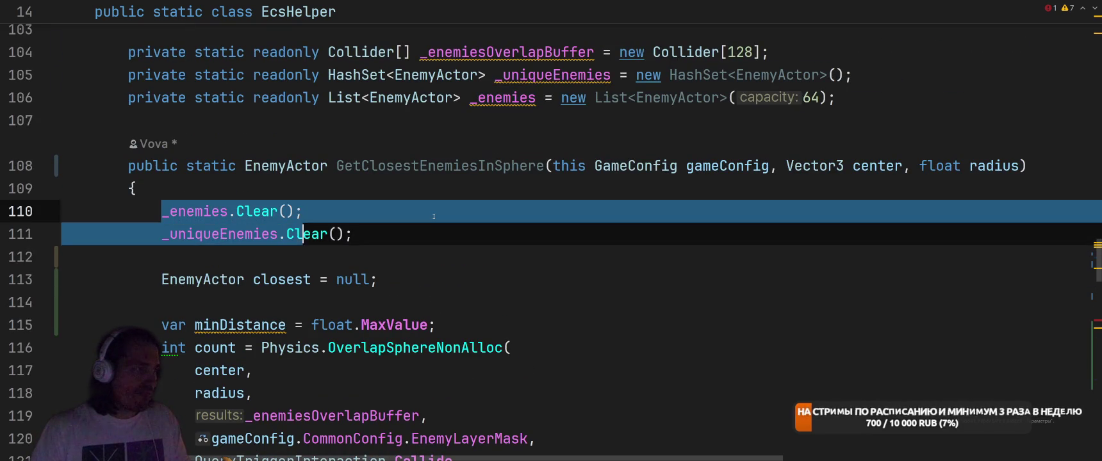
key("BackSpace")
key("BackSpace")
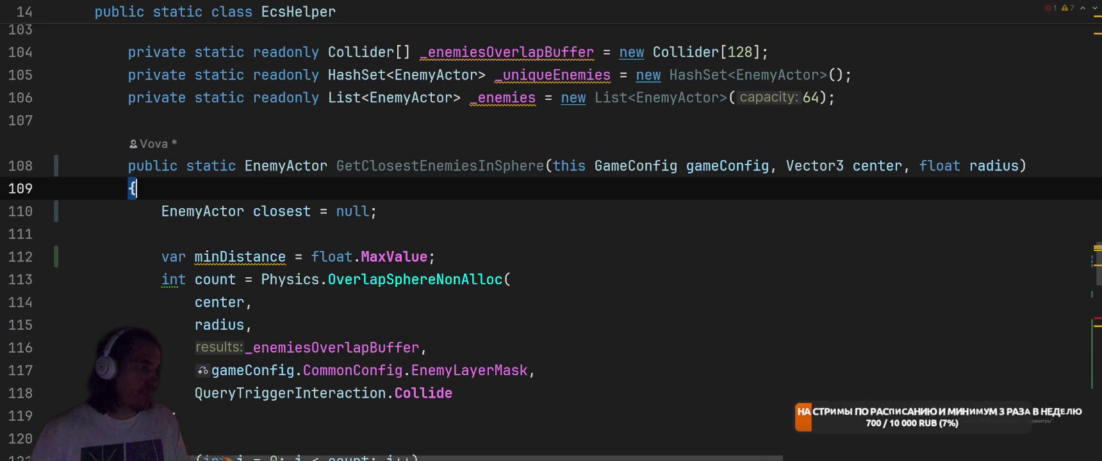
scroll(339, 230, "down", 10)
key("ctrl+z")
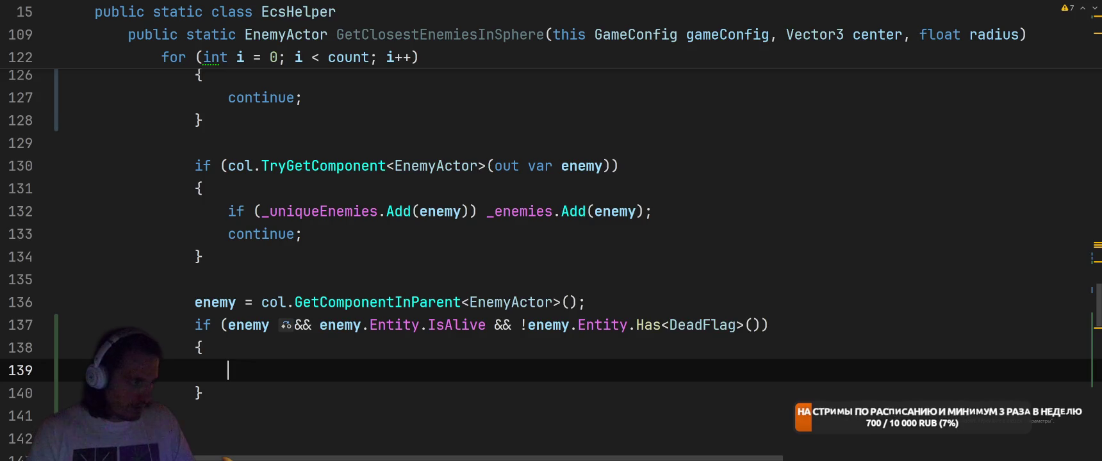
Start declaring var sqDistance using Unity's math library.
type("of")
key("BackSpace")
key("BackSpace")
type("v")
key("BackSpace")
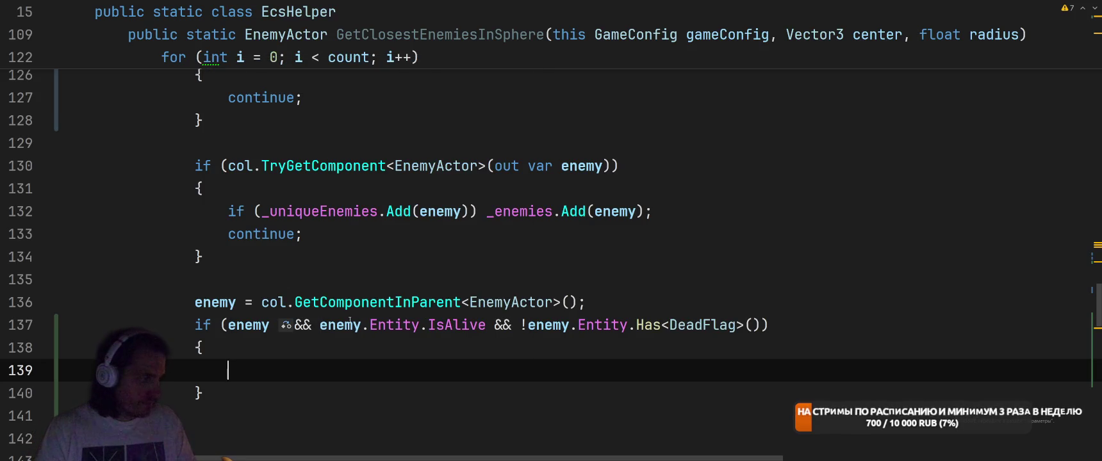
type("var sq")
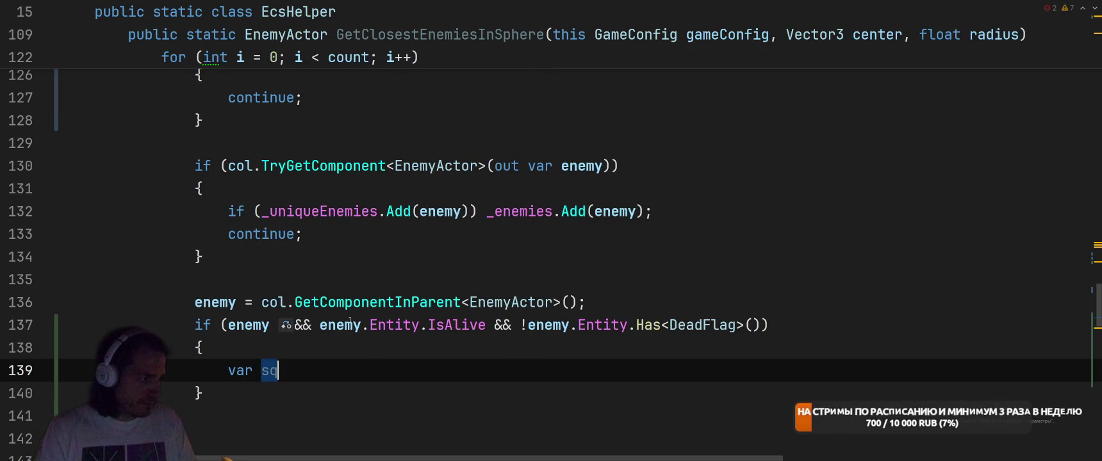
type("Distance = ")
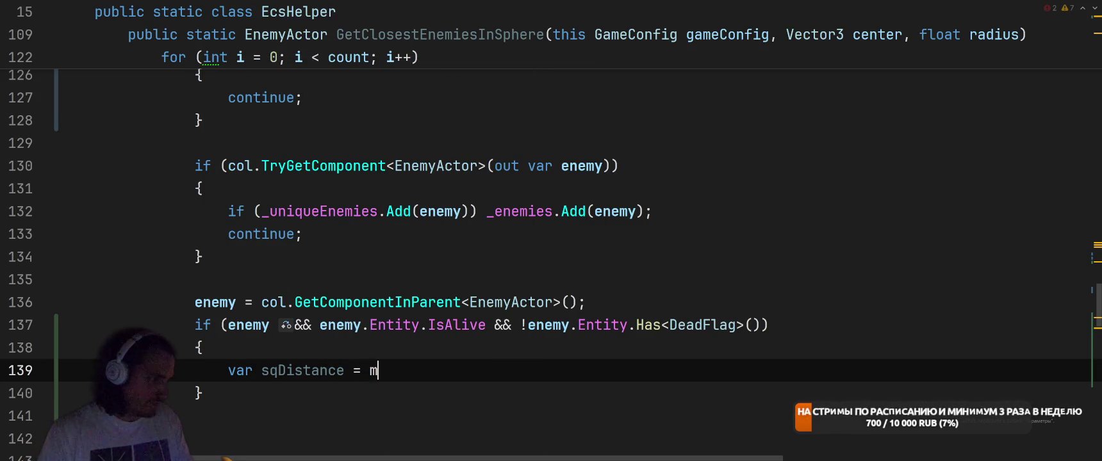
type("mathf.s")
key("BackSpace")
key("BackSpace")
key("BackSpace")
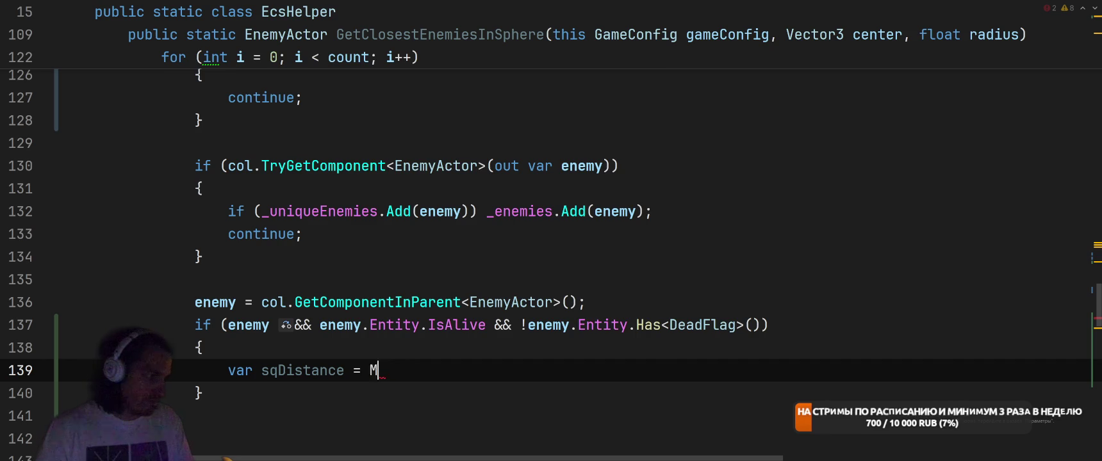
key("BackSpace")
type("math")
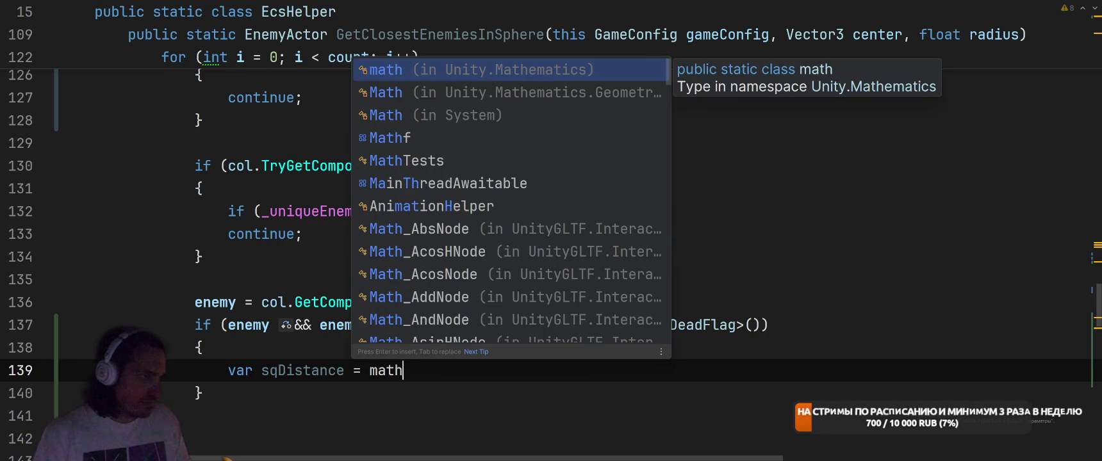
type(".dist")
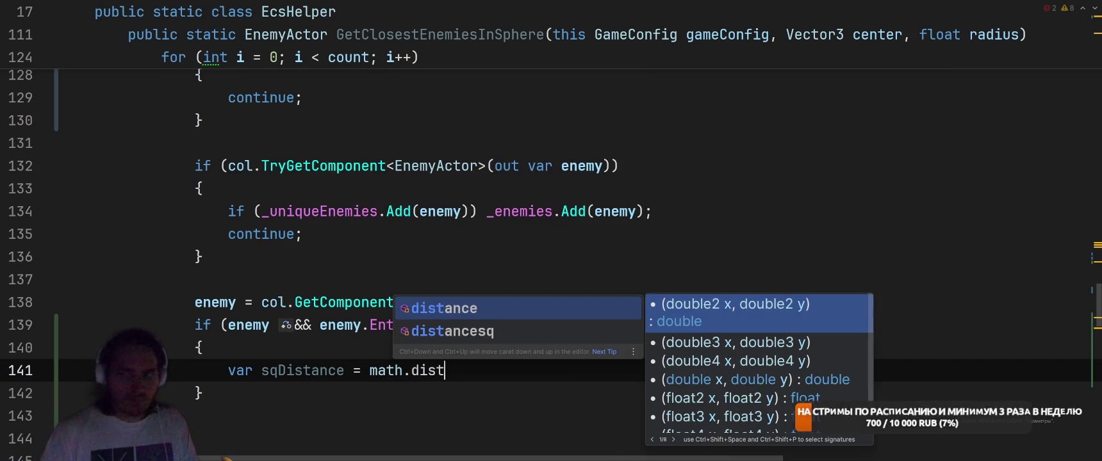
Complete it as math.distancesq(center, enemy.transform.position).
key("Escape")
type("an")
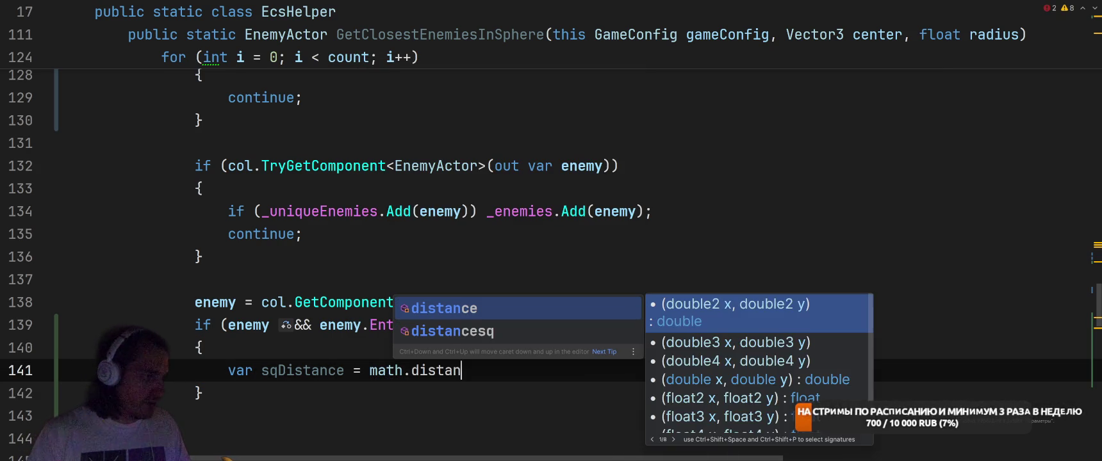
key("Down")
key("Return")
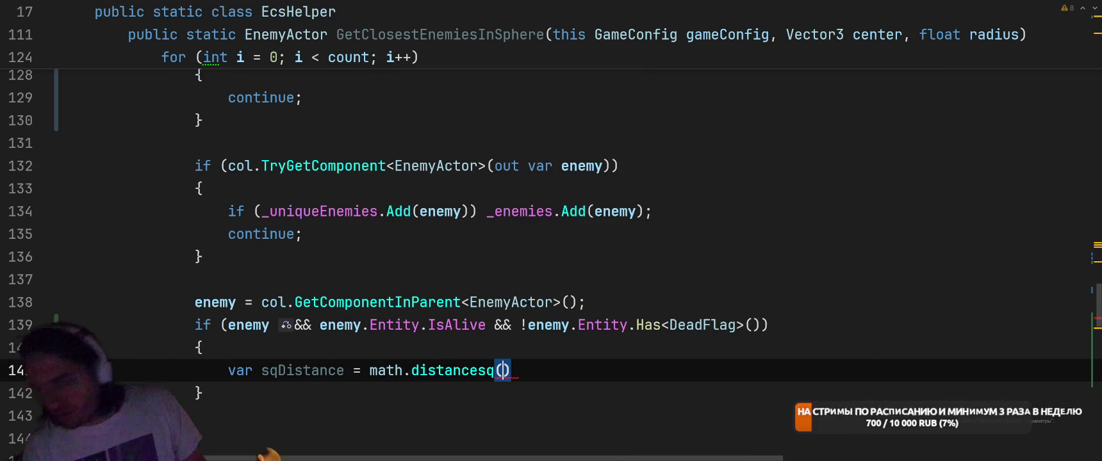
type("cen")
key("Return")
type(", enemy.tr")
key("Tab")
Add the condition if (sqDistance < minDistance) { on the next line.
key("Return")
type("if (s")
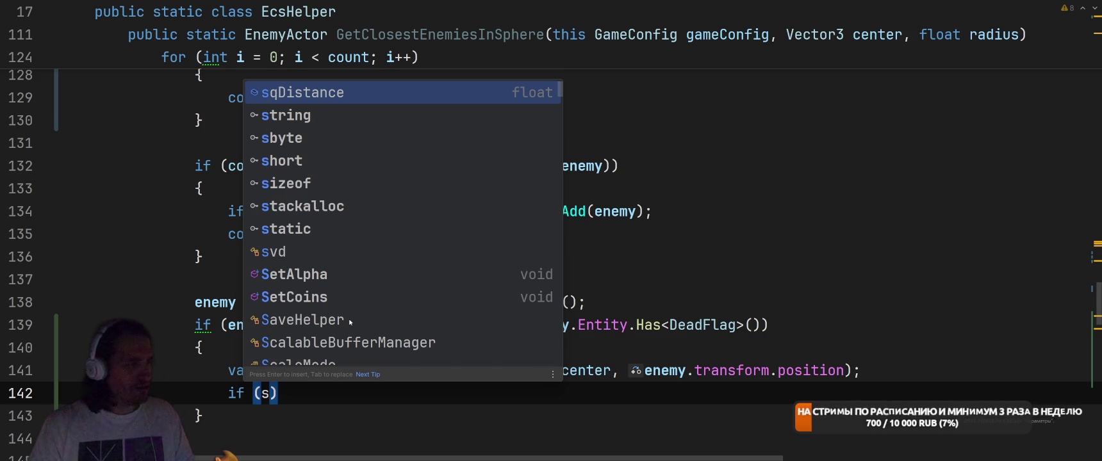
key("ctrl+Tab")
key("ctrl+Tab")
type("q")
key("Tab")
type("< mi")
key("Tab")
type(") {")
Fill the if body with minDistance = sqDistance; and closest = enemy;.
key("Return")
type("m")
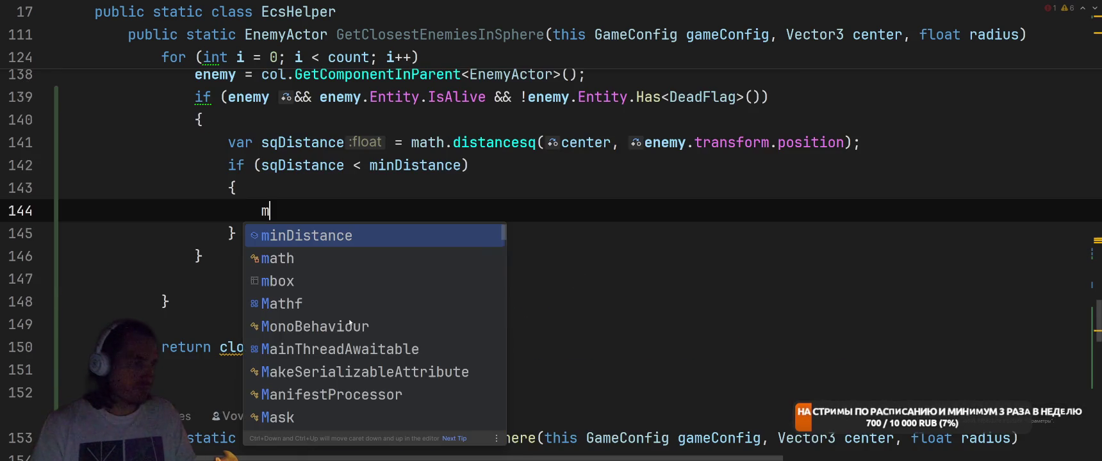
key("Tab")
key("Return")
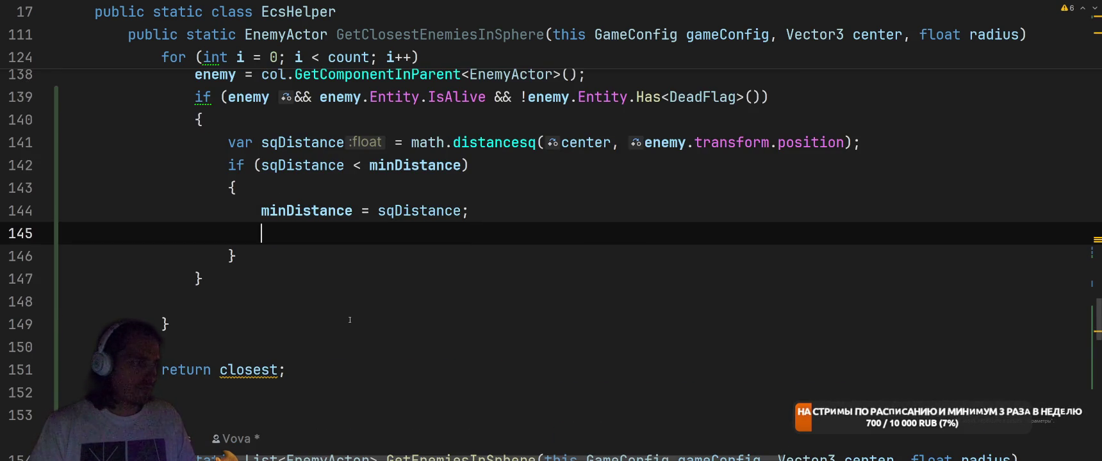
type("clo")
key("Tab")
type("= en")
key("Tab")
type(";")
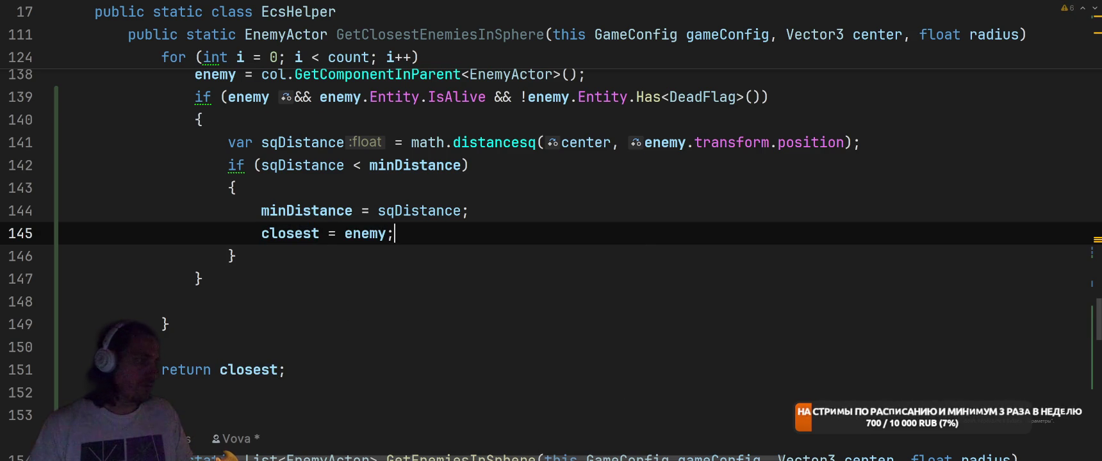
scroll(375, 327, "up", 2)
scroll(376, 327, "up", 8)
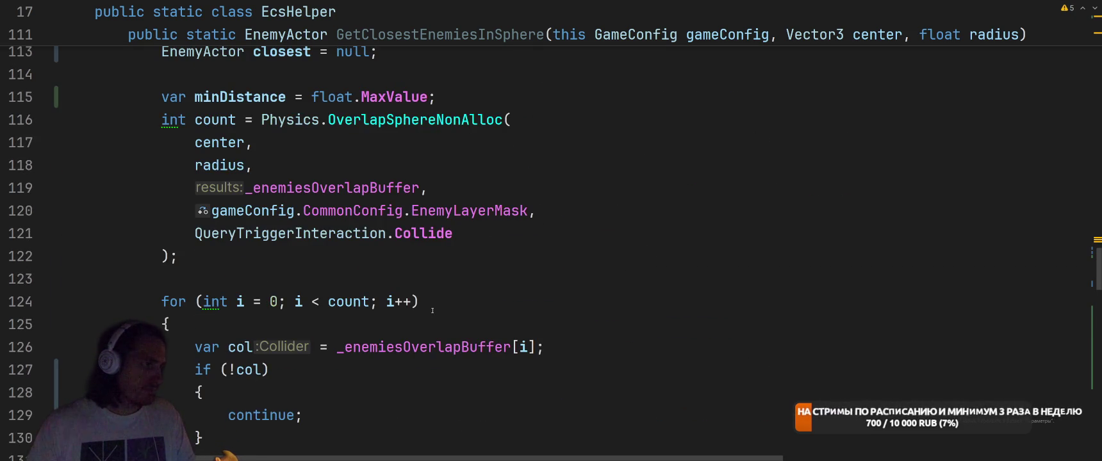
Change the count declaration's type from int to var.
scroll(432, 311, "up", 3)
scroll(508, 268, "down", 2)
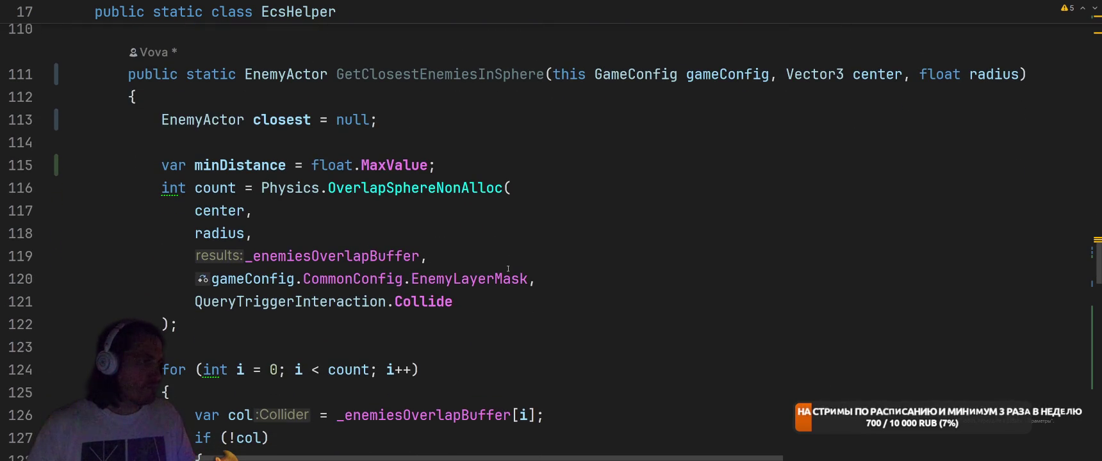
double_click(173, 187)
type("var")
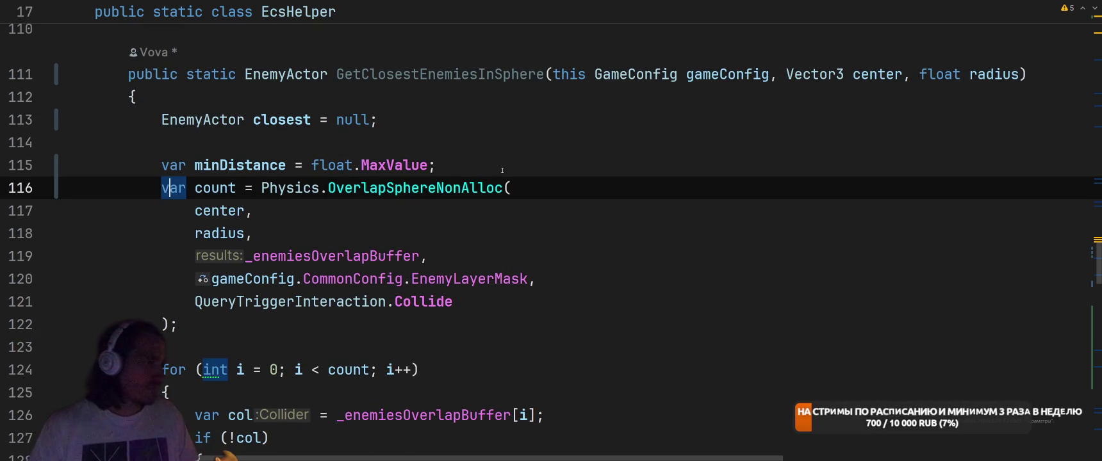
Delete the unique-enemies add statement.
scroll(488, 171, "down", 4)
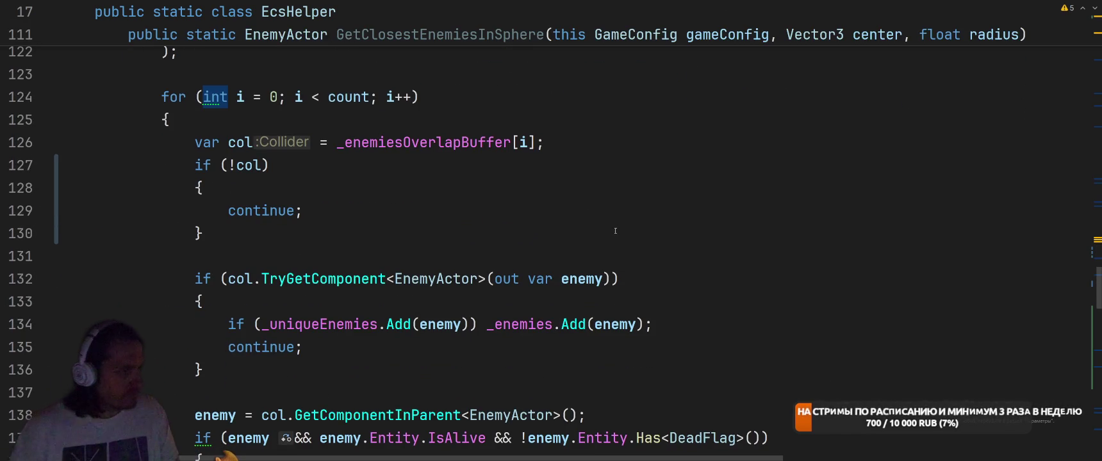
scroll(615, 230, "up", 3)
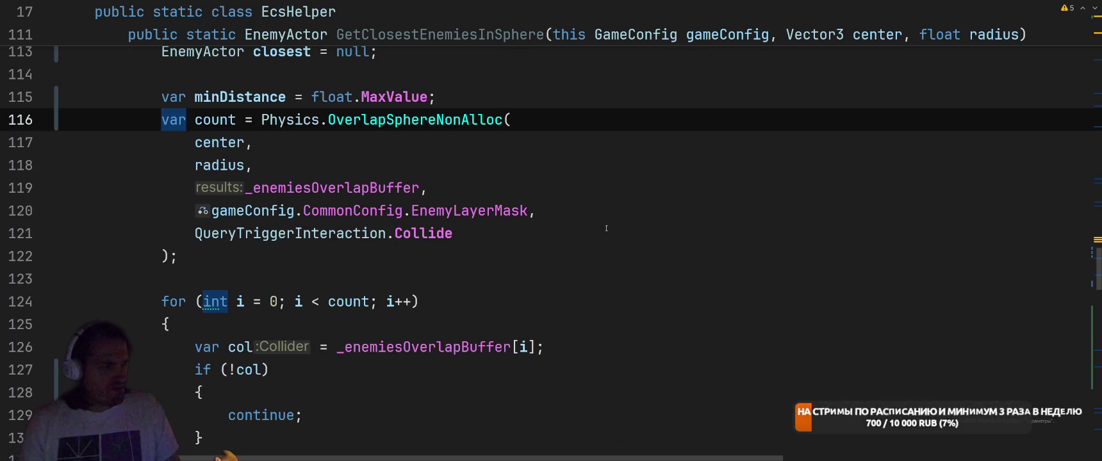
scroll(607, 229, "down", 1)
scroll(607, 229, "down", 2)
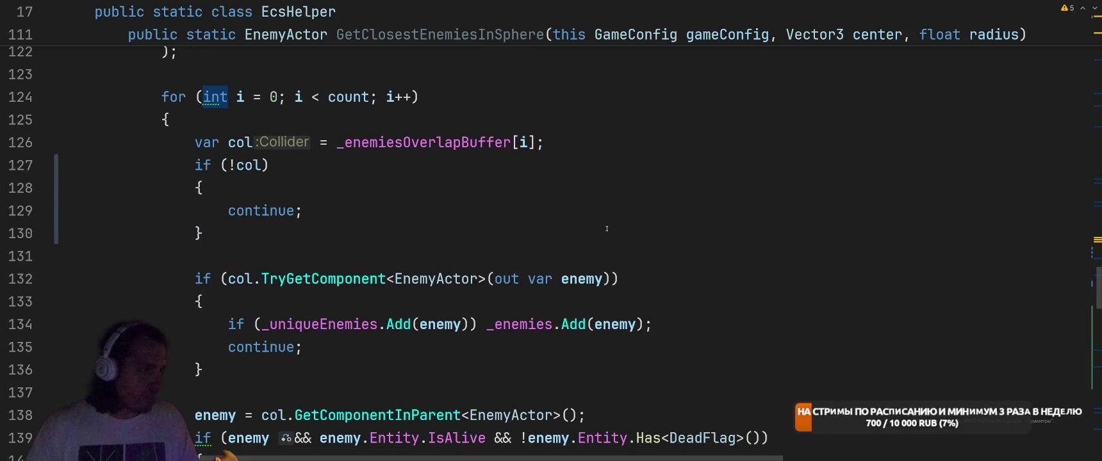
left_click_drag(229, 325, 653, 325)
key("BackSpace")
key("BackSpace")
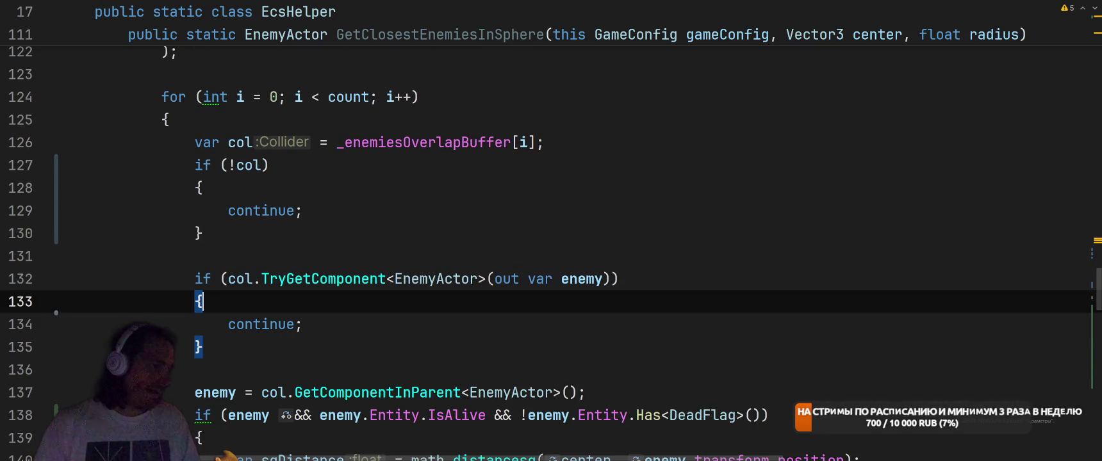
Remove the TryGetComponent if-block and declare enemy with var from GetComponentInParent.
scroll(703, 301, "down", 2)
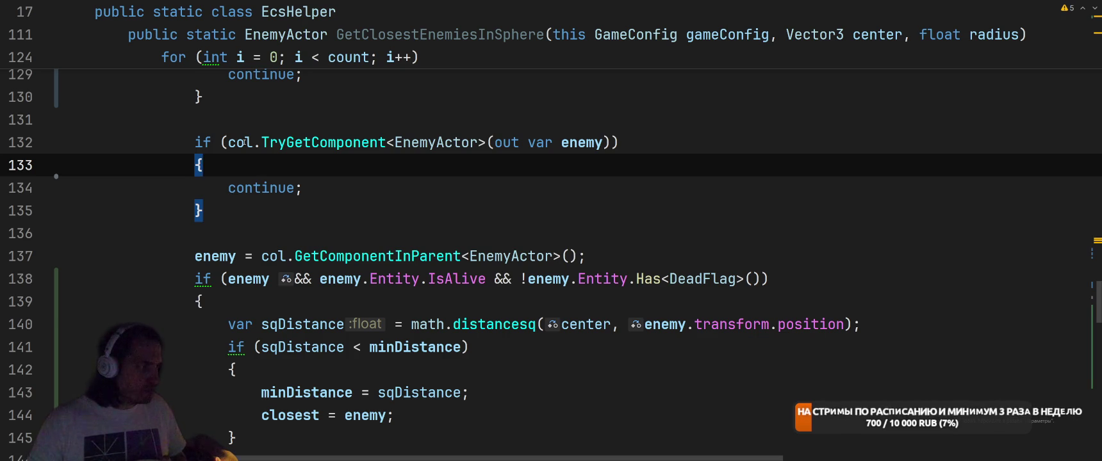
key("ctrl+w")
key("ctrl+w")
key("BackSpace")
key("BackSpace")
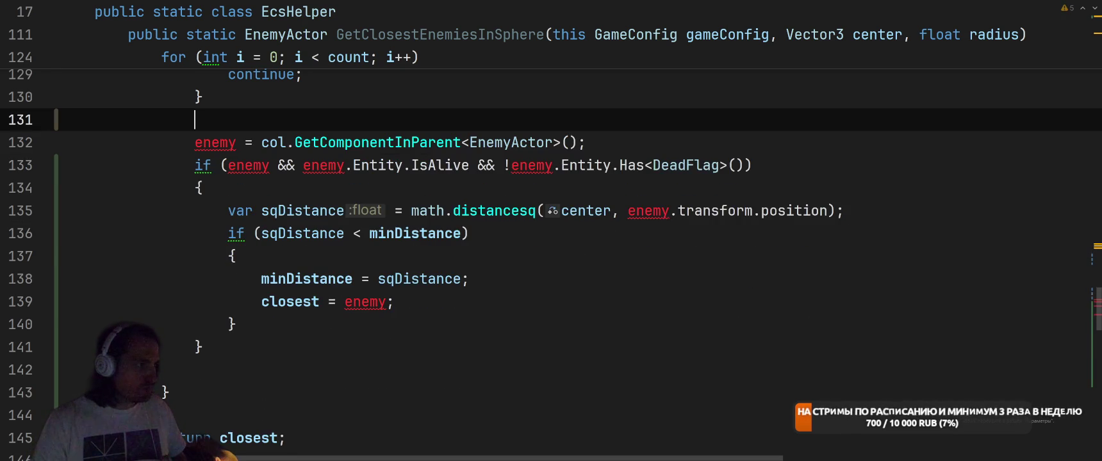
key("Down")
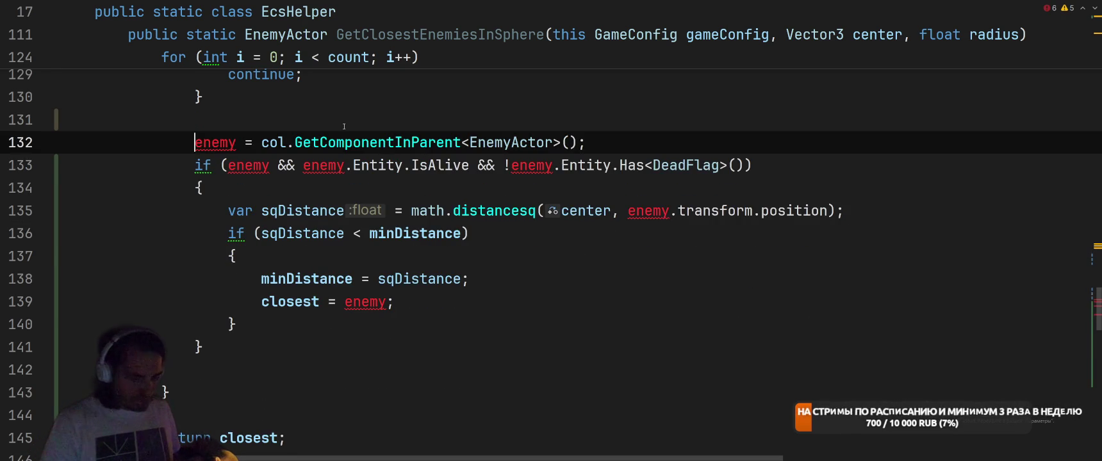
type("var")
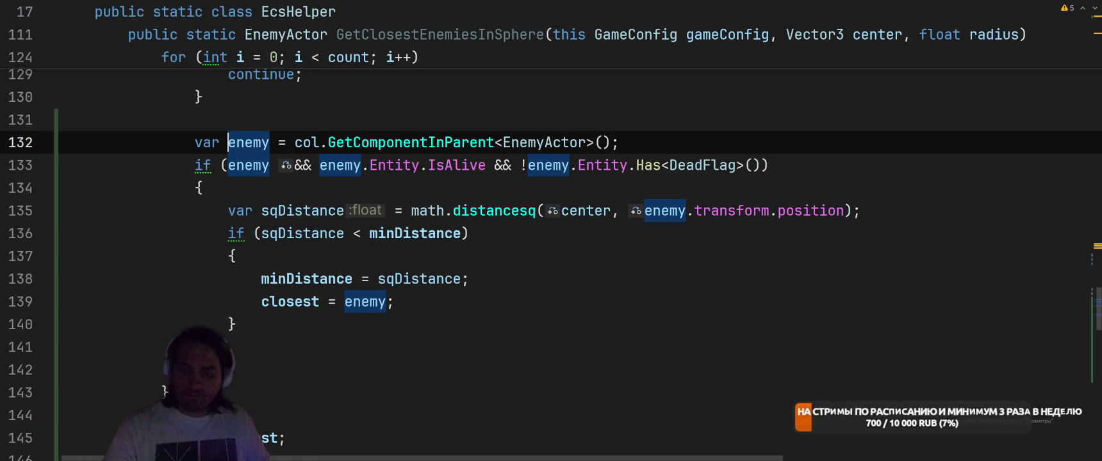
Look up where GetClosestEnemiesInSphere is used.
left_click(270, 233)
scroll(541, 266, "up", 10)
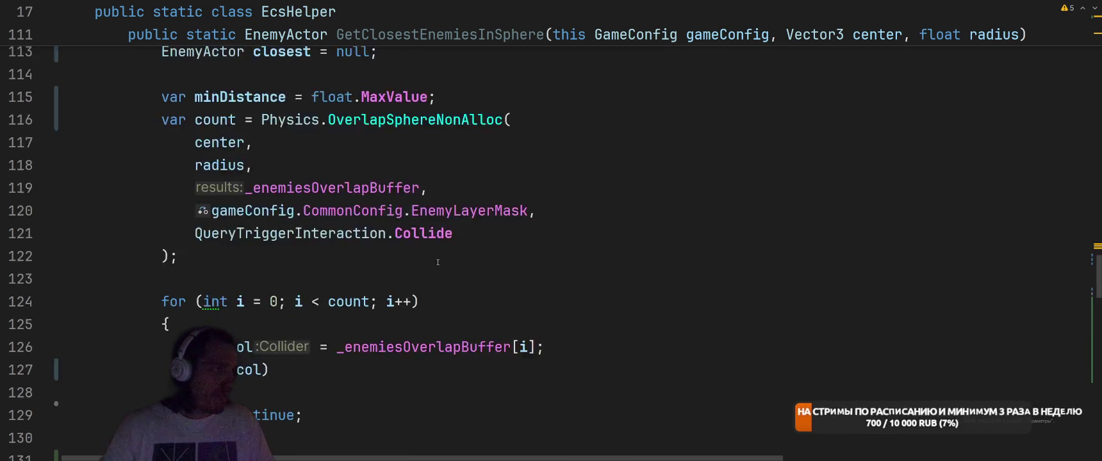
left_click(402, 354, "ctrl")
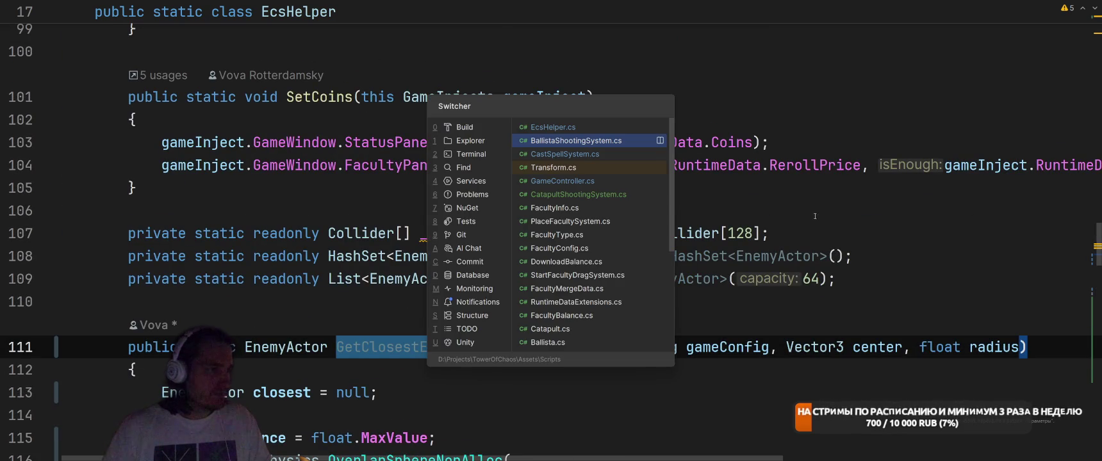
In BallistaShootingSystem, start a new shooting.Target assignment line at the top of the target-search block.
left_click(547, 157)
left_click(528, 209)
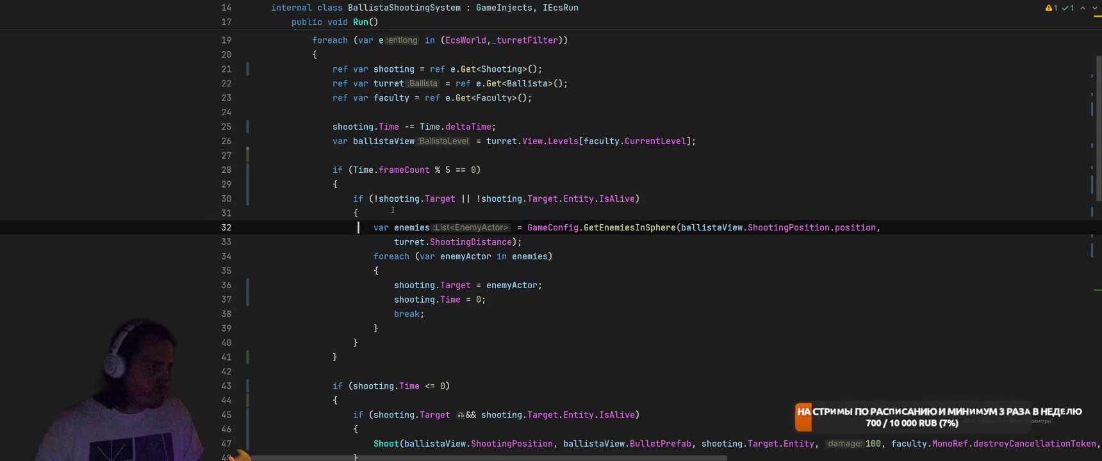
key("Return")
type("shoo")
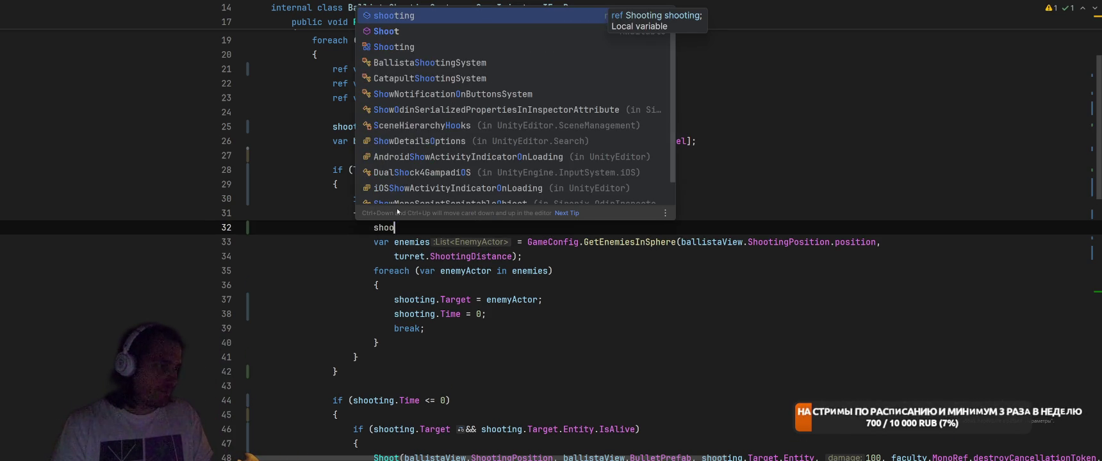
key("Return")
type(".Target = GetClosestEnemiesInSphere")
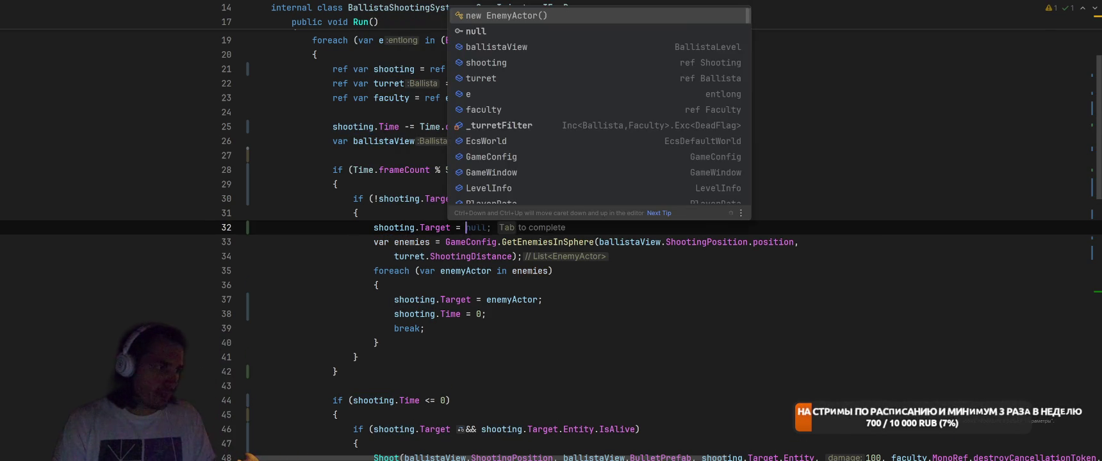
key("ctrl+BackSpace")
type("Game")
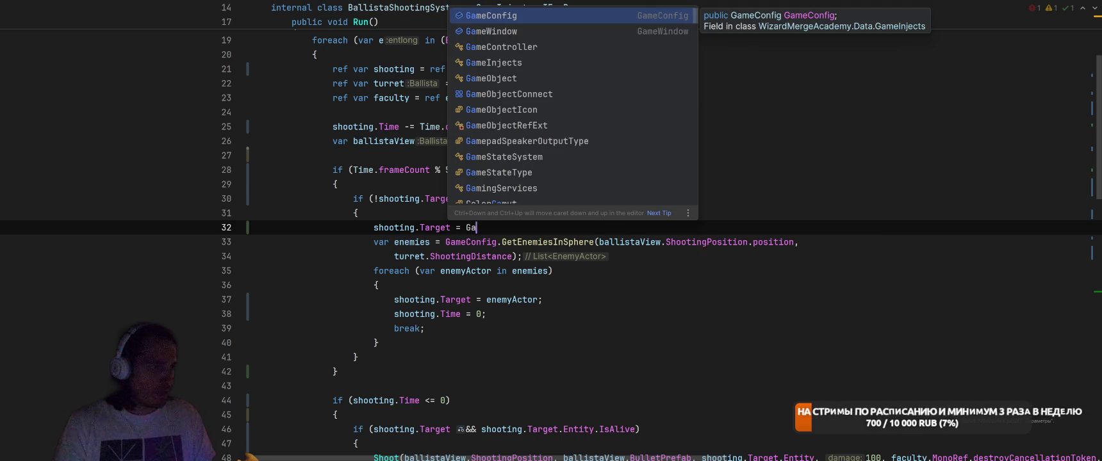
key("BackSpace")
key("BackSpace")
key("BackSpace")
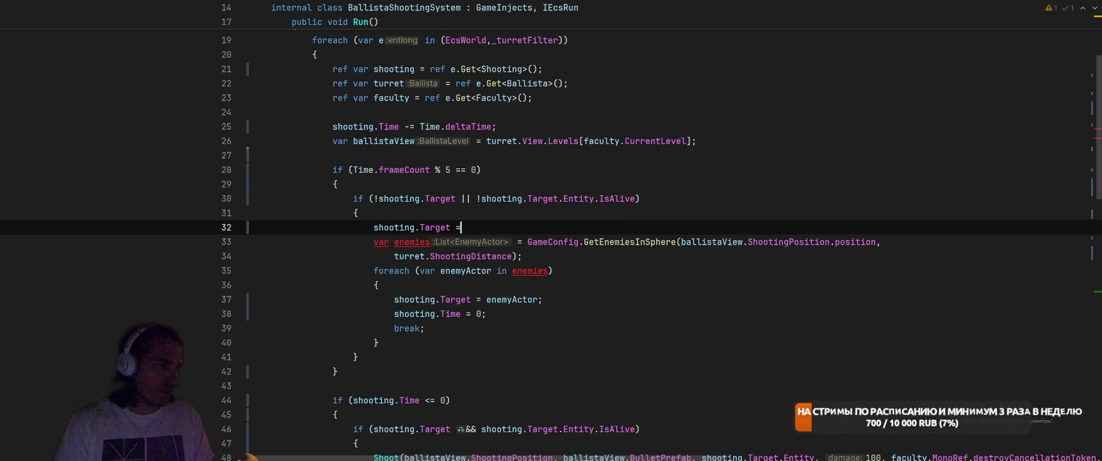
Join the enemies lookup onto that line and call GetClosestEnemiesInSphere instead of GetEnemiesInSphere.
key("shift+Right")
key("ctrl+shift+Right")
key("ctrl+shift+Right")
key("ctrl+shift+Right")
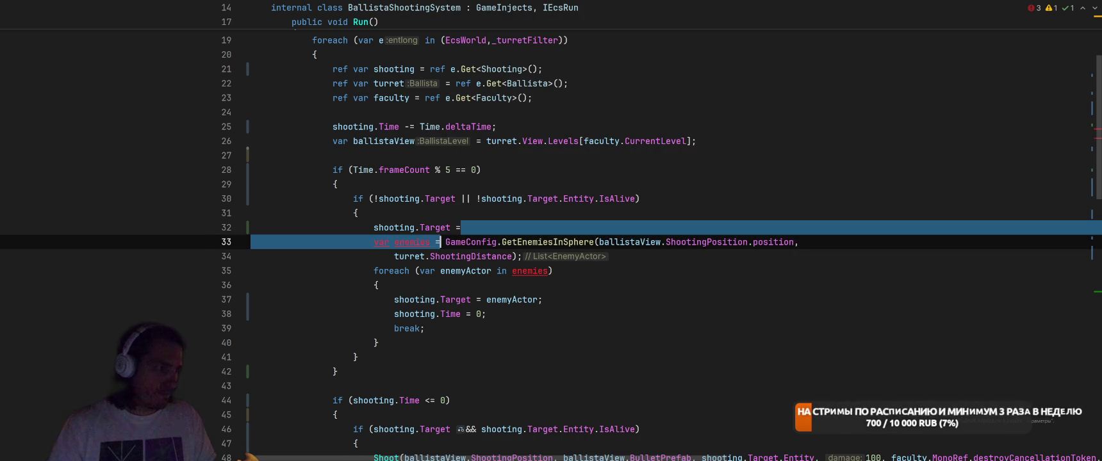
key("Delete")
double_click(560, 229)
type("GetClosestEnemiesInSphere")
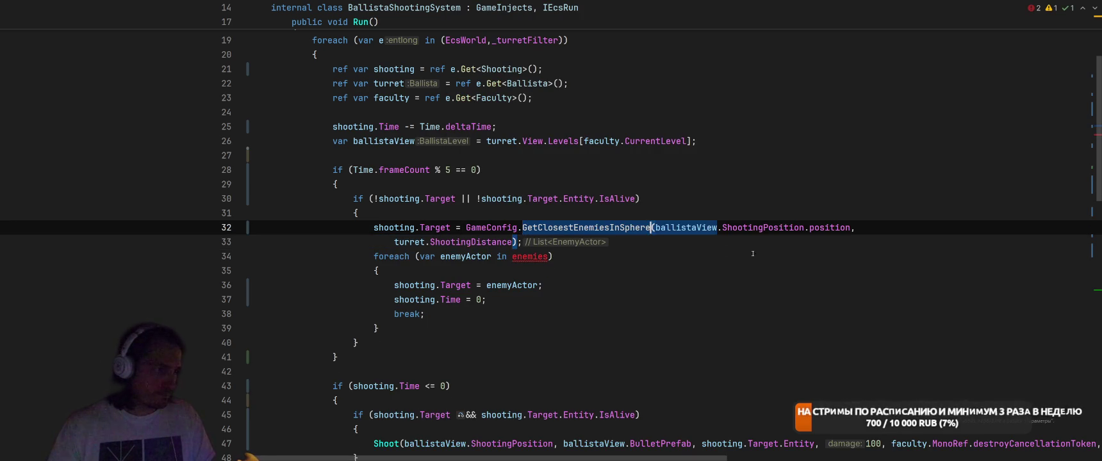
Delete the foreach loop over the enemies.
left_click(771, 257)
key("Home")
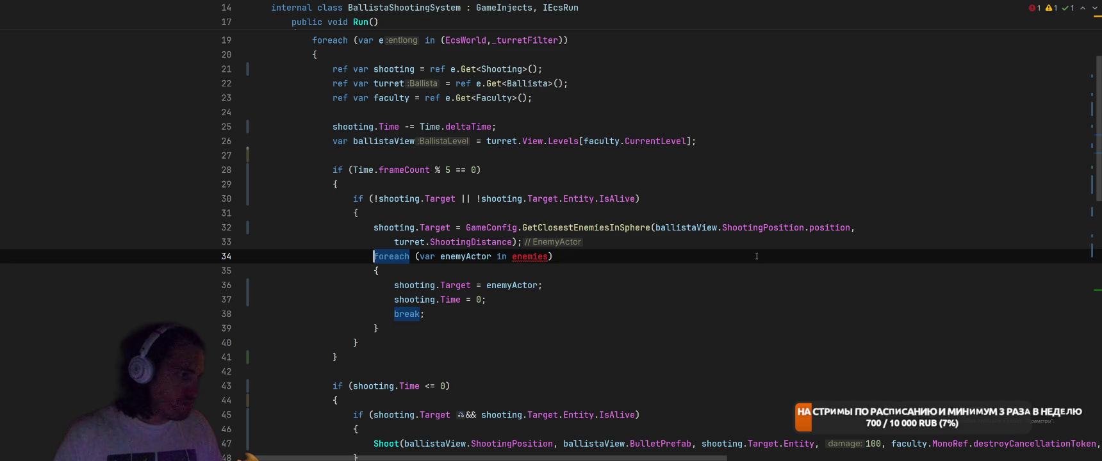
key("shift+End")
key("shift+Down")
key("shift+Down")
key("shift+Down")
key("shift+Up")
key("Delete")
Add an if (shooting.Target) condition and remove the old break statement.
type("if (")
type("shooting.Tar")
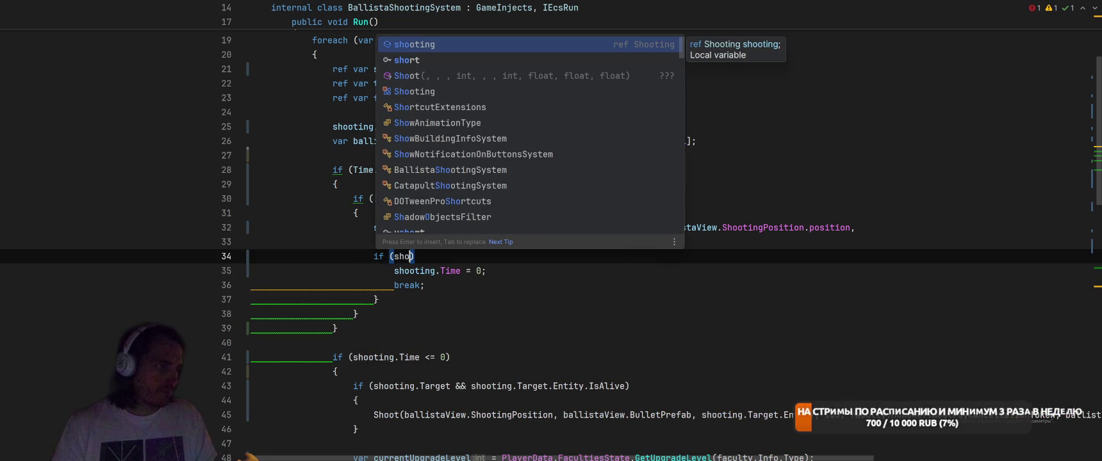
key("Return")
key("Down")
key("Down")
key("Home")
key("shift+End")
key("BackSpace")
key("BackSpace")
Remove the leftover empty line and extra closing brace, then reformat the shooting block.
key("Down")
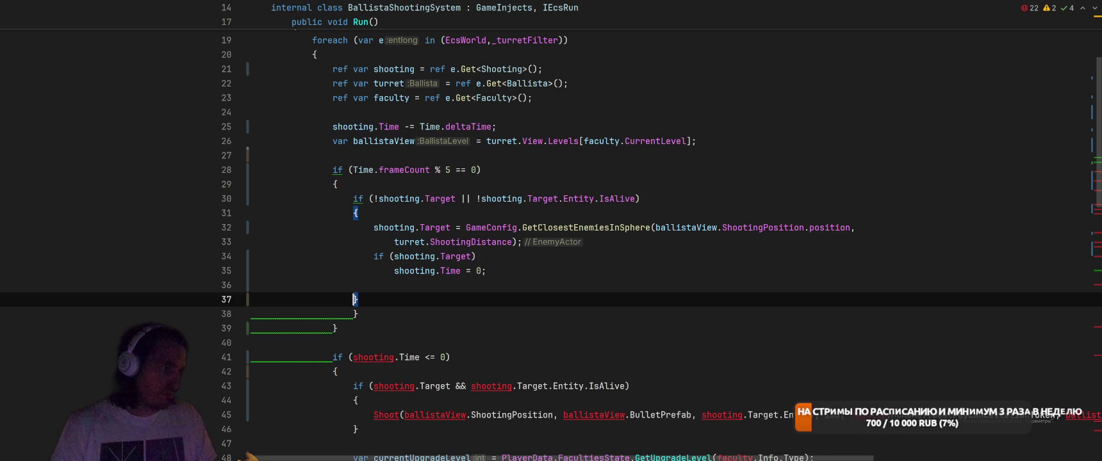
key("BackSpace")
key("Down")
key("Down")
key("BackSpace")
key("ctrl+alt+l")
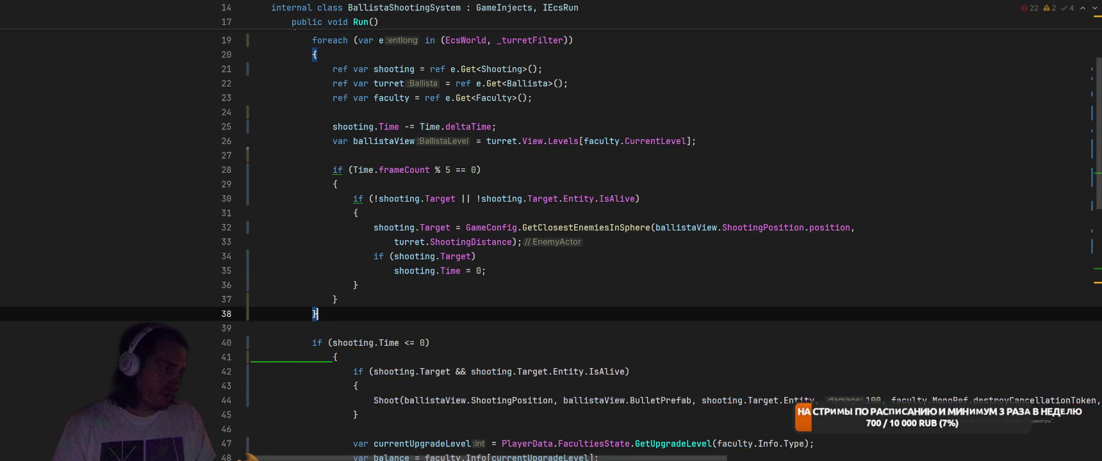
key("Up")
key("End")
key("ctrl+alt+l")
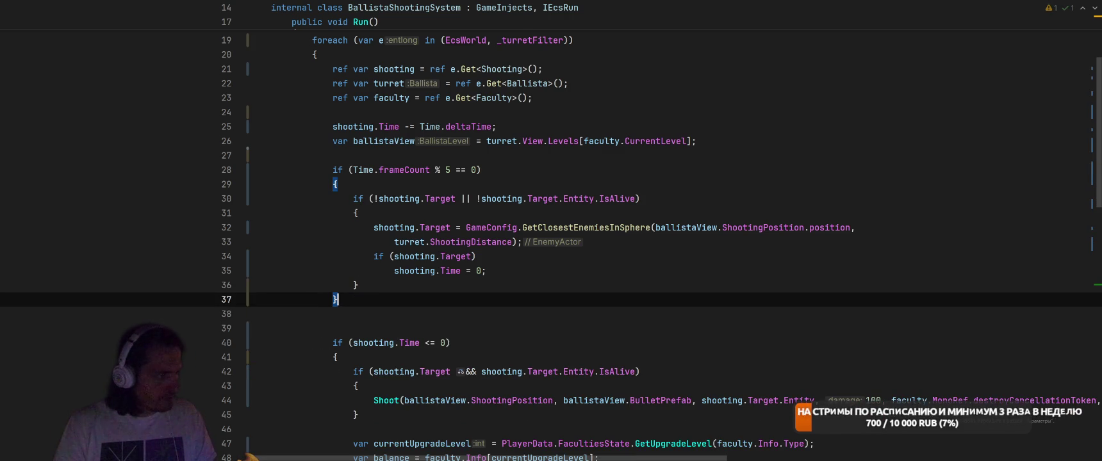
Wrap the shooting.Time reset in braces and add a blank line before the if.
left_click(487, 270)
key("Home")
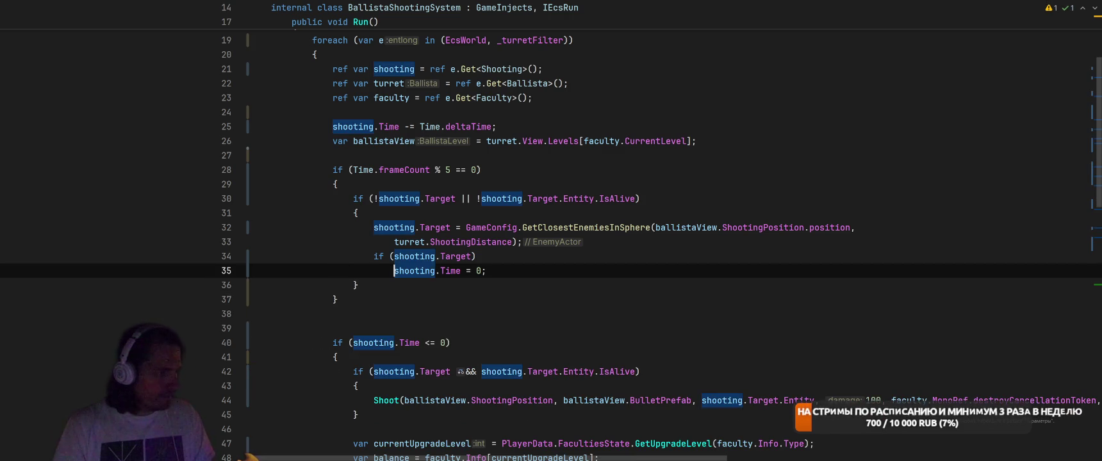
type("{")
key("Return")
key("Up")
key("Up")
key("Up")
key("End")
key("Return")
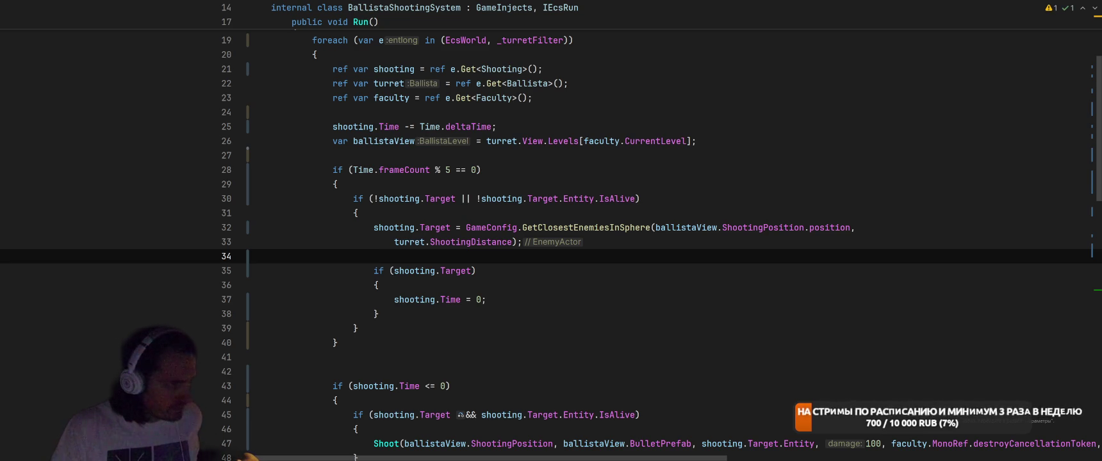
Add || shooting.Target.Entity.Has<DeadFlag>() to the line 30 retarget condition and delete empty line 41.
left_click(635, 191)
type("||")
type(" shooting.Target")
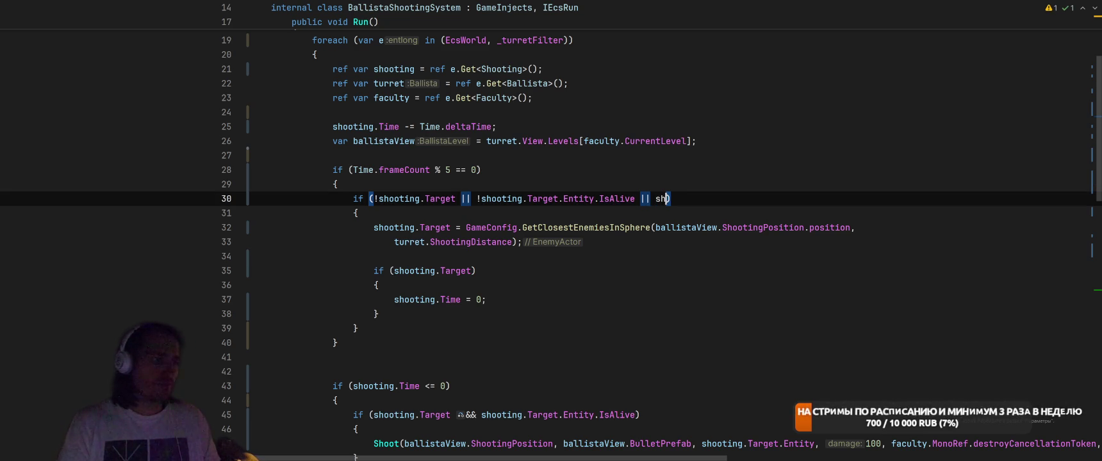
type(".Entity.")
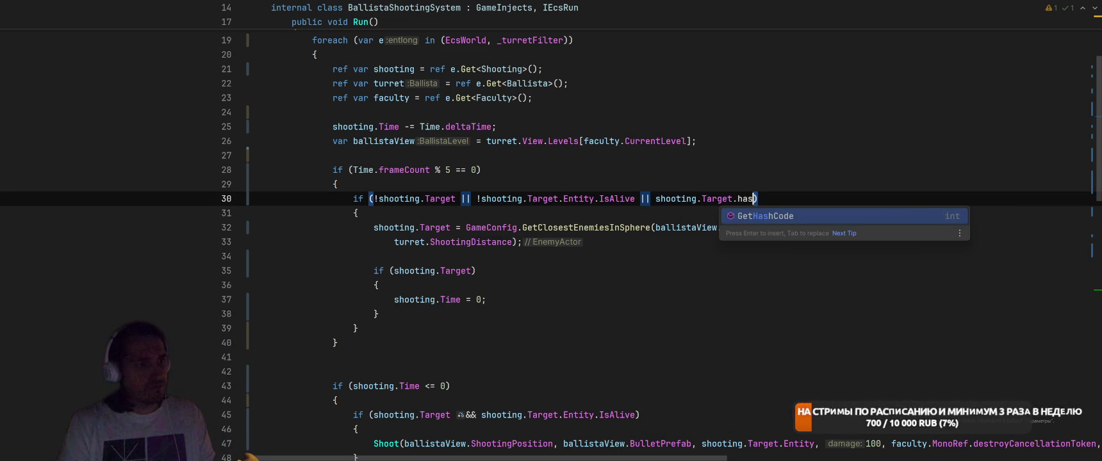
type("Has")
key("Return")
type("D")
key("Return")
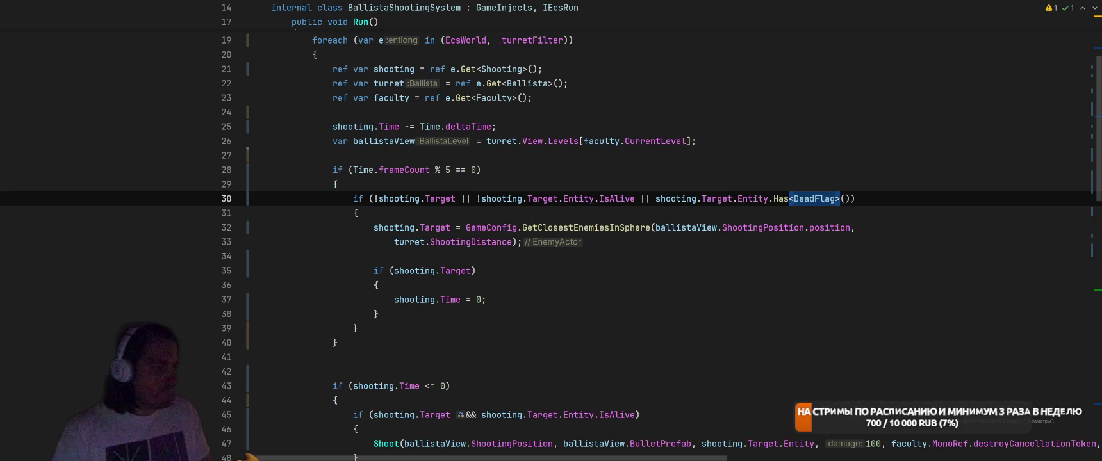
key("Down")
key("Down")
key("Down")
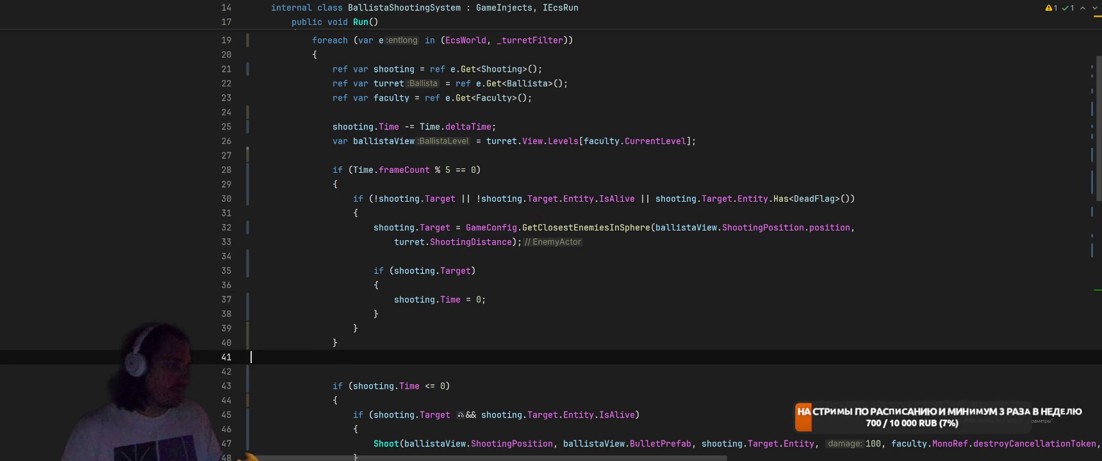
key("BackSpace")
scroll(845, 184, "down", 6)
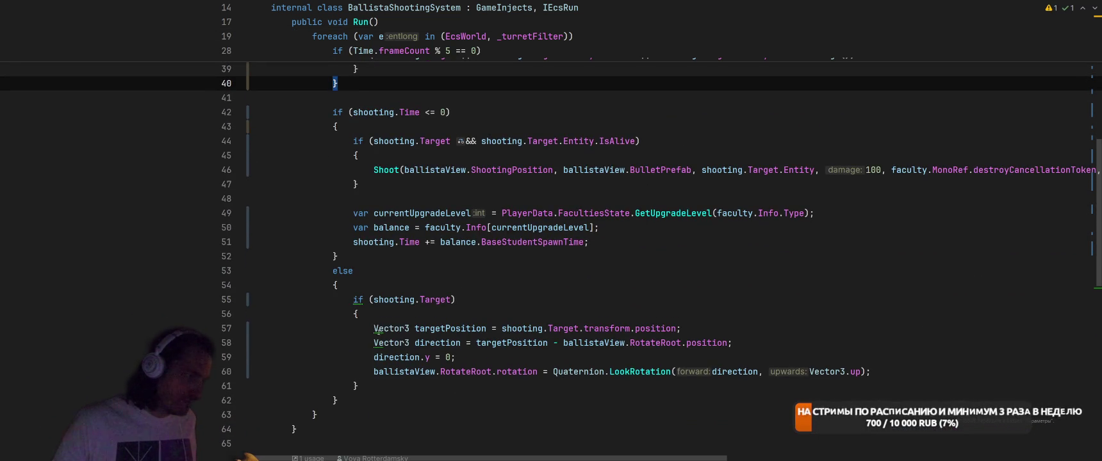
Convert the targetPosition and direction Vector3 declarations to var.
left_click(376, 329)
key("alt+Return")
key("Return")
key("Down")
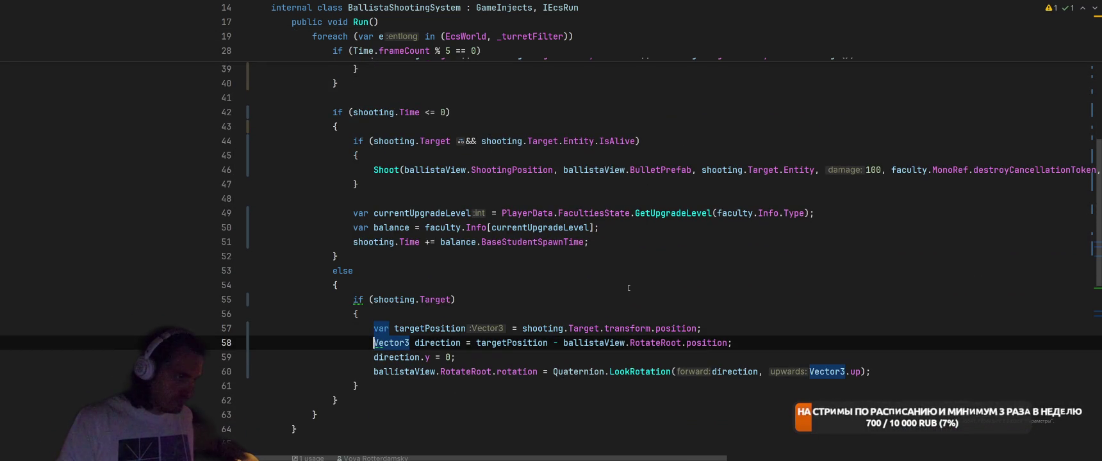
key("alt+Return")
key("Return")
Move the if (shooting.Target) rotation block above if (shooting.Time <= 0) and delete the empty else.
scroll(651, 295, "down", 1)
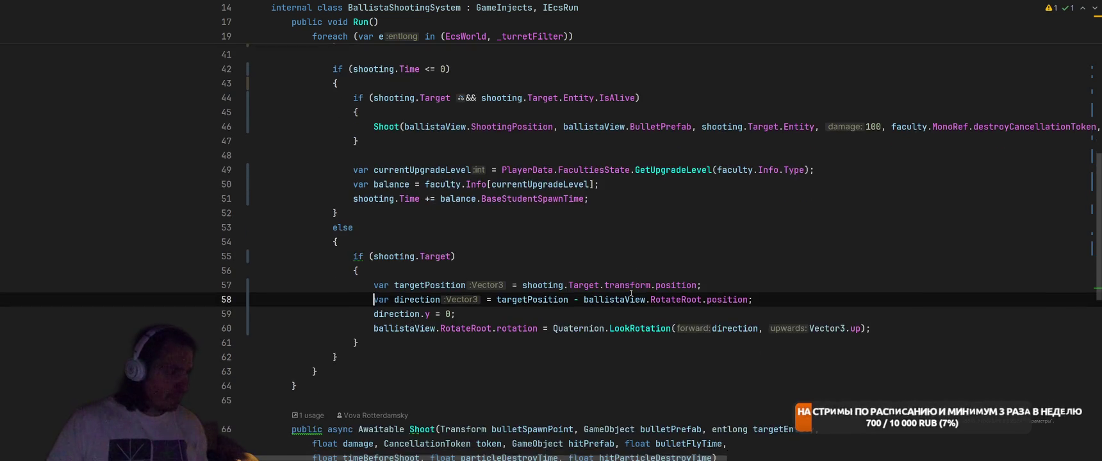
scroll(638, 294, "up", 4)
scroll(634, 293, "up", 5)
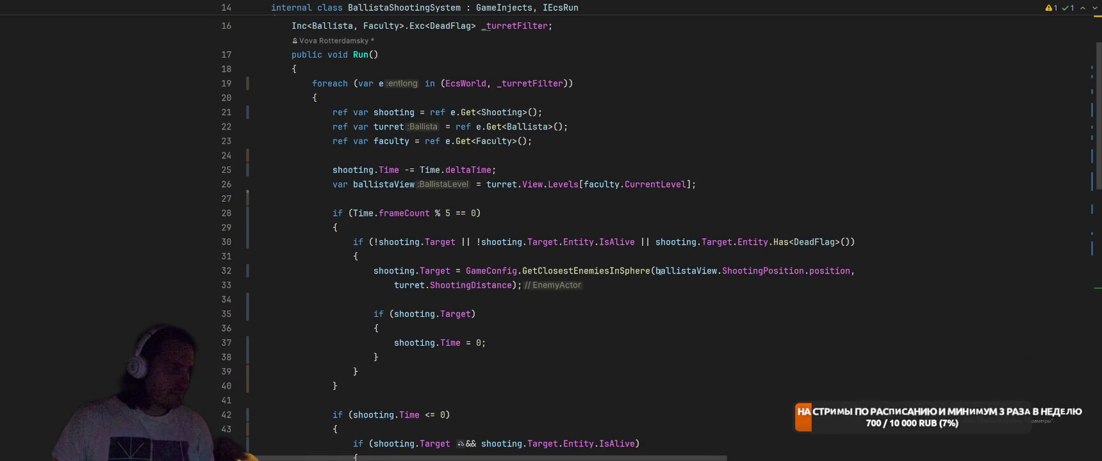
scroll(659, 272, "down", 7)
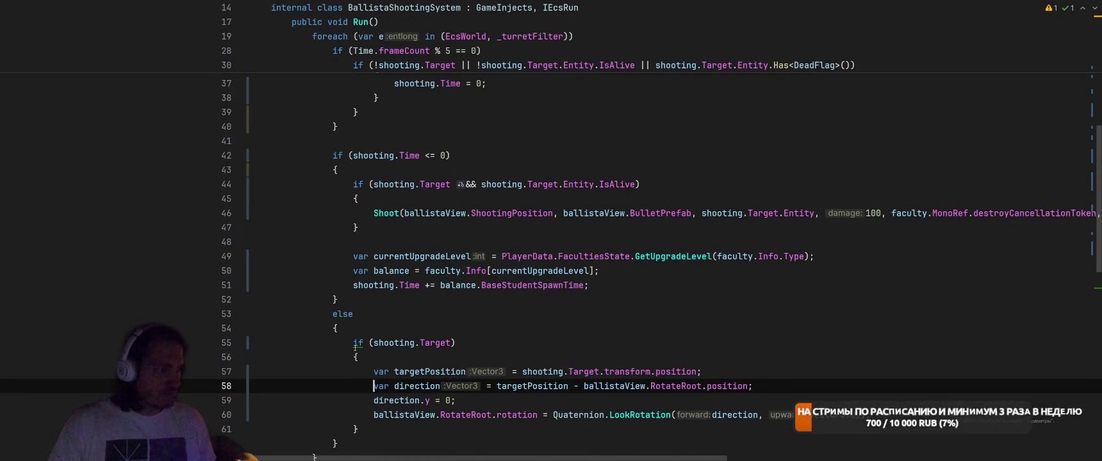
left_click_drag(353, 343, 382, 435)
key("Delete")
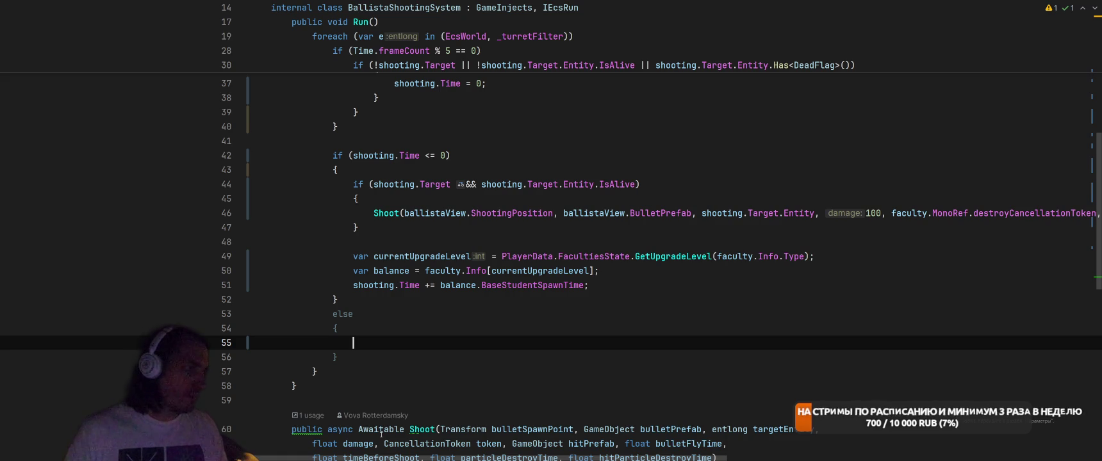
left_click(475, 133)
key("Return")
key("Return")
type("if (shooting.Target)                 {                     var targetPosition = shooting.Target.transform.position;                     var direction = targetPosition - ballistaView.RotateRoot.position;                     direction.y = 0;                     ballistaView.RotateRoot.rotation = Quaternion.LookRotation(direction, Vector3.up);                 }")
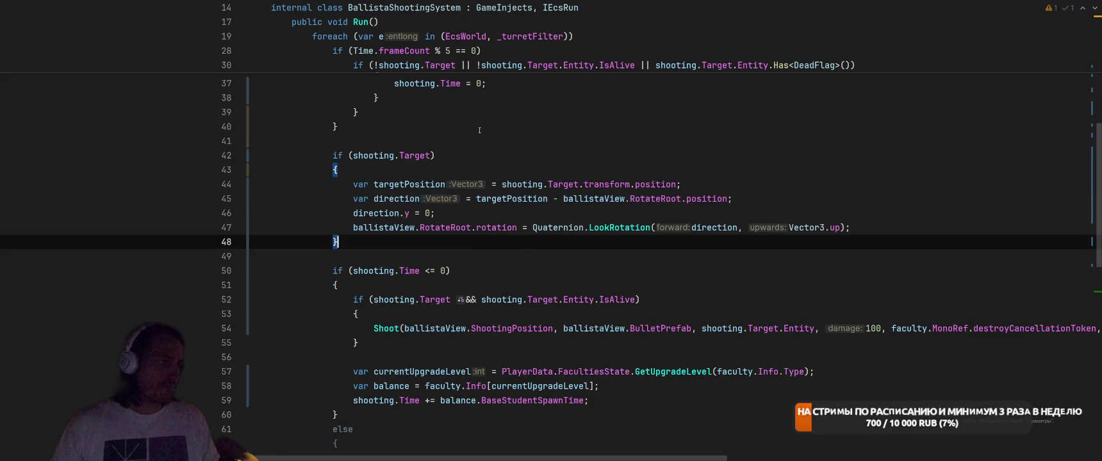
left_click_drag(337, 285, 337, 346)
key("Delete")
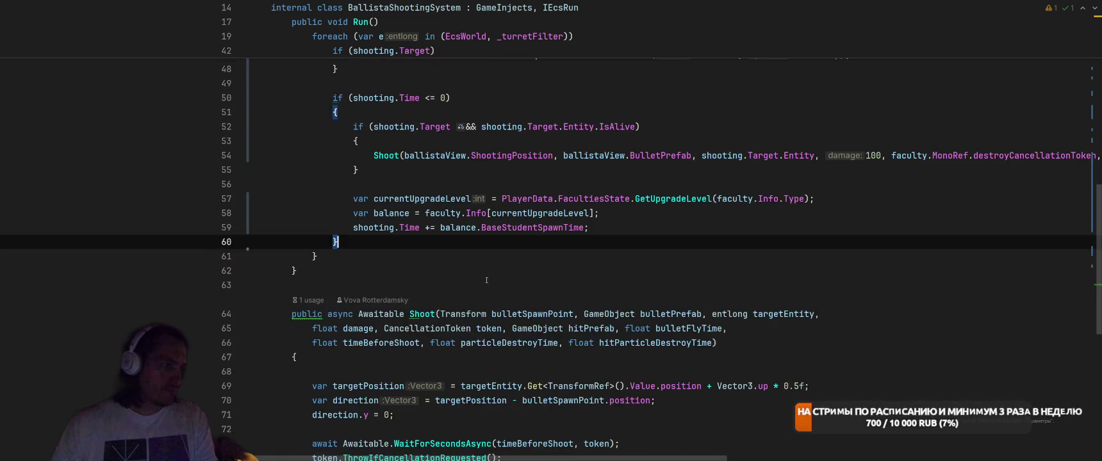
Replace the 0 in shooting.Time = 0 on line 37 with balance.BaseStudentSpawnTime.
scroll(586, 184, "up", 4)
double_click(586, 184)
scroll(586, 205, "up", 3)
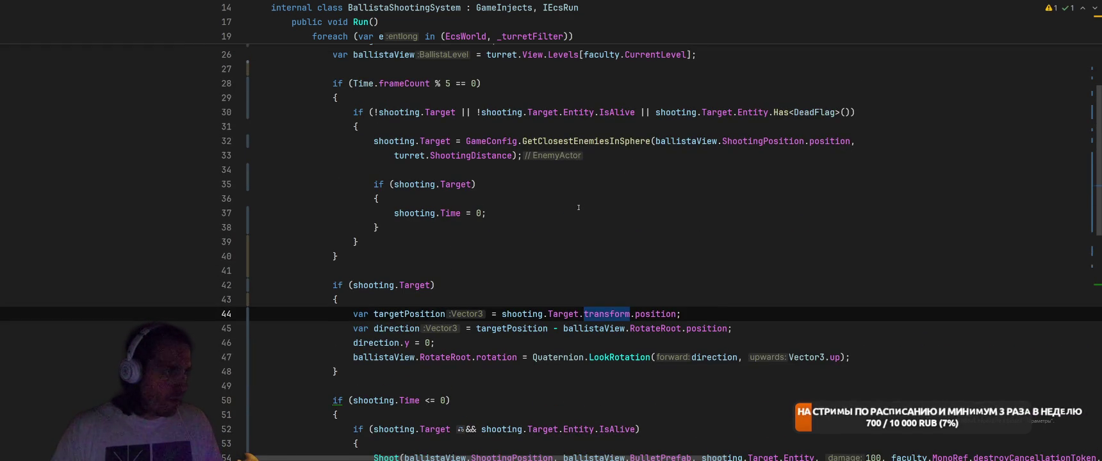
left_click(476, 213)
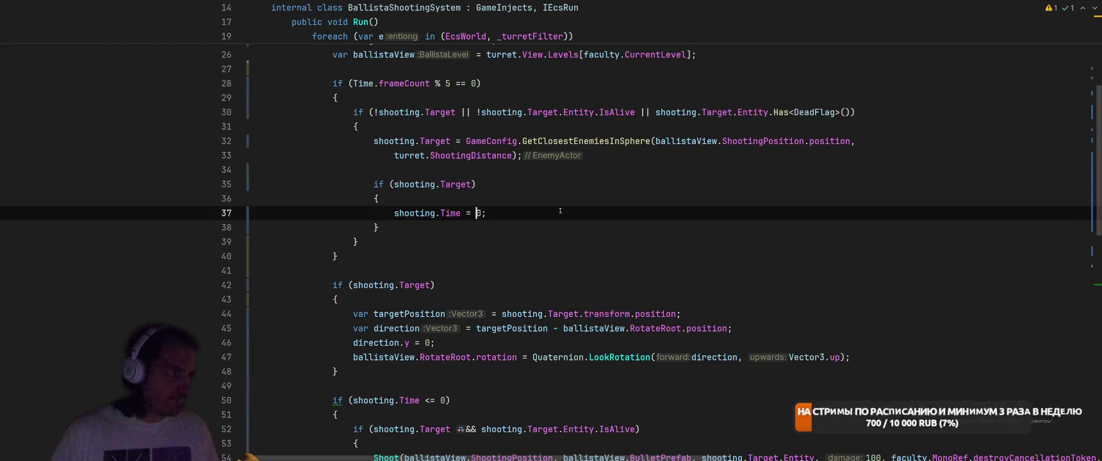
scroll(487, 218, "up", 5)
scroll(552, 223, "down", 8)
scroll(553, 224, "down", 3)
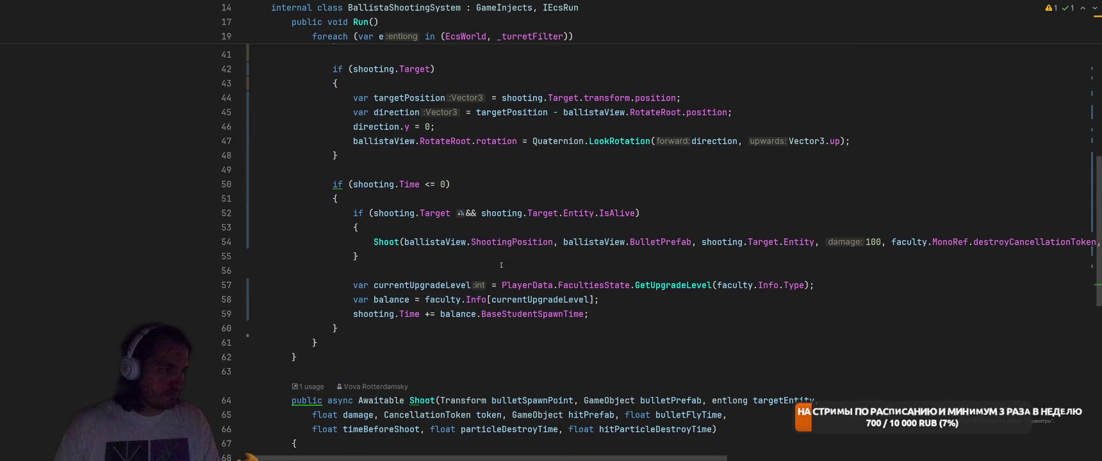
left_click_drag(446, 317, 587, 315)
key("ctrl+c")
scroll(541, 217, "up", 5)
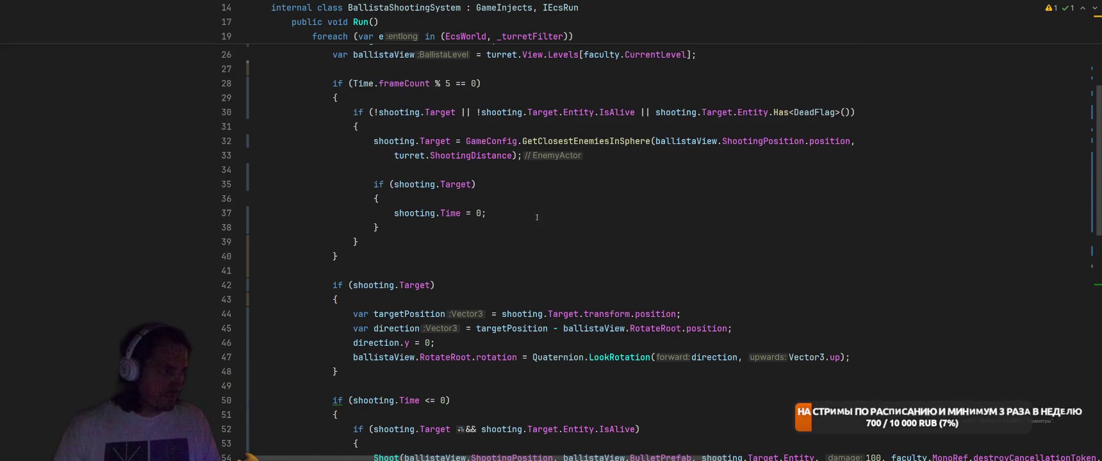
double_click(478, 213)
key("ctrl+v")
left_click(617, 194)
Paste the balance lookup into the new-target block.
scroll(529, 223, "down", 3)
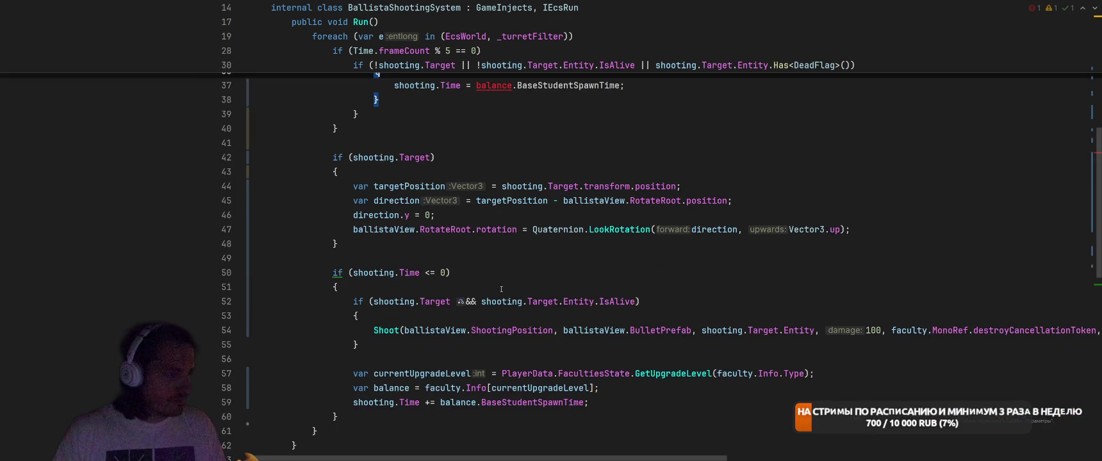
left_click_drag(347, 387, 600, 387)
key("ctrl+c")
scroll(513, 288, "up", 5)
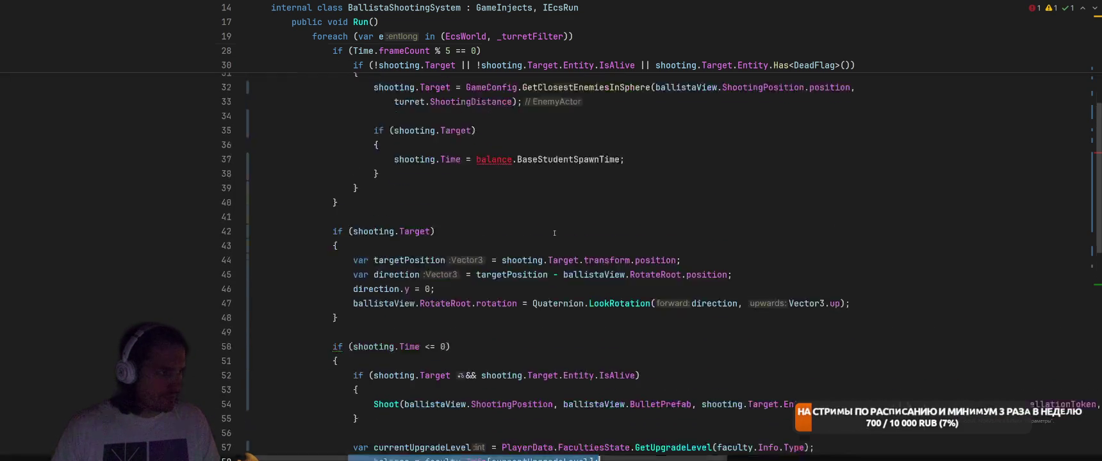
left_click(476, 203)
key("Return")
key("ctrl+v")
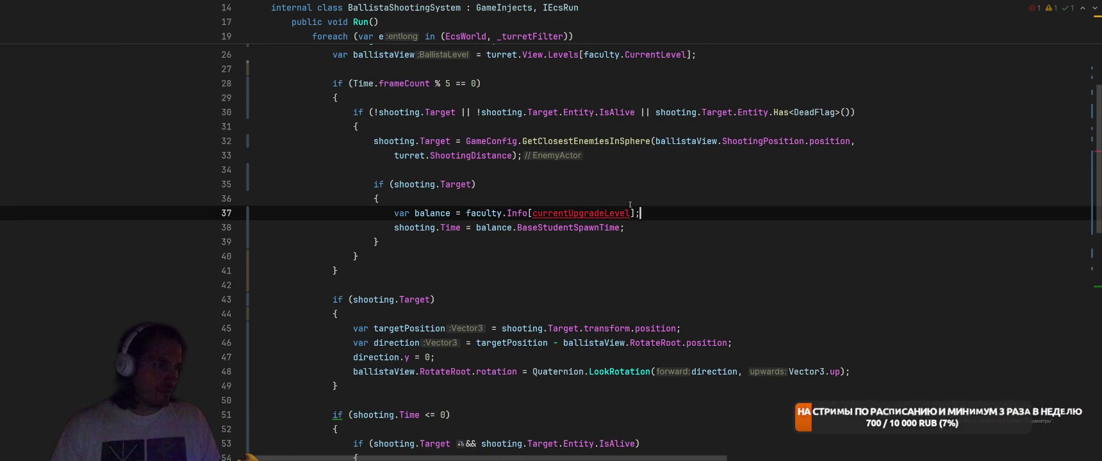
Move the currentUpgradeLevel declaration from line 58 into the new-target block above the balance lookup.
scroll(421, 304, "down", 4)
left_click_drag(352, 344, 839, 344)
key("ctrl+x")
scroll(692, 218, "up", 5)
left_click(697, 198)
key("Return")
key("ctrl+v")
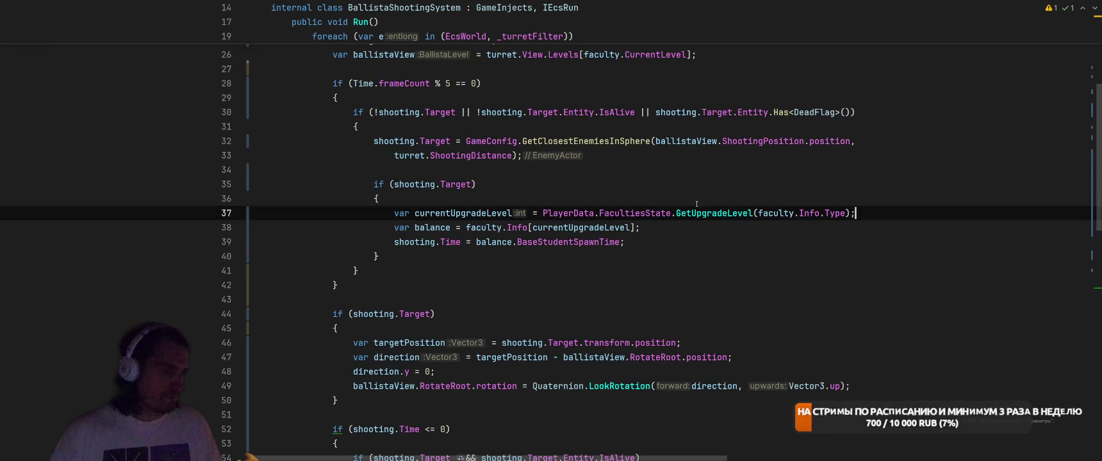
Review the updated BallistaShootingSystem code around frameCount on line 28 before returning to Unity.
scroll(711, 270, "down", 1)
scroll(716, 273, "up", 2)
scroll(716, 274, "up", 2)
double_click(410, 130)
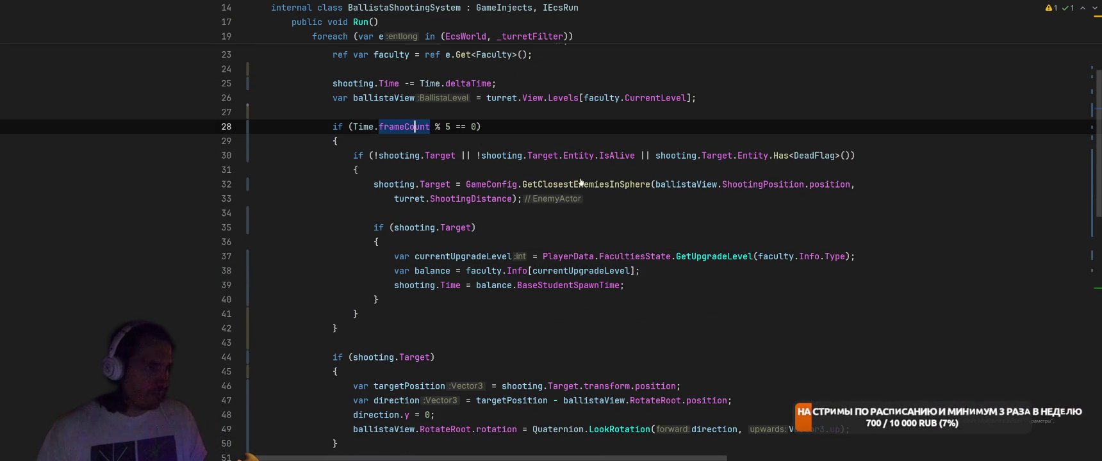
scroll(434, 211, "up", 2)
scroll(434, 211, "down", 6)
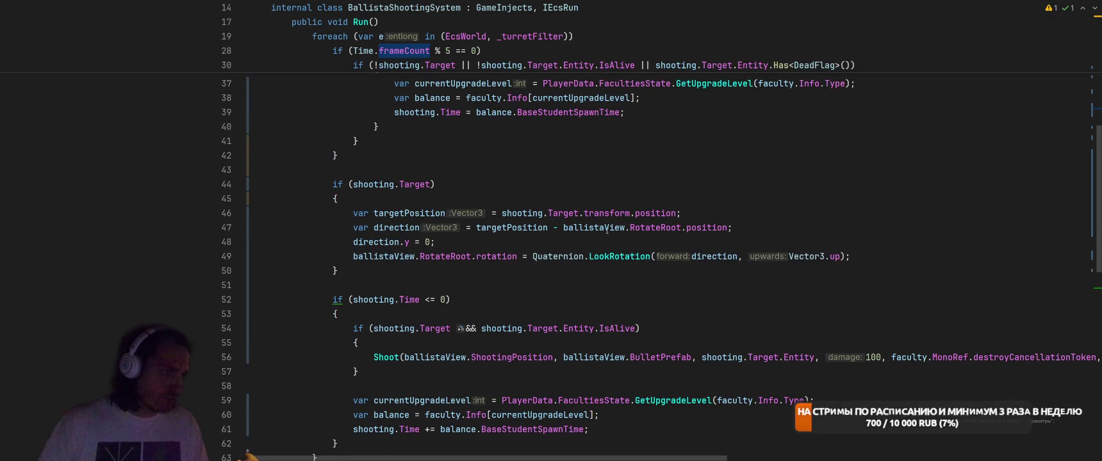
scroll(607, 230, "down", 3)
key("alt+Tab")
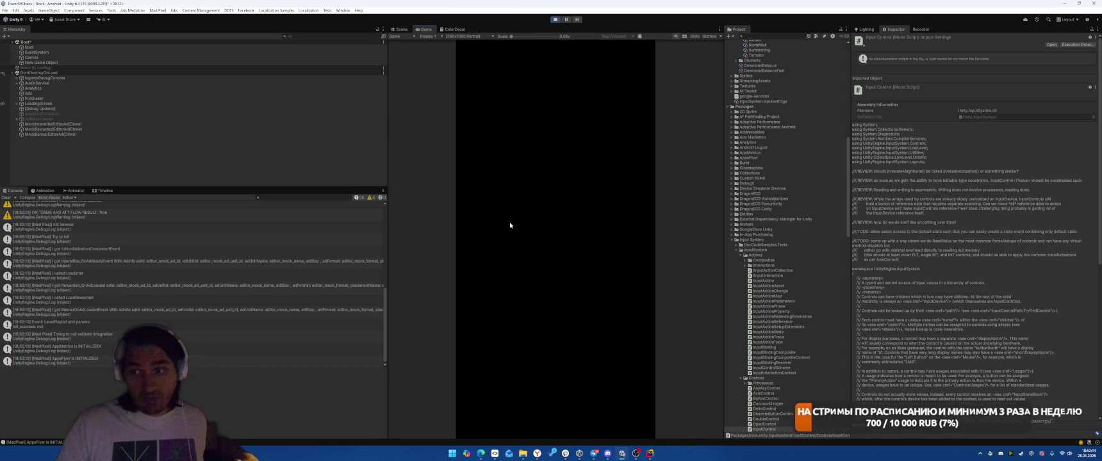
Load a level, drop the Ballista card onto the grid, run the battle, then stop Play mode.
left_click(571, 330)
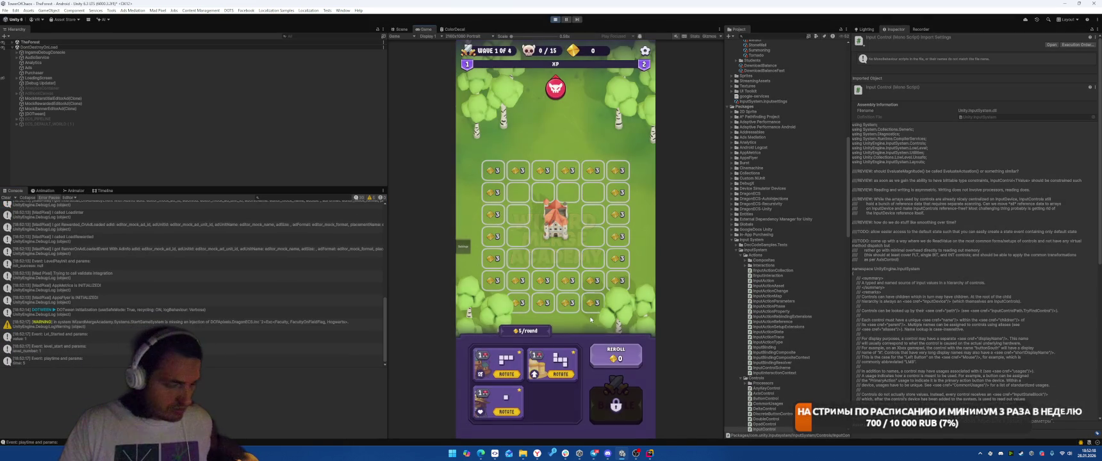
left_click_drag(516, 401, 544, 196)
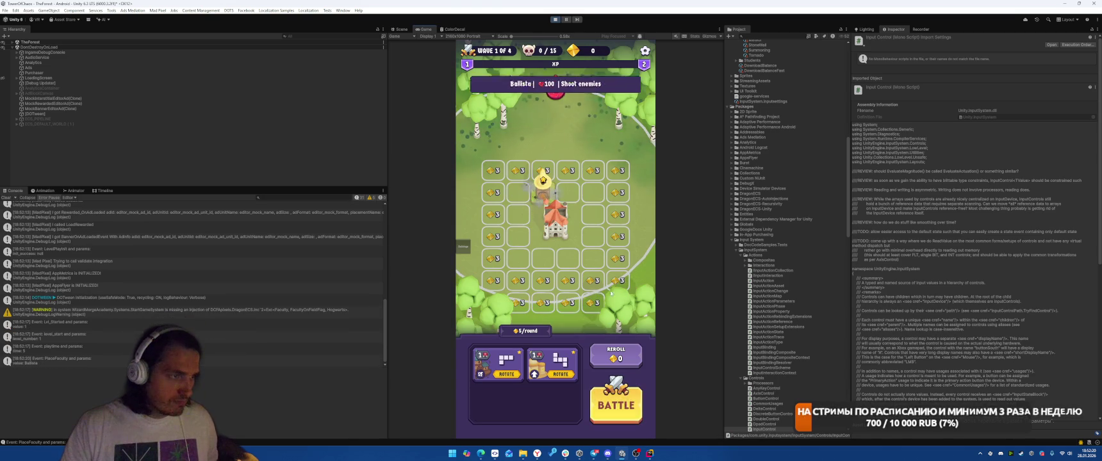
left_click(616, 403)
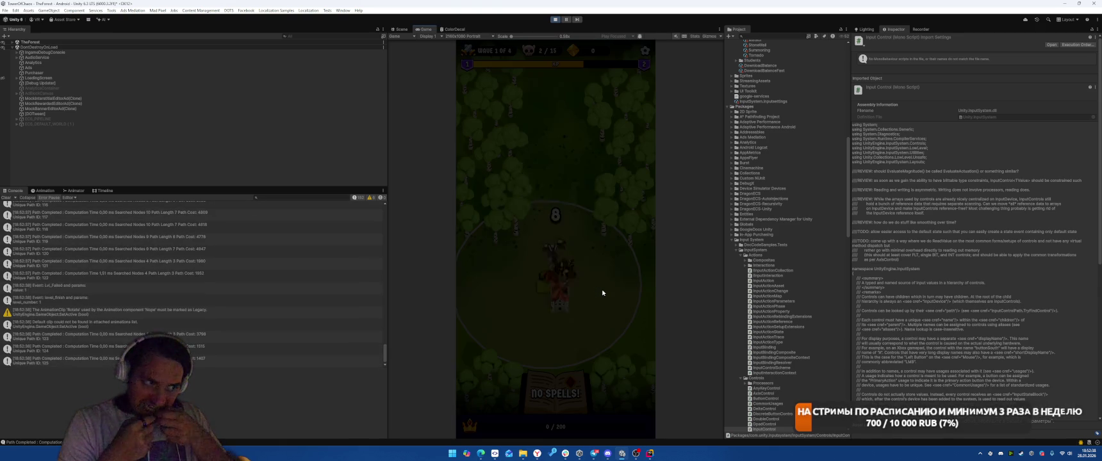
left_click(555, 20)
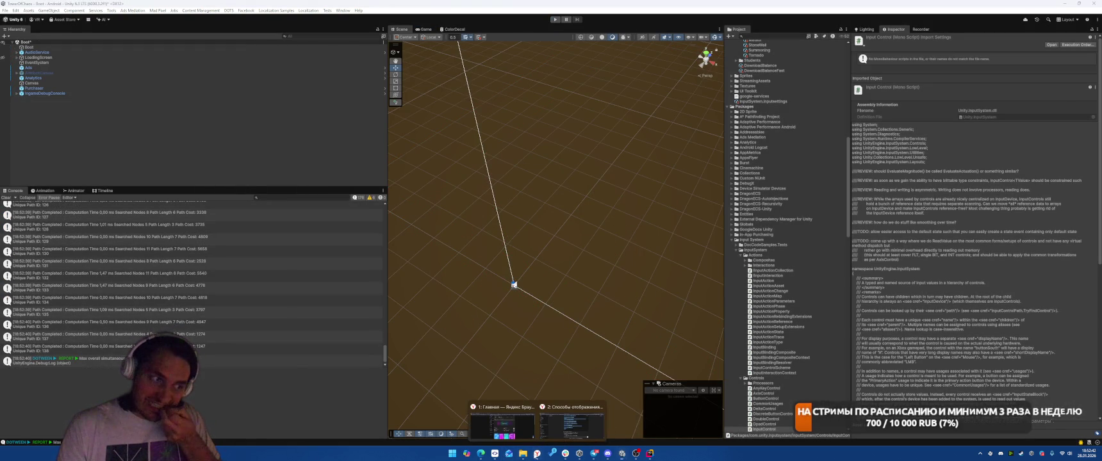
left_click(537, 453)
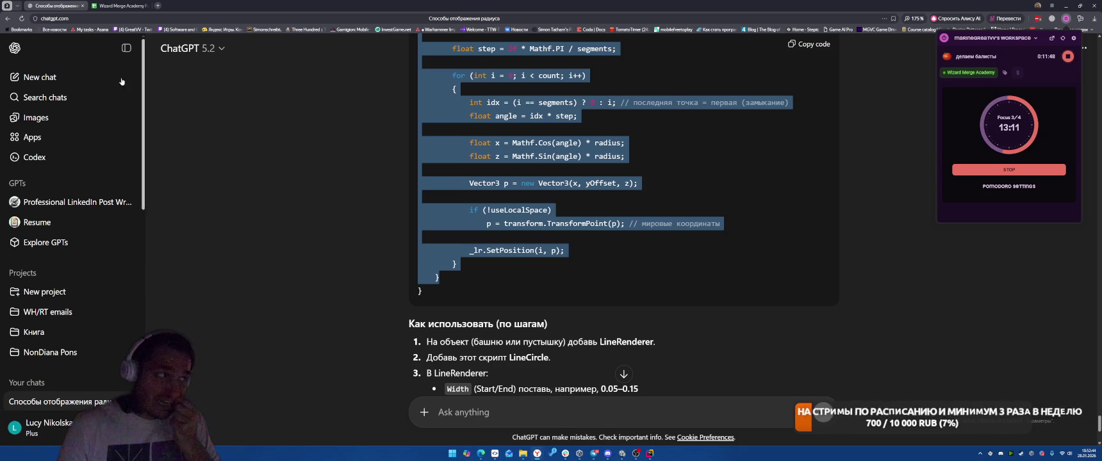
In the FastBalance spreadsheet's Faculty Deck sheet, enter 5 and 6 in the ShootingDistance column.
left_click(122, 6)
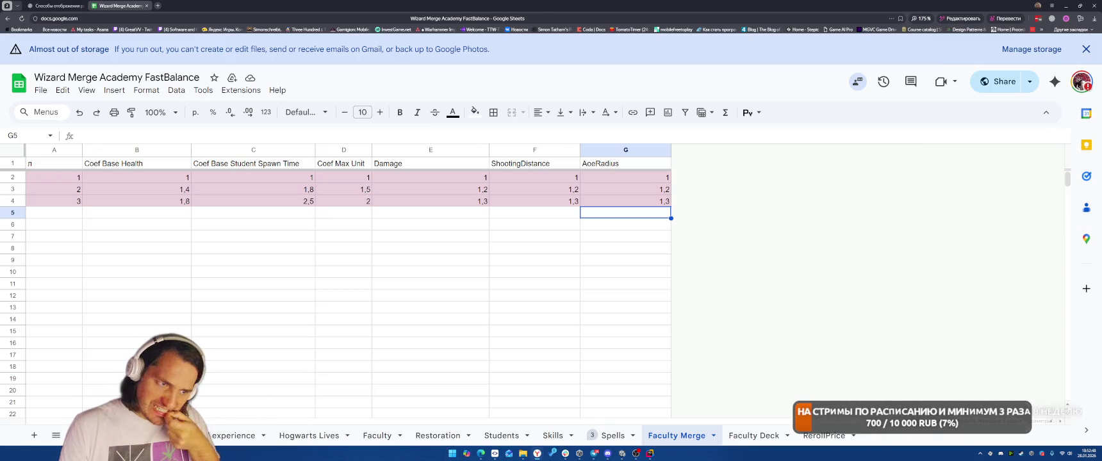
left_click(751, 436)
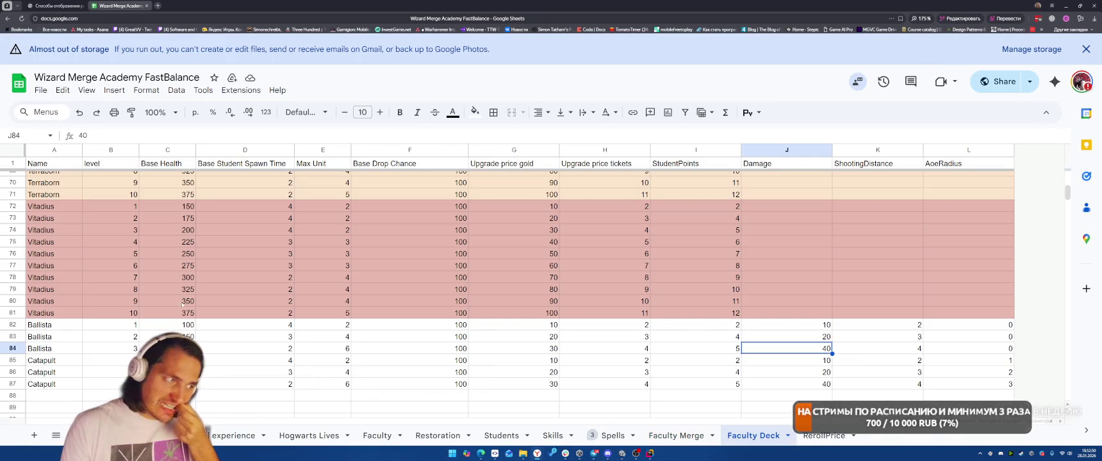
type("5")
key("Return")
type("6")
key("Return")
key("Return")
key("Return")
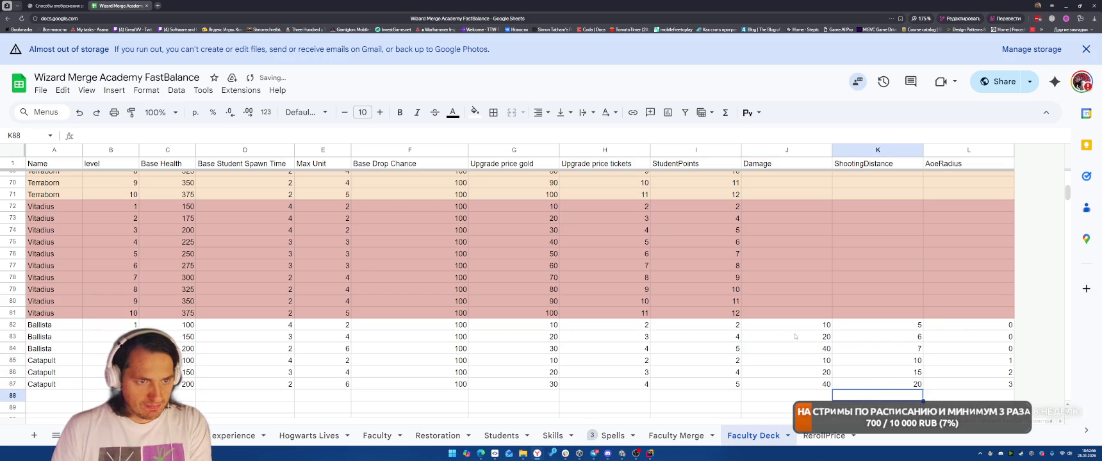
Set the Catapult ShootingDistance cells K85–K87 to 5, 8 and 10.
left_click(910, 364)
type("1")
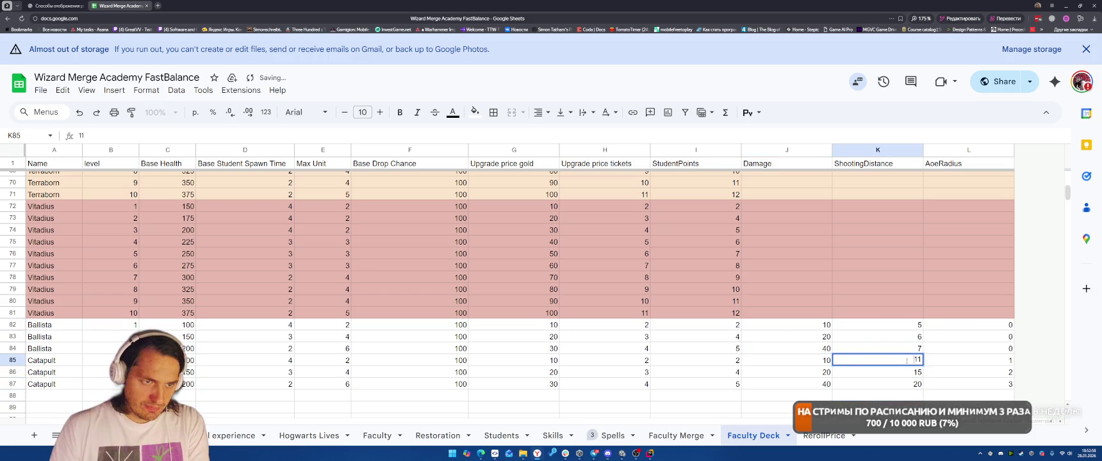
key("Return")
type("8")
key("Return")
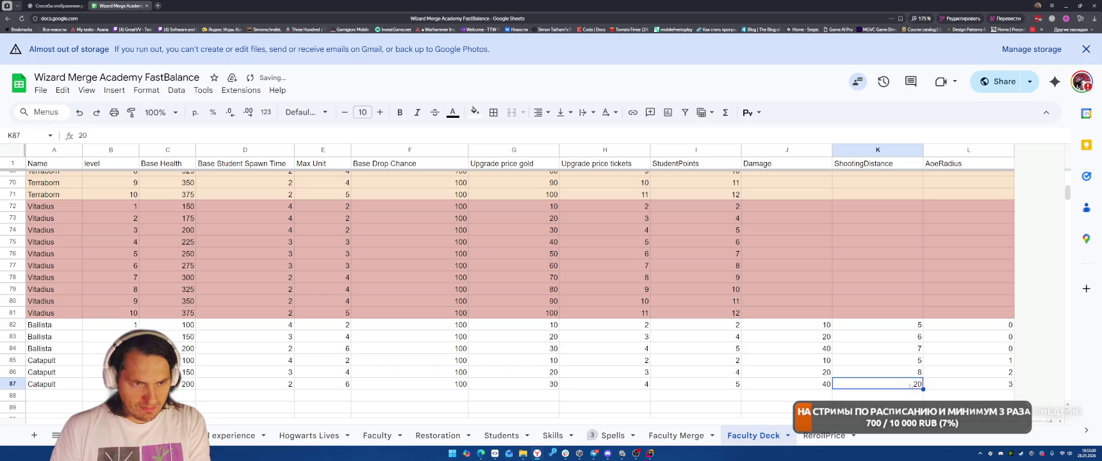
type("10")
key("Return")
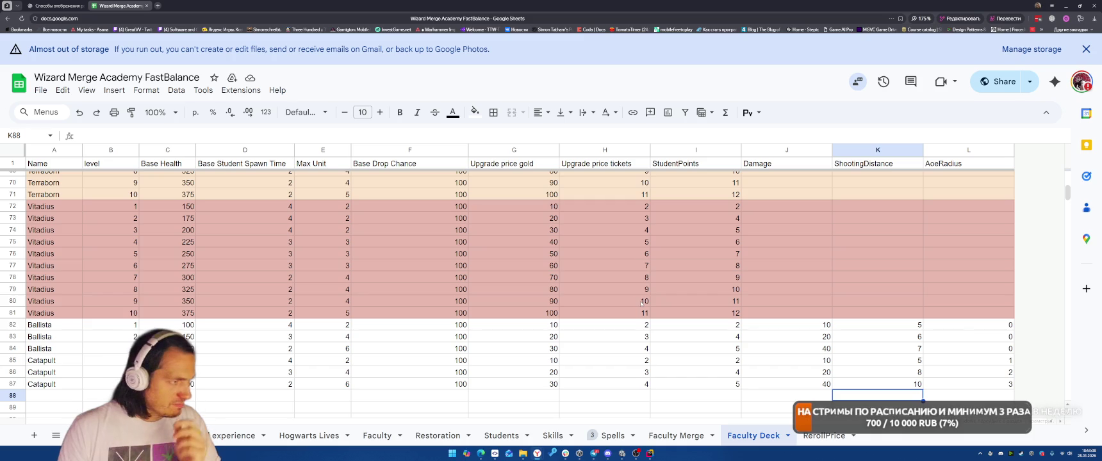
left_click(286, 328)
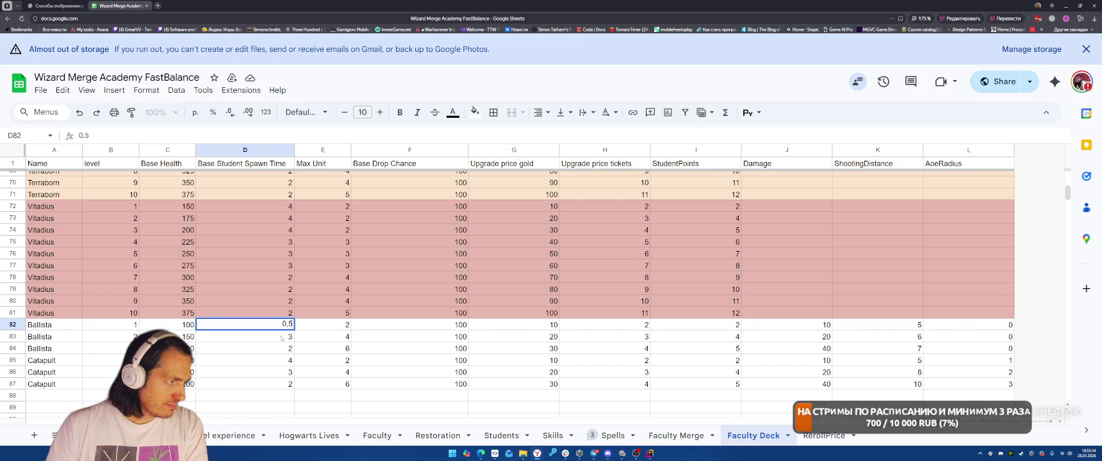
Enter spawn times 0,5, 0,4, 0,3 for Ballista and 1, 0,8, 0,6 for Catapult in D82–D87.
key("Return")
type("4")
key("Return")
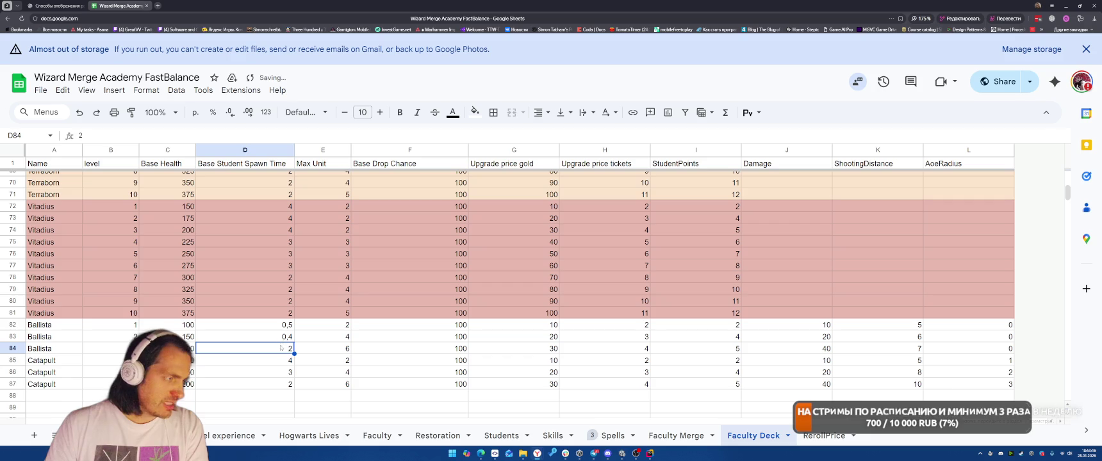
type("0,3")
key("Return")
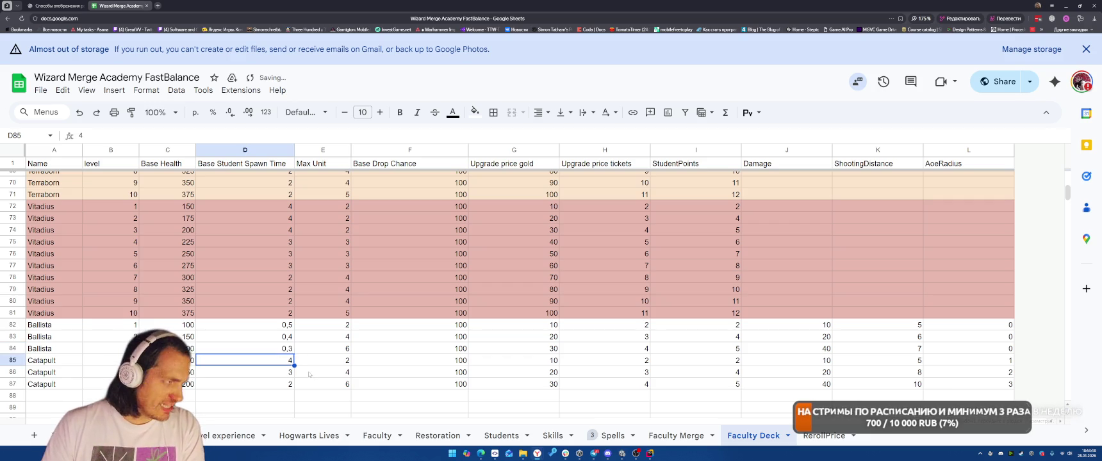
type("1")
key("Return")
type("8")
key("Return")
type("6")
key("Return")
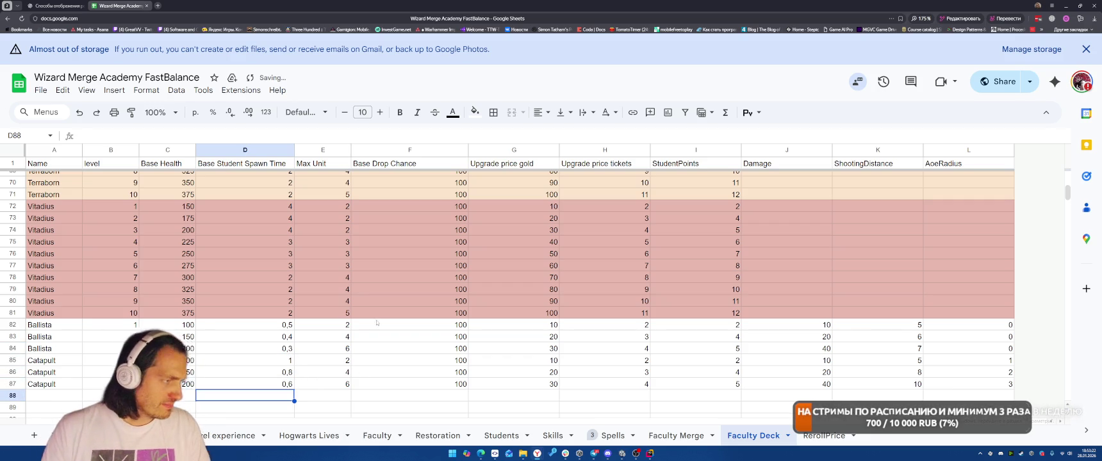
left_click(286, 362)
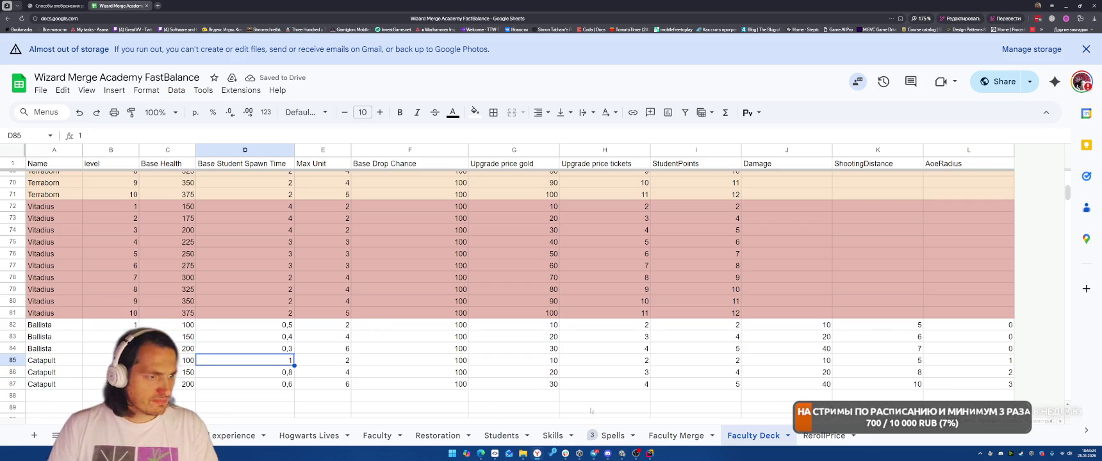
left_click(622, 453)
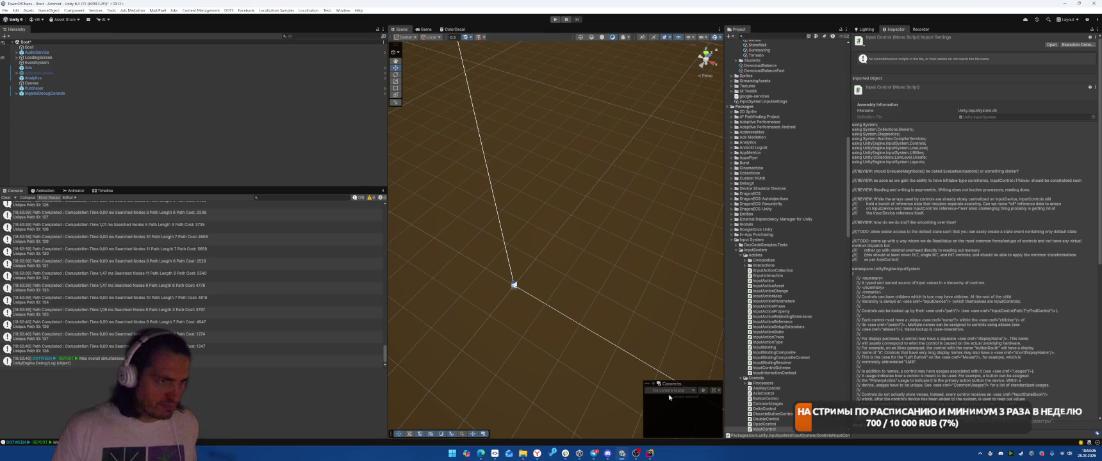
Run Download Faculty Balance on DownloadBalanceFast and jump from the spawn-time parse error to its code.
scroll(800, 235, "up", 10)
left_click(768, 282)
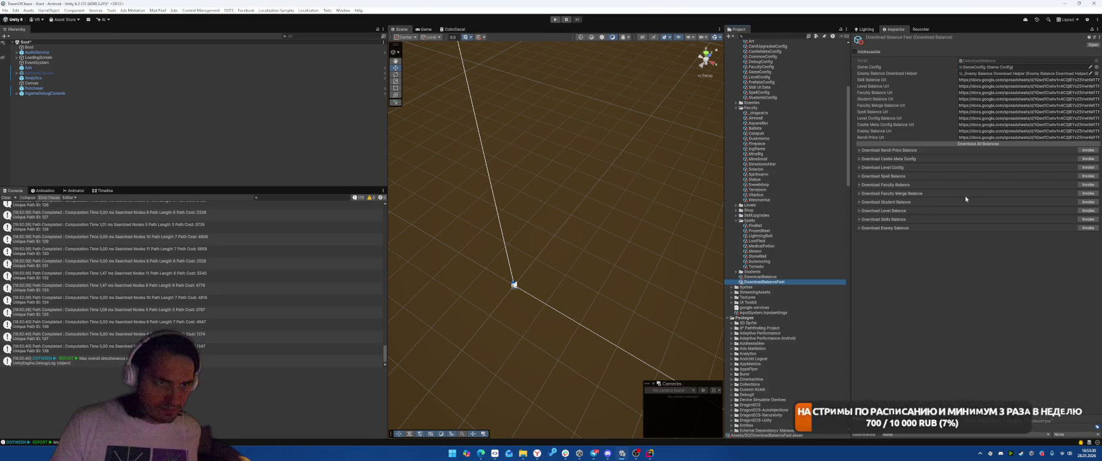
left_click(1090, 185)
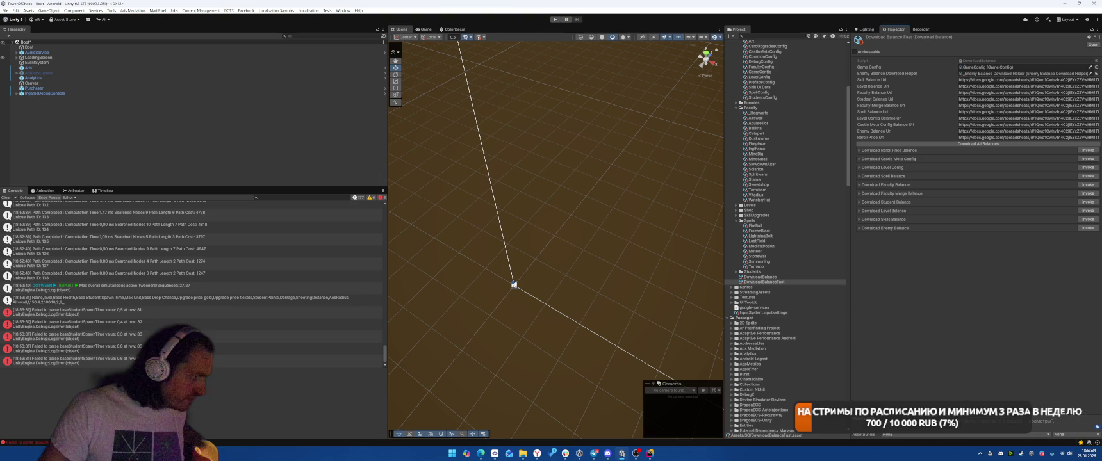
key("alt+Tab")
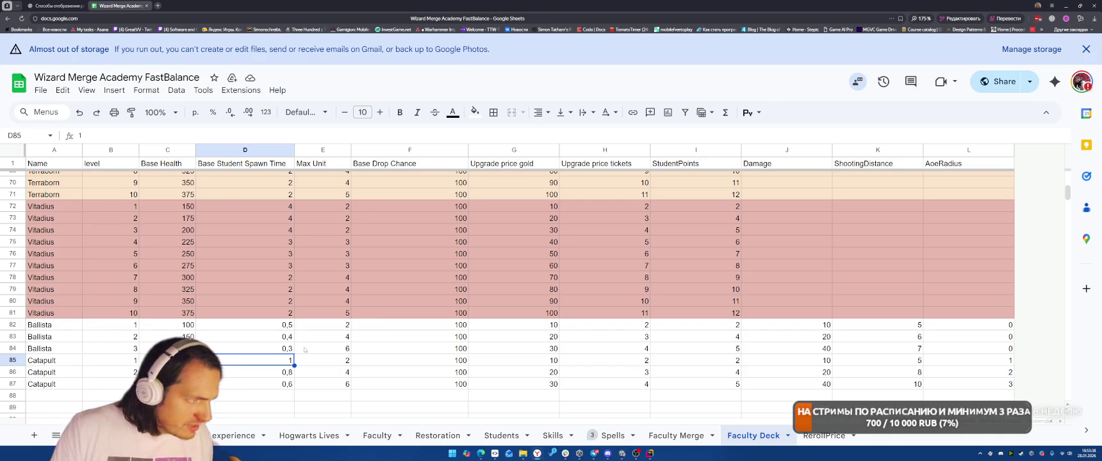
key("alt+Tab")
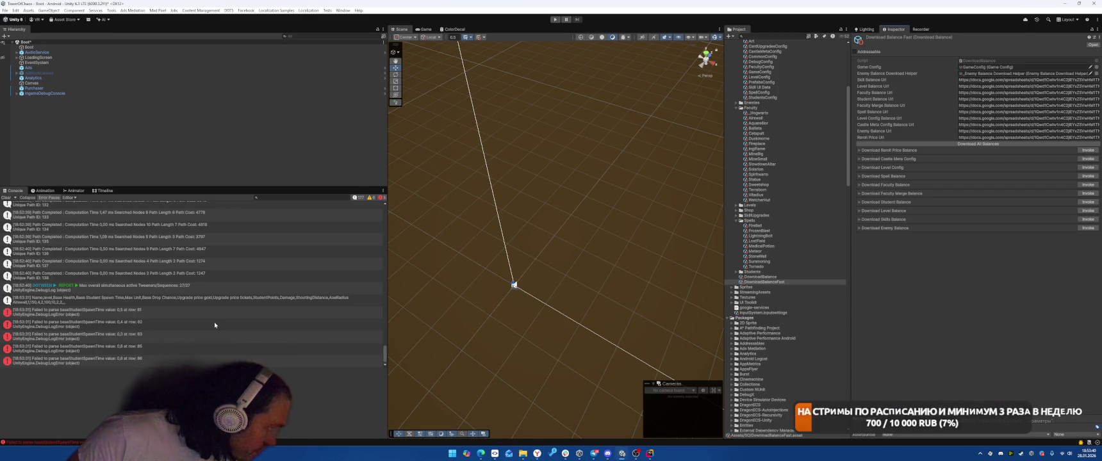
key("alt+Tab")
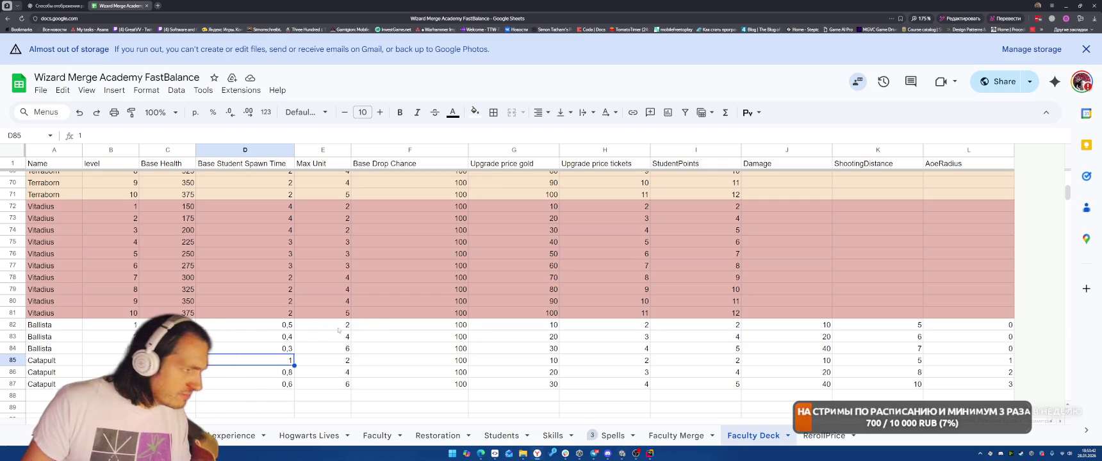
key("alt+Tab")
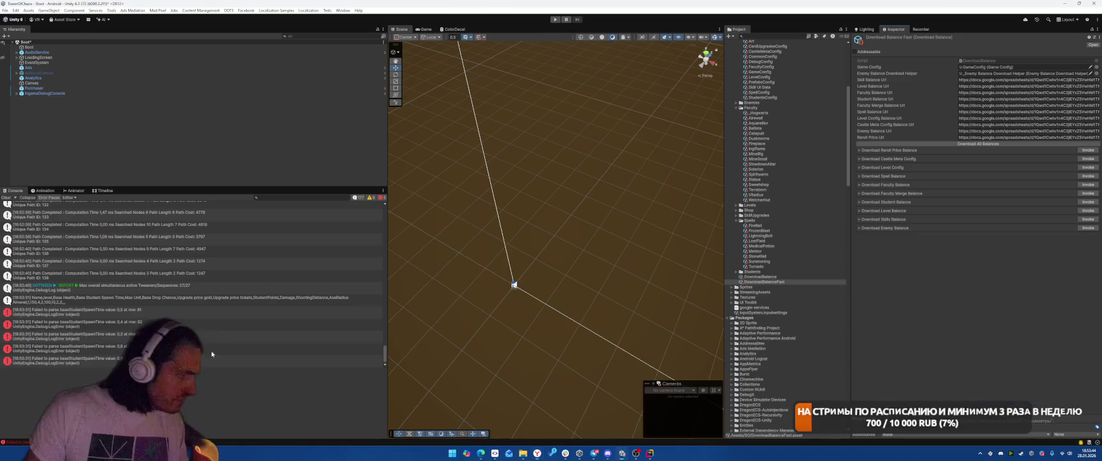
double_click(211, 337)
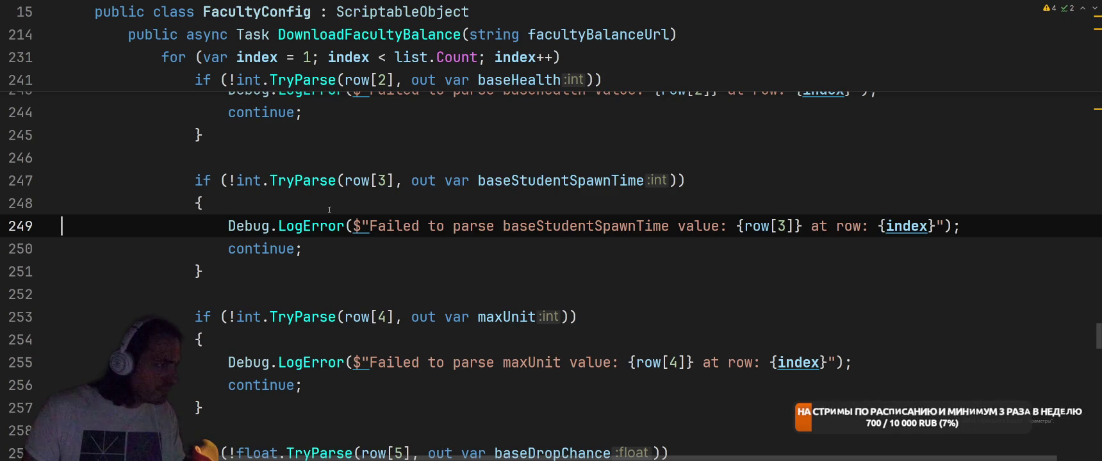
Change the baseStudentSpawnTime parse on line 247 from int to float, then return to Unity.
left_click(250, 180)
double_click(250, 180)
type("f")
key("Return")
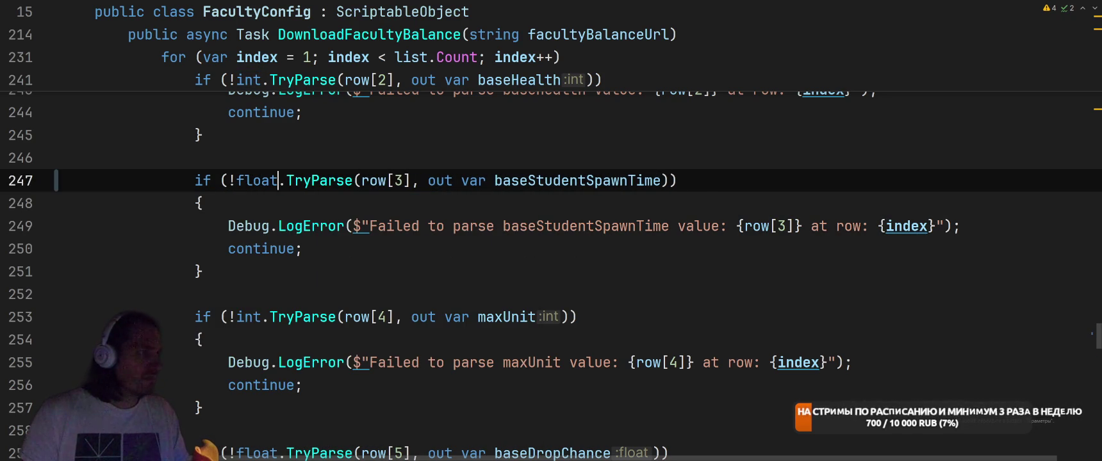
key("alt+Tab")
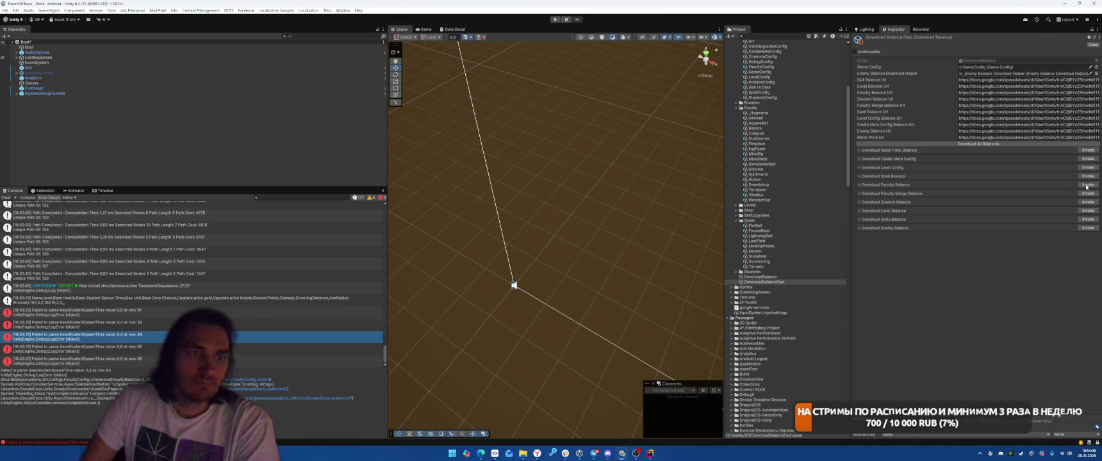
Re-download the faculty balance, then in Play mode reroll, place a unit above the castle, and battle.
left_click(1088, 185)
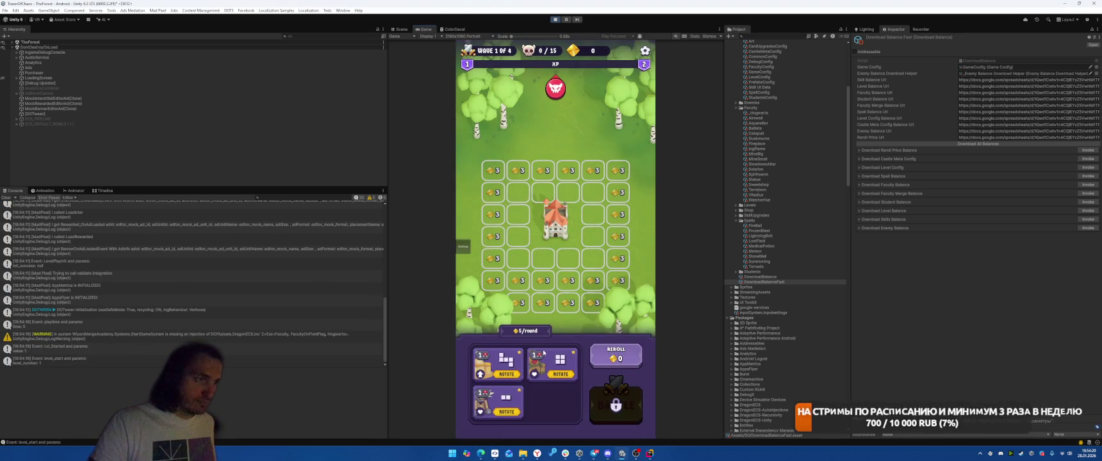
left_click(614, 360)
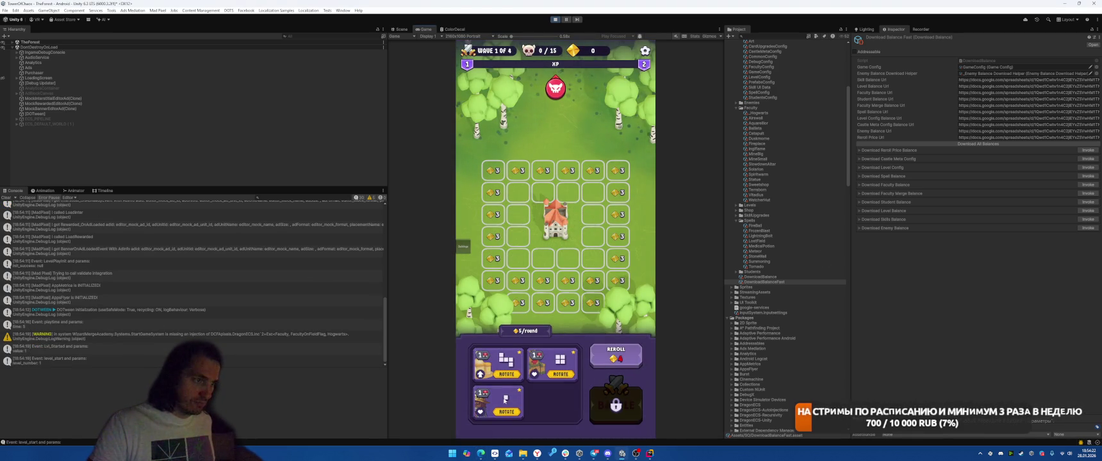
left_click_drag(506, 399, 543, 181)
left_click(615, 404)
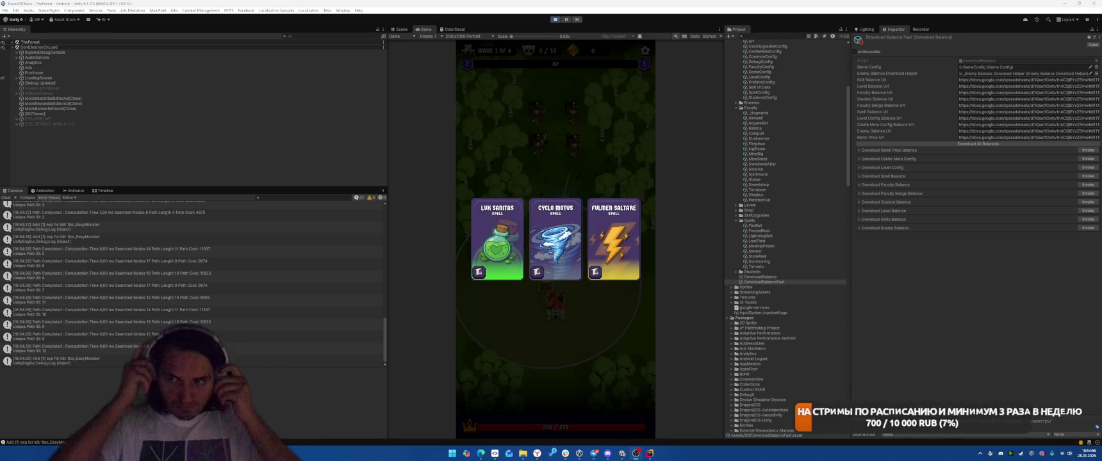
Pick the Fulmen Saltare, Meteoris Vocare and Lux Sanitas spell cards.
left_click(614, 250)
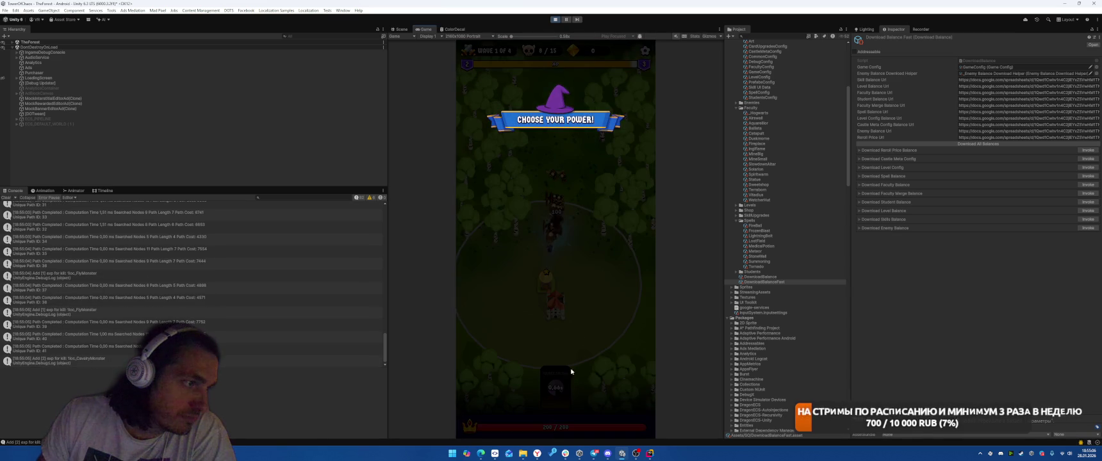
left_click(498, 266)
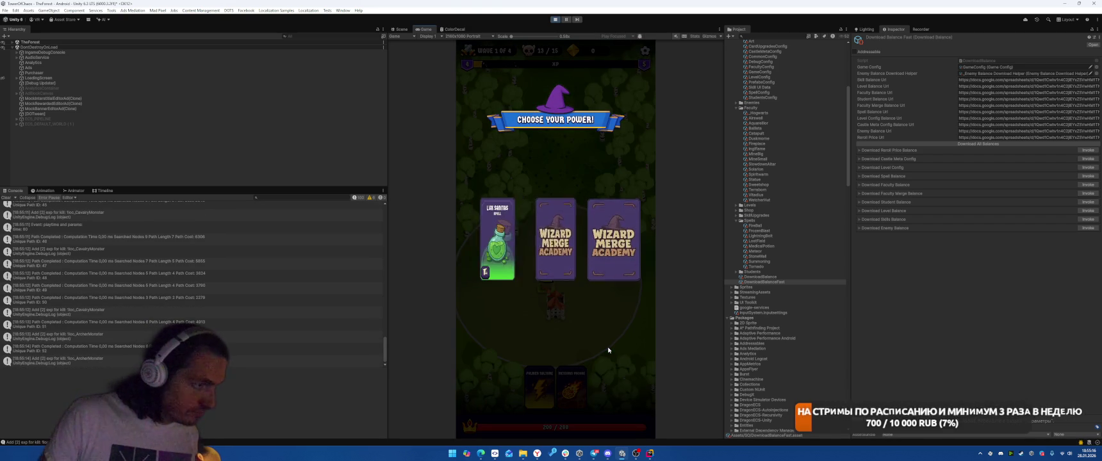
left_click(506, 249)
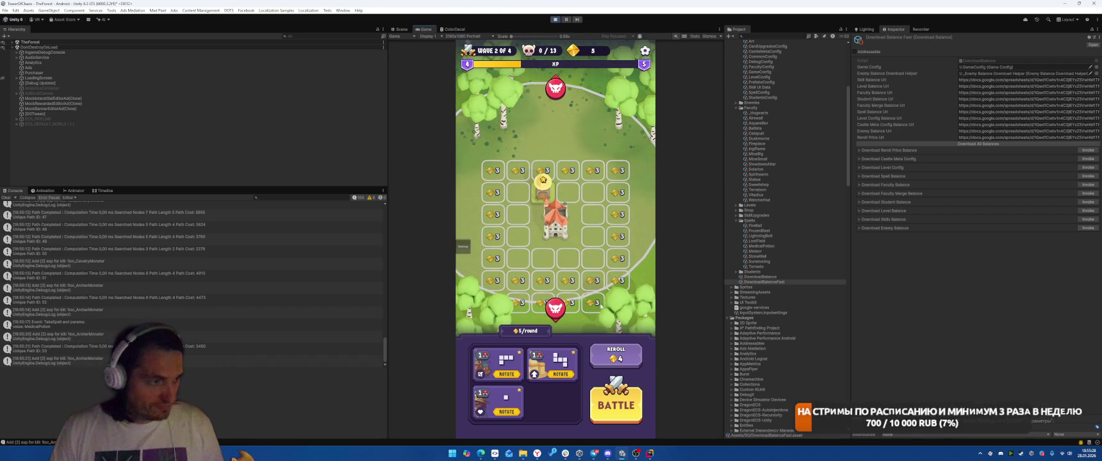
Place Ballistas beside and below the castle for two waves, taking Cyclo Motus and Solarion Flow upgrades.
mouse_move(521, 413)
left_mouse_down()
mouse_move(528, 363)
mouse_move(589, 300)
left_mouse_up()
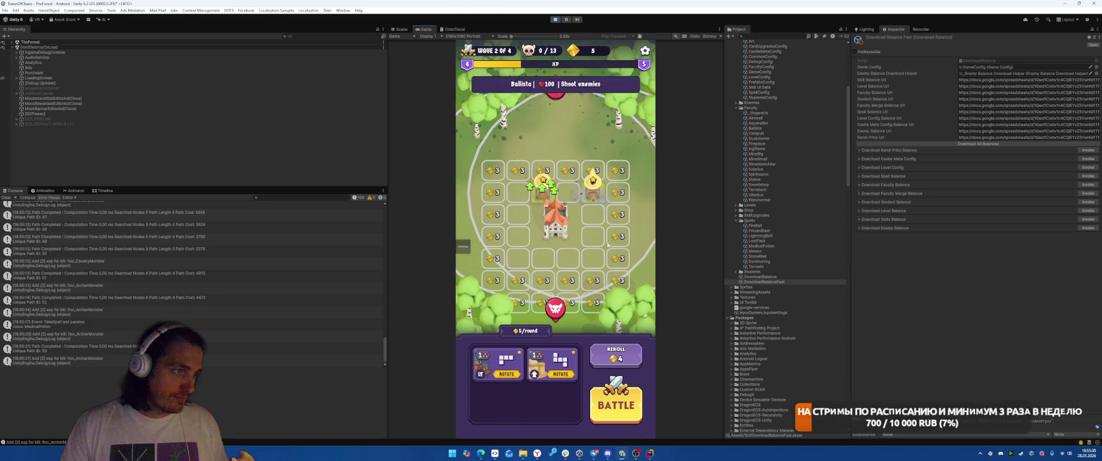
left_click(616, 405)
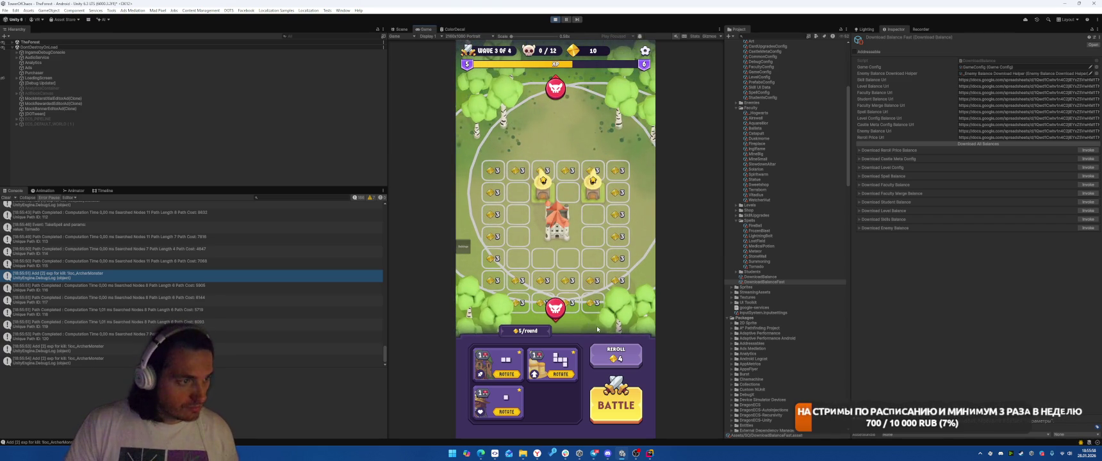
mouse_move(489, 419)
left_mouse_down()
mouse_move(577, 301)
mouse_move(543, 253)
left_mouse_up()
left_click(616, 405)
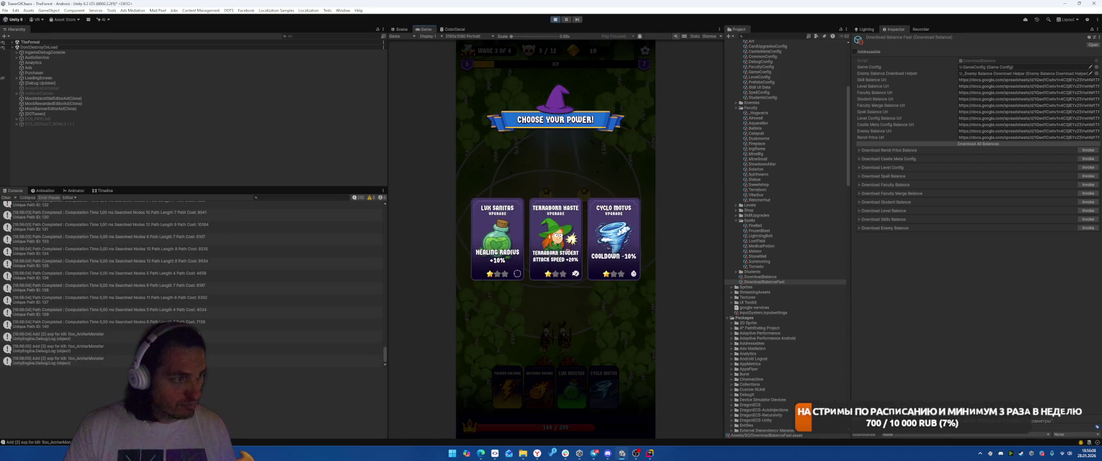
left_click(614, 257)
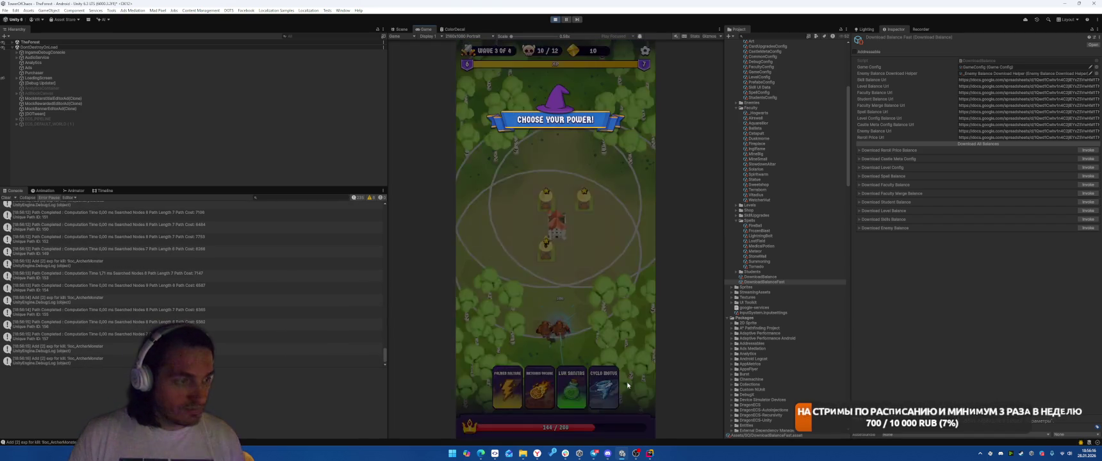
left_click(498, 241)
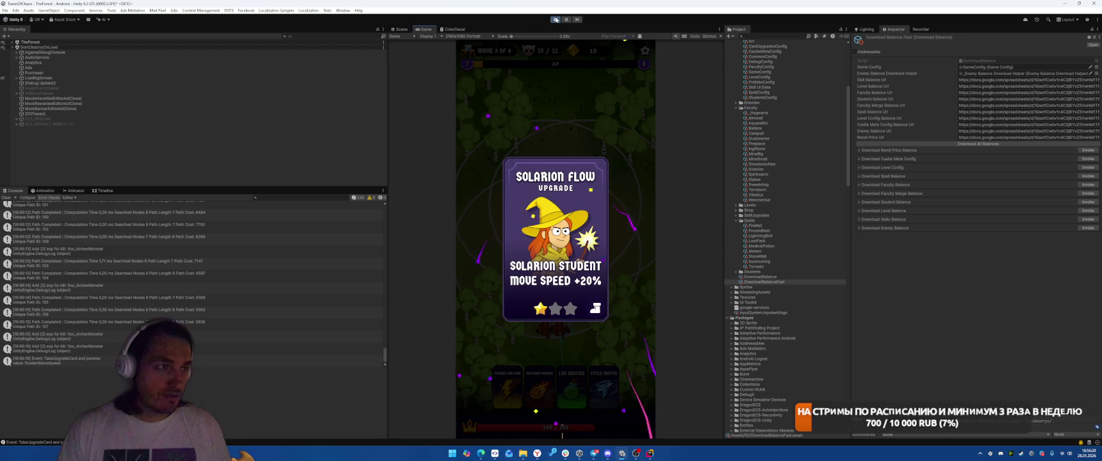
Start a game-view recording, place another Ballista on the grid's right, and start the next battle.
left_click(921, 29)
left_click(932, 41)
left_click_drag(496, 401, 593, 224)
left_click(616, 405)
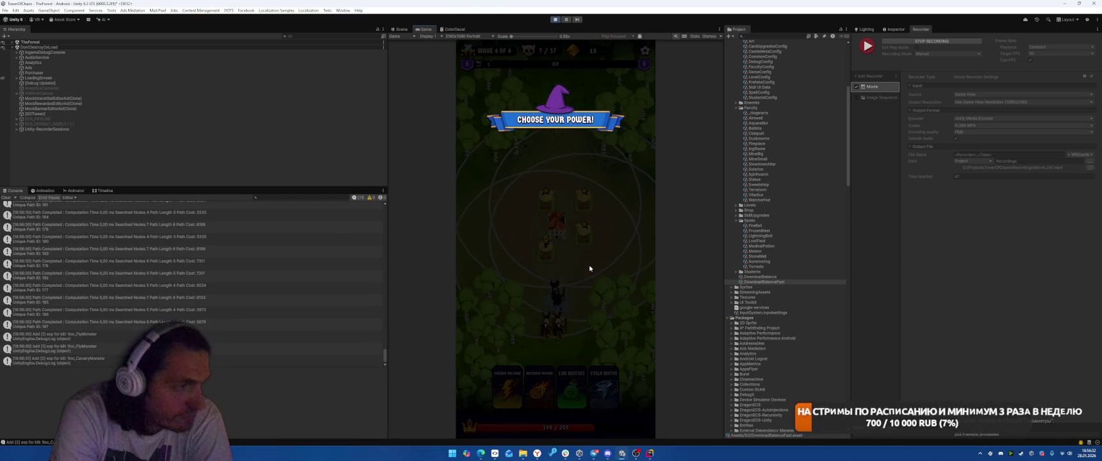
Take Terraborn Fury, stop the recording, and exit Play mode after reaching Victory.
left_click(511, 245)
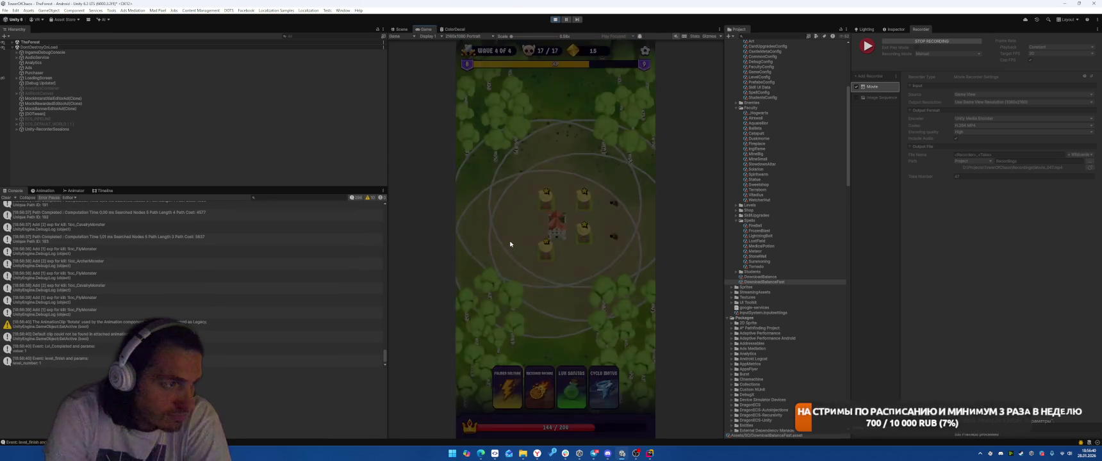
left_click(959, 42)
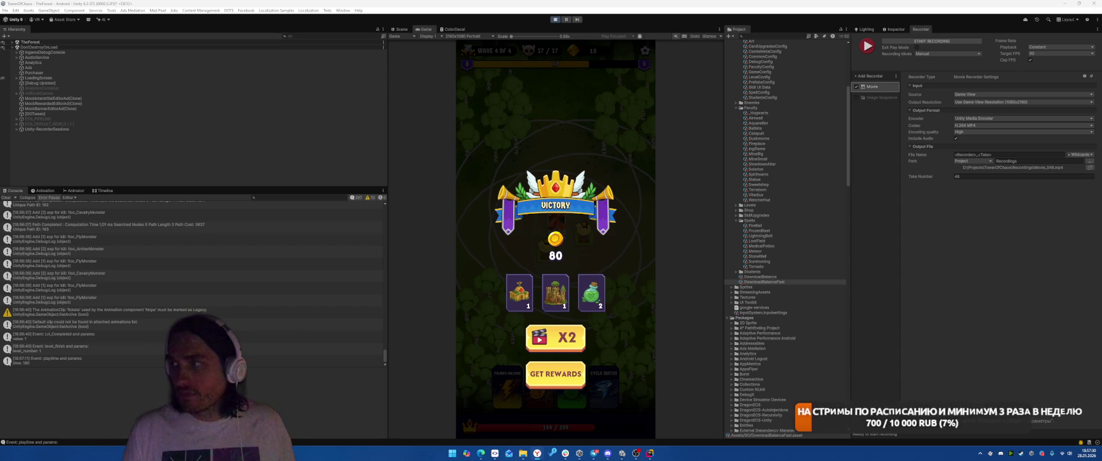
left_click(555, 20)
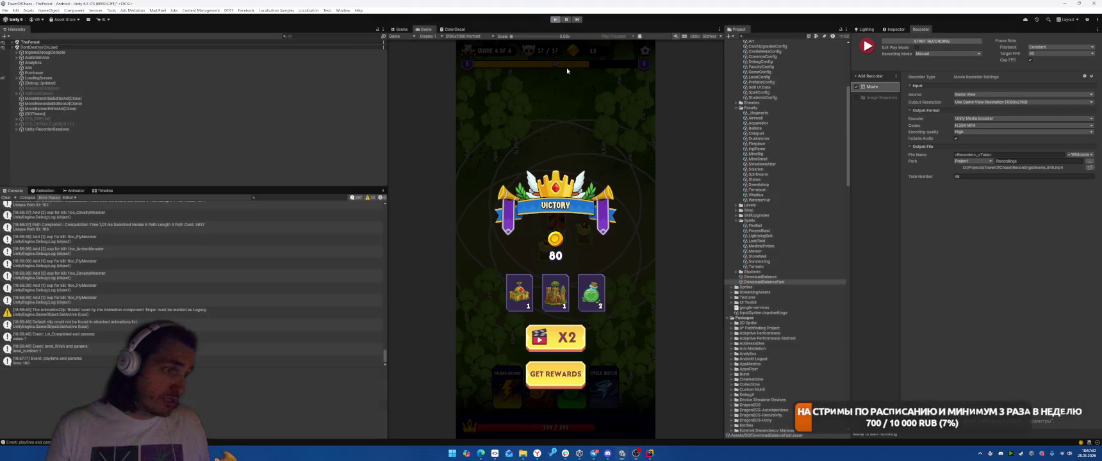
In Rider, bring up BallistaShootingSystem.cs scrolled to the top of its Run method.
key("alt+Tab")
scroll(663, 235, "down", 1)
scroll(663, 235, "up", 3)
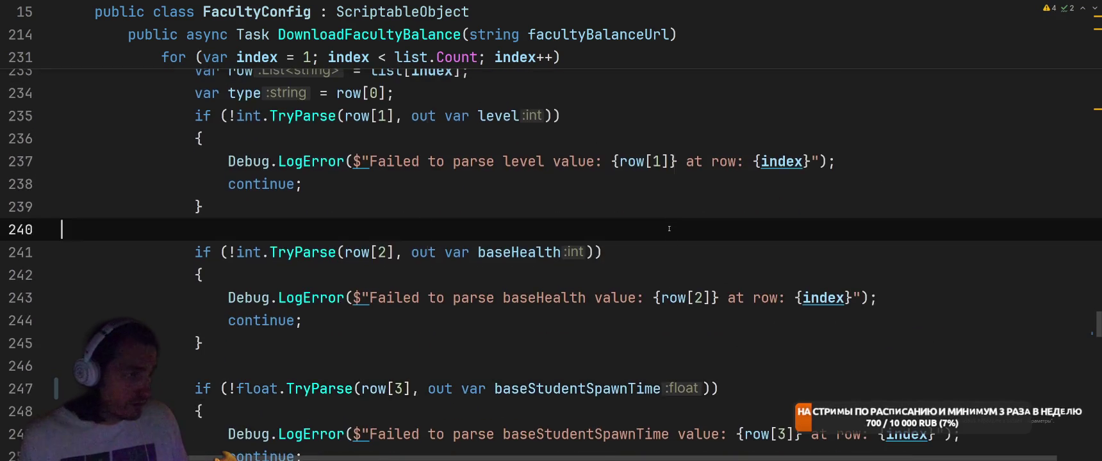
key("ctrl+Tab")
scroll(556, 323, "up", 7)
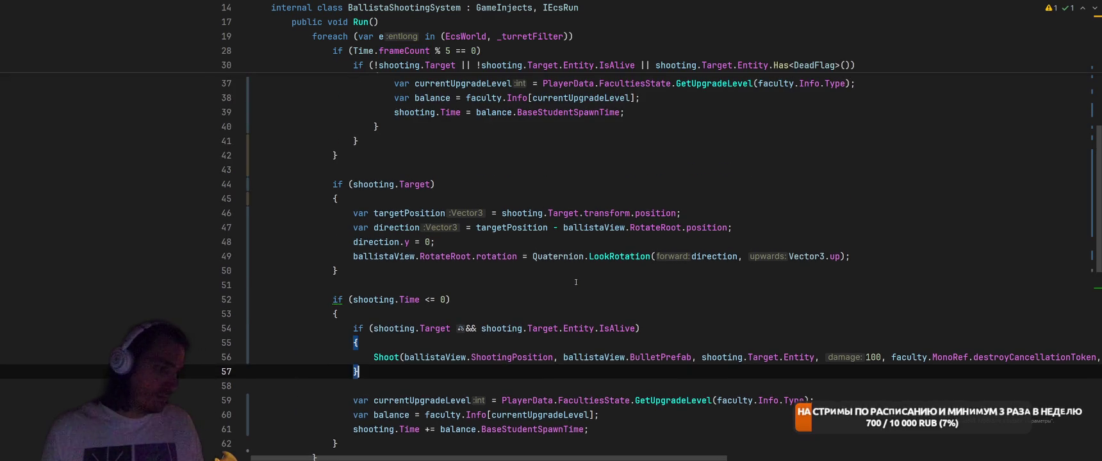
scroll(600, 339, "up", 1)
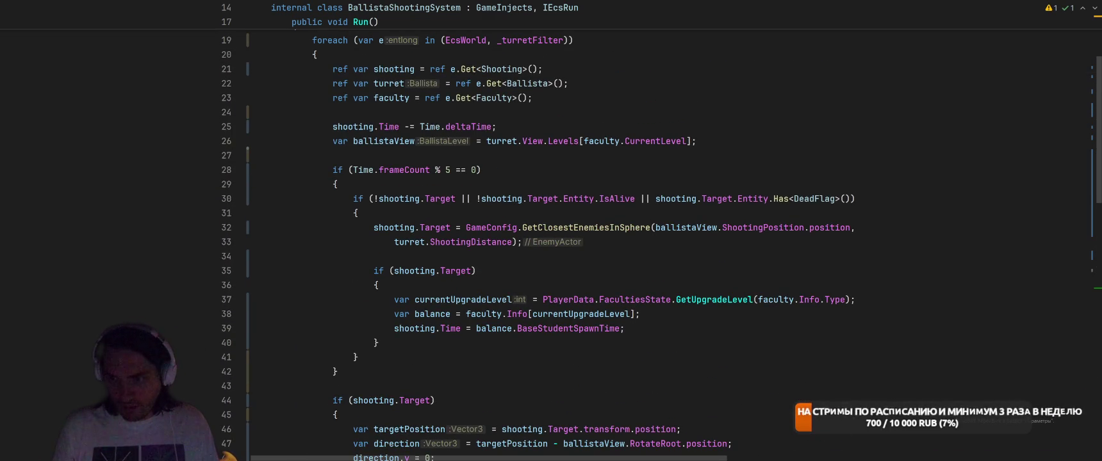
In SmartGit, select all changed files and bring up their context menu.
key("alt+Tab")
left_click(310, 127)
key("ctrl+a")
right_click(370, 122)
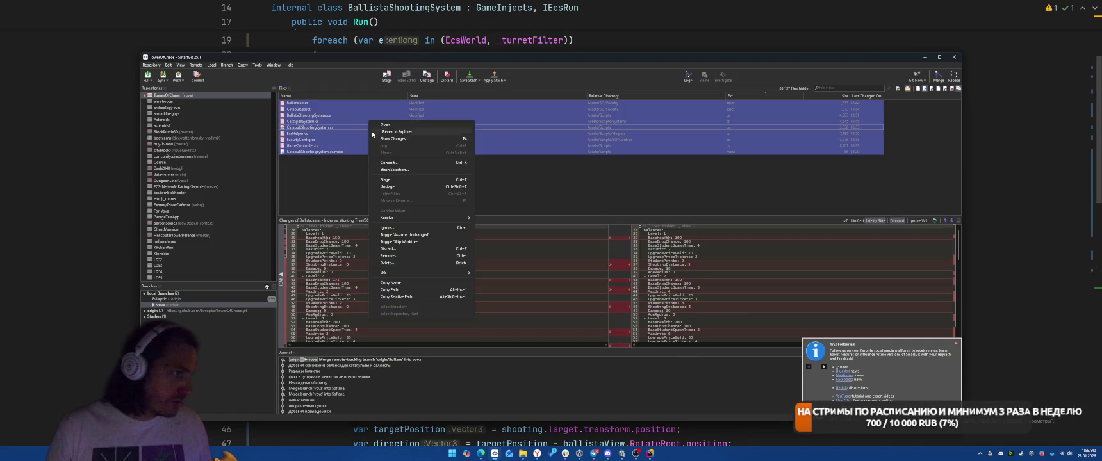
Commit all changed files with a message beginning 'Баланс балист', then go back to Rider.
left_click(408, 164)
type("Баланс балист")
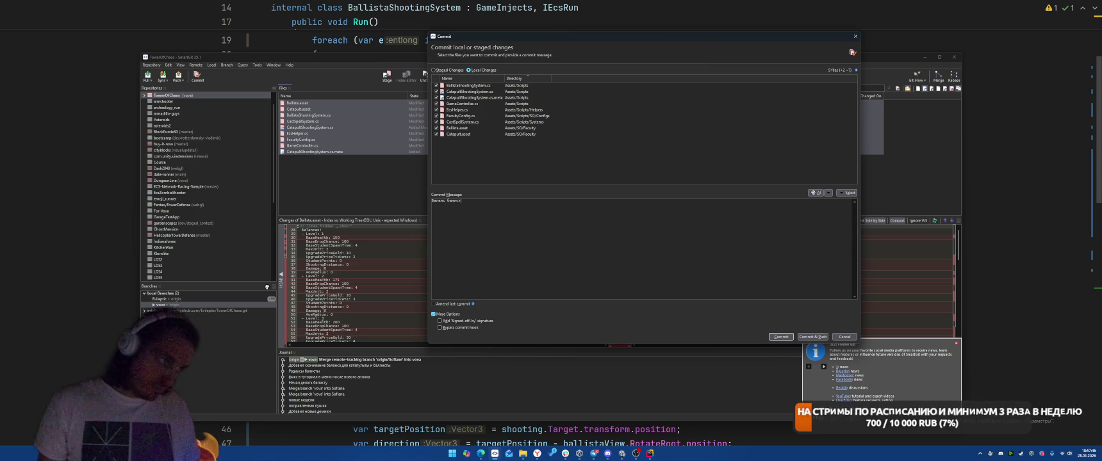
key("Escape")
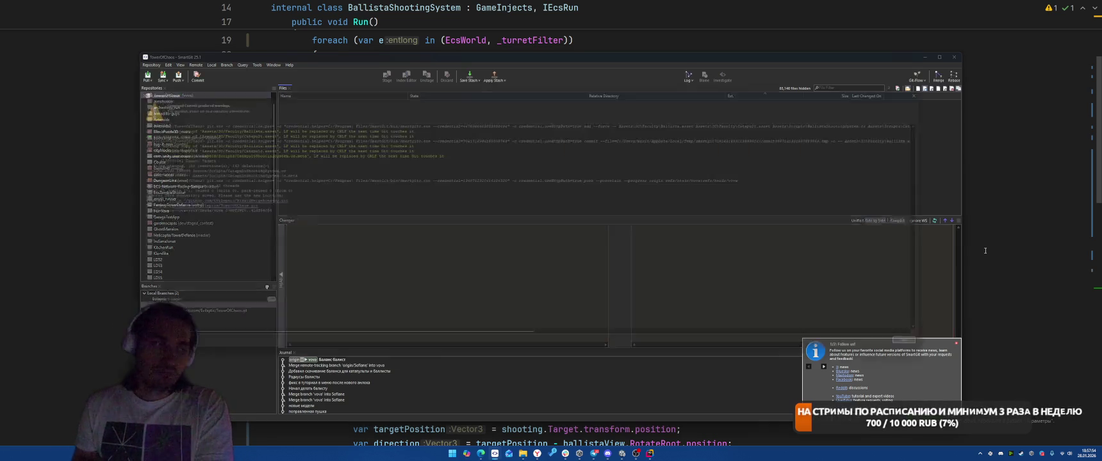
key("alt+Tab")
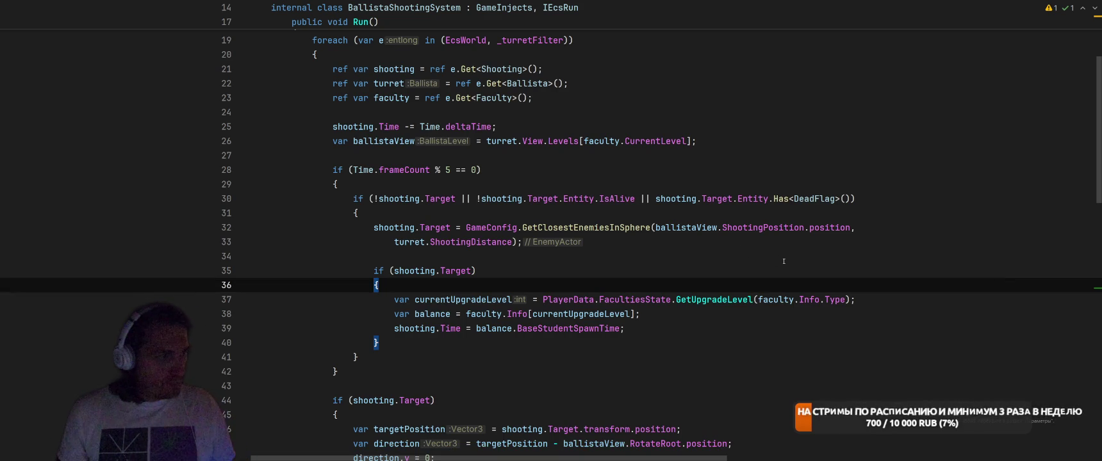
scroll(784, 262, "down", 3)
left_click(734, 286)
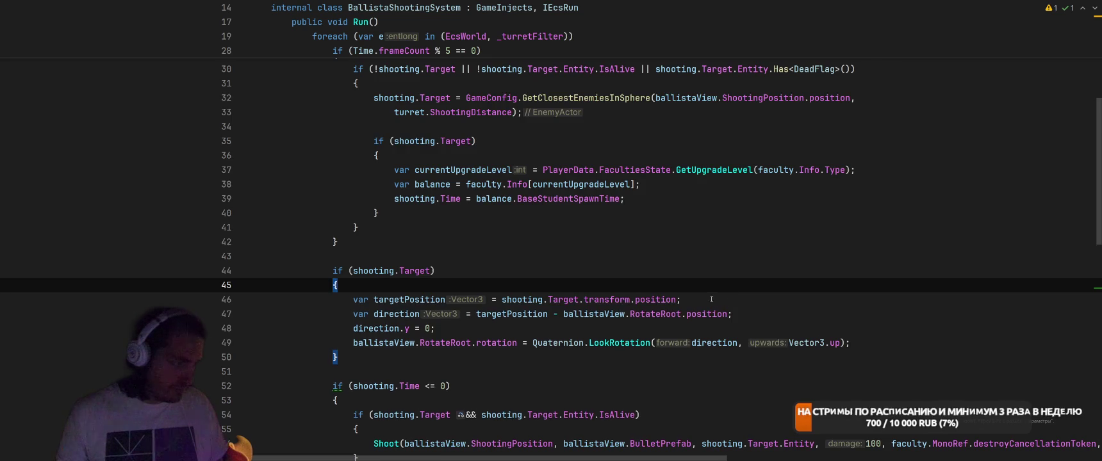
scroll(705, 299, "down", 3)
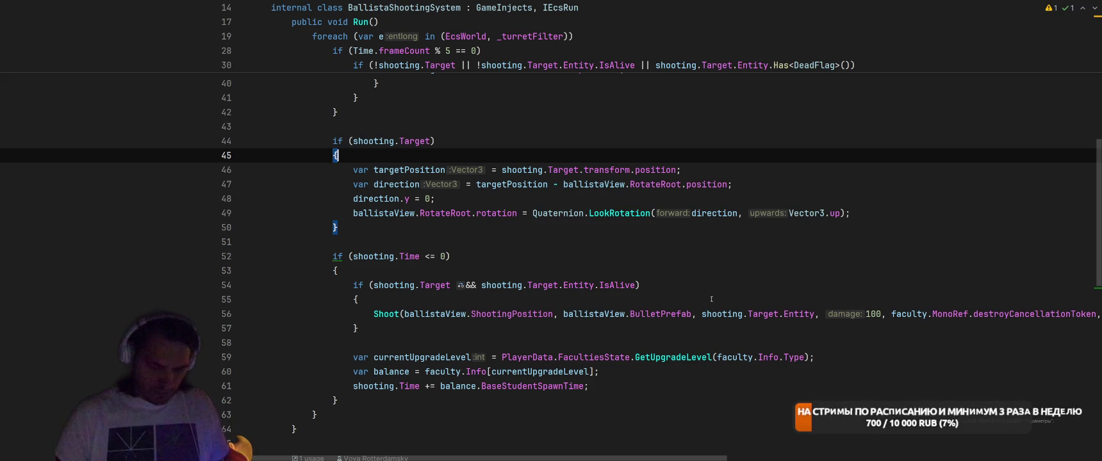
key("alt+grave")
key("Escape")
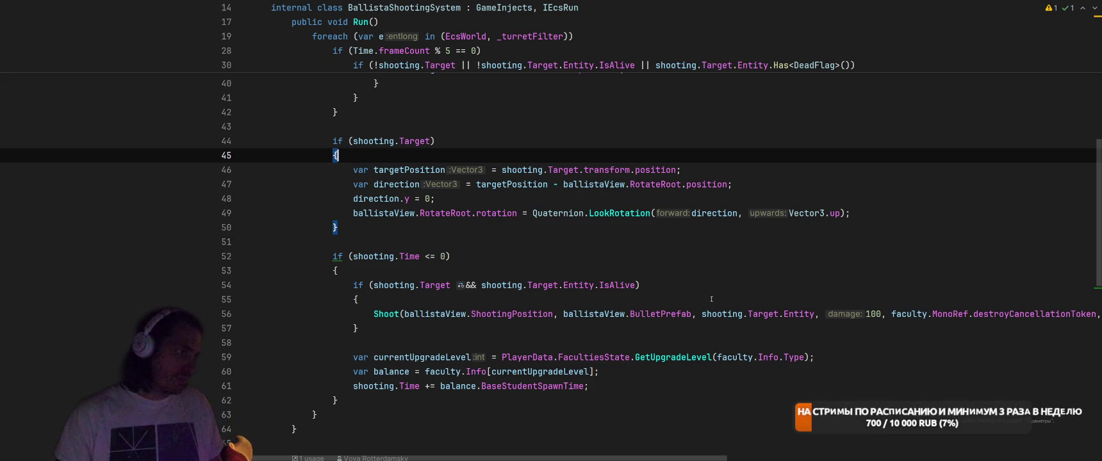
Ask Rider's AI, after the LookRotation line, to make the ballista track targets properly and fire only when nearly aimed.
left_click(885, 213)
key("ctrl+backslash")
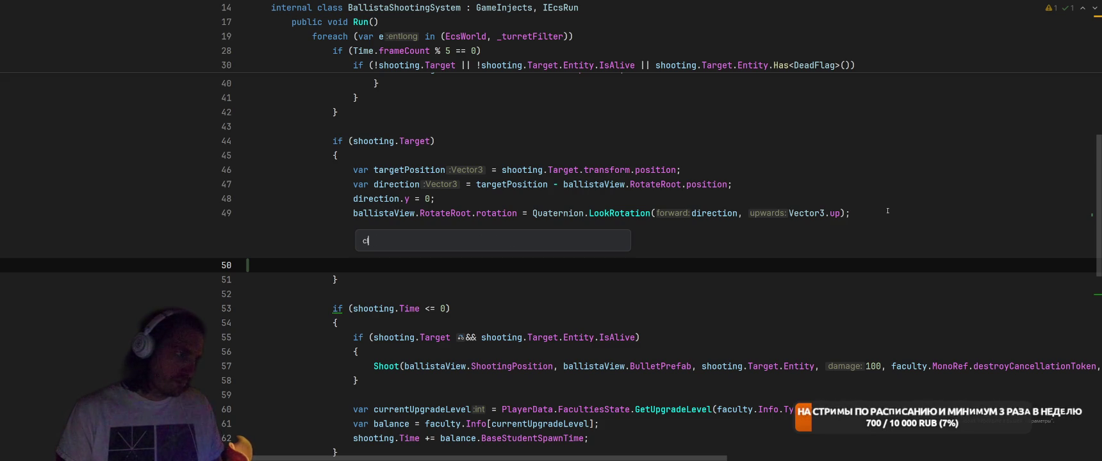
type("сделай чтобы")
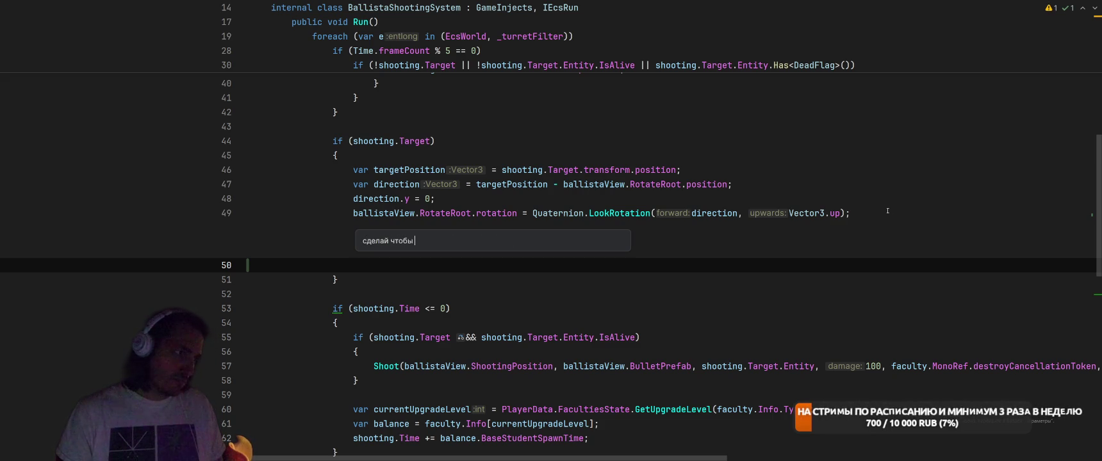
type(" балиста пр")
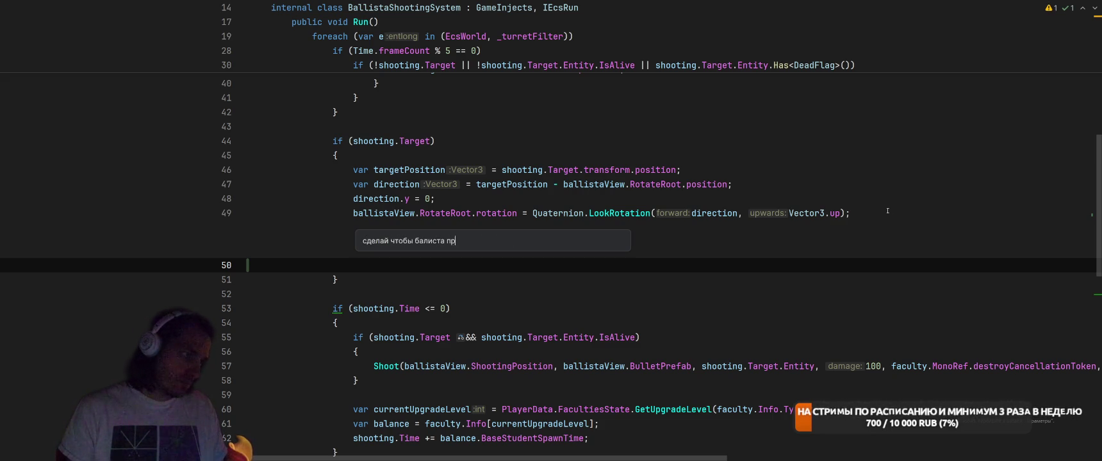
type("авильно следил")
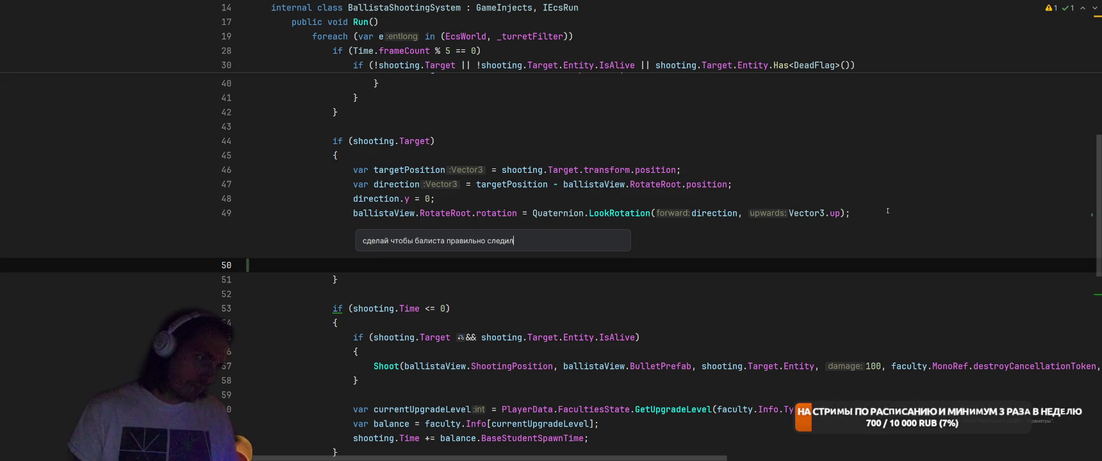
type("а за целью и")
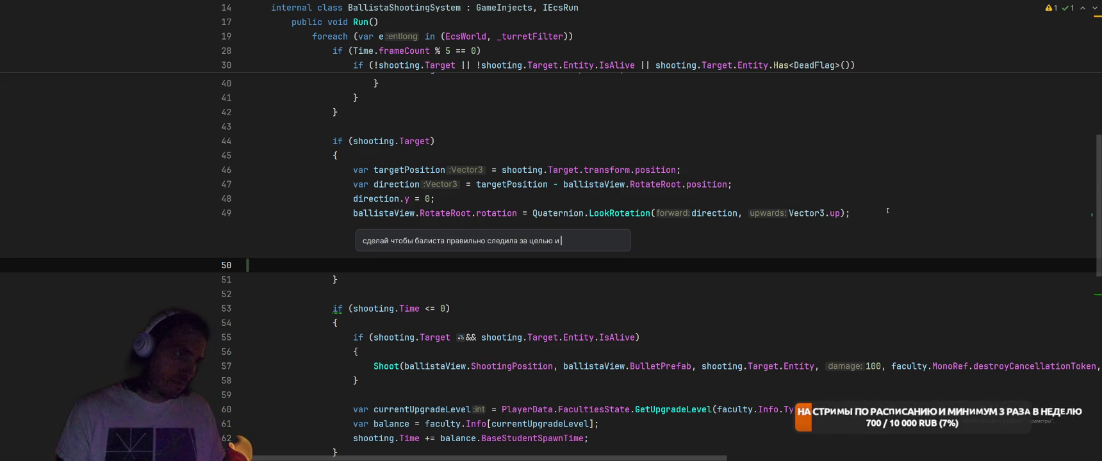
type(" стреляла только когд")
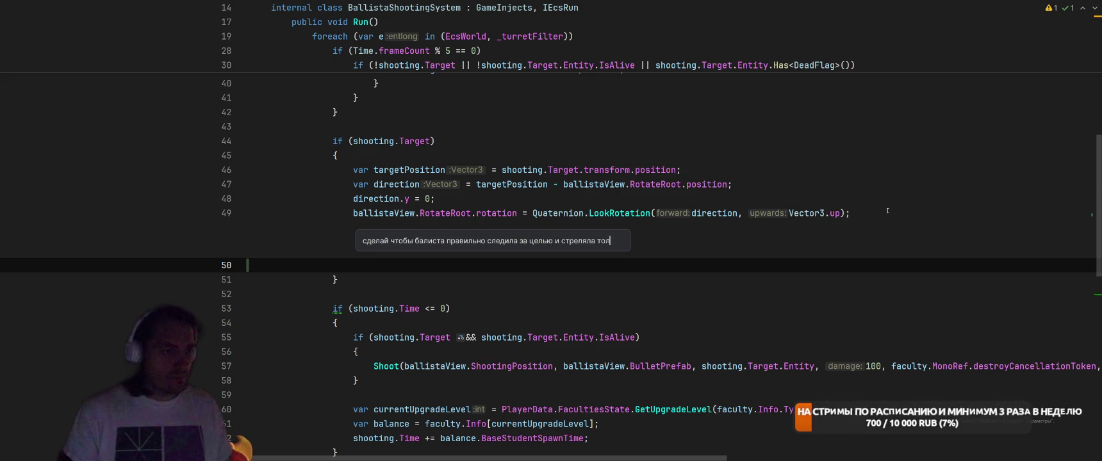
type("а почт")
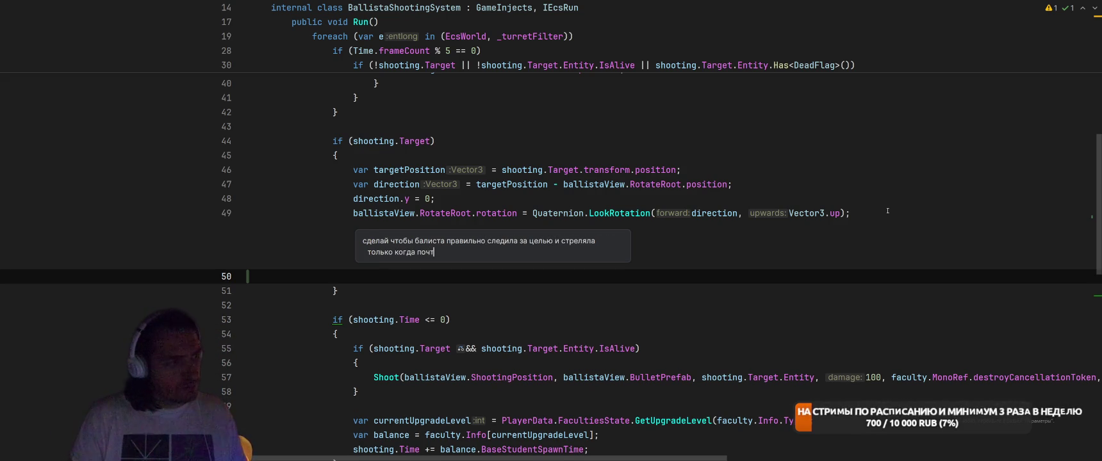
type("и нацелился")
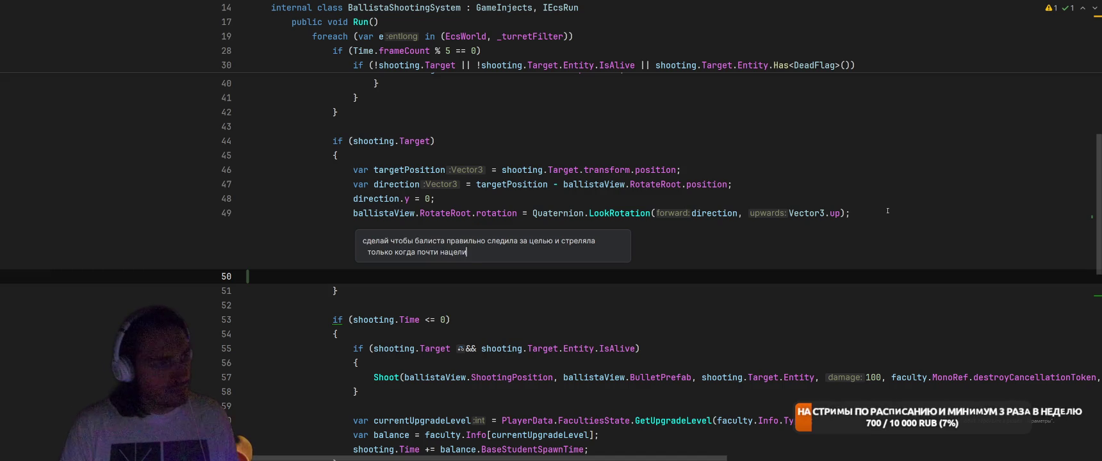
key("Return")
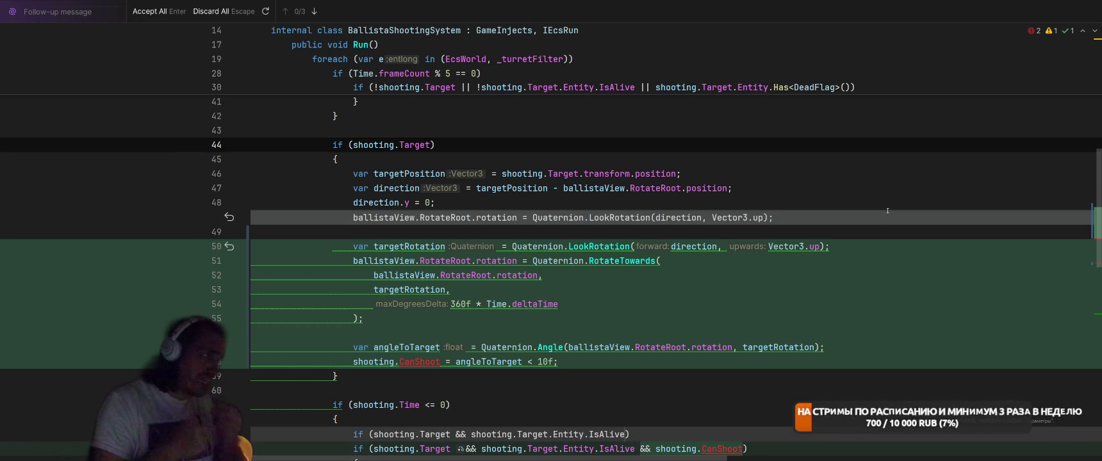
scroll(887, 211, "down", 4)
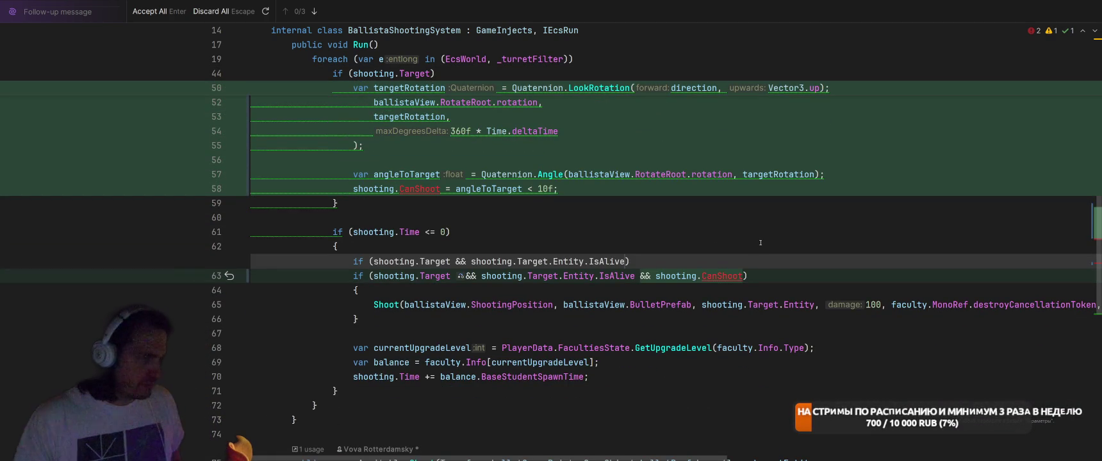
Review the AI's proposed diff and accept all of its changes.
scroll(761, 243, "up", 3)
scroll(733, 275, "down", 1)
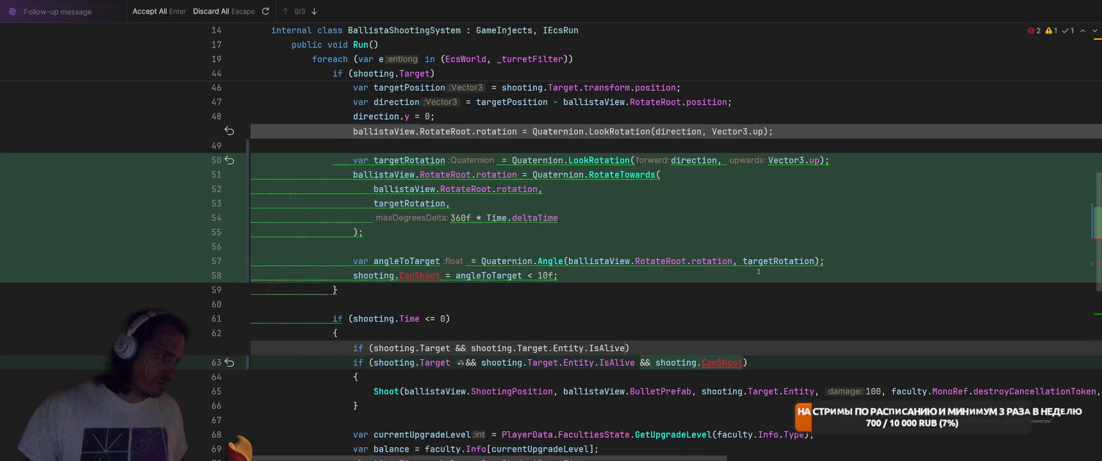
scroll(810, 278, "down", 2)
scroll(810, 278, "up", 3)
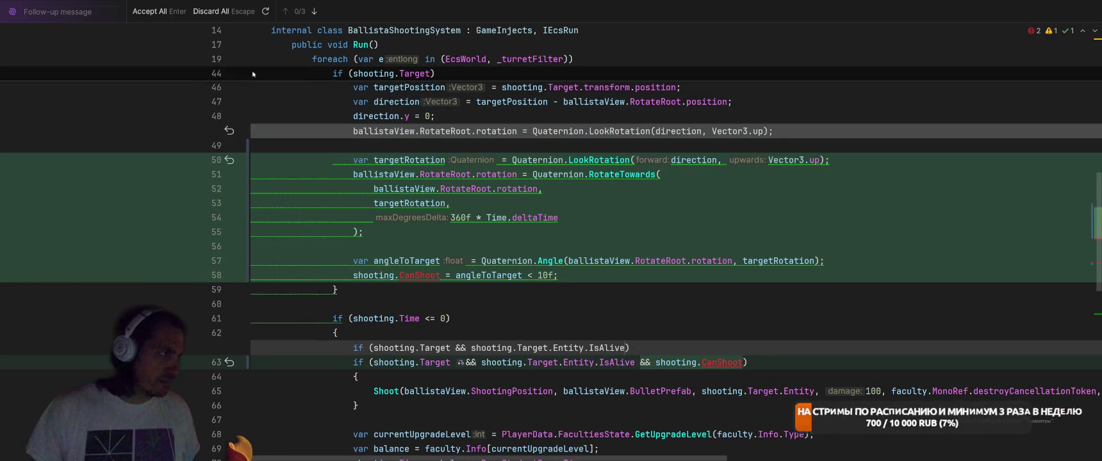
key("Return")
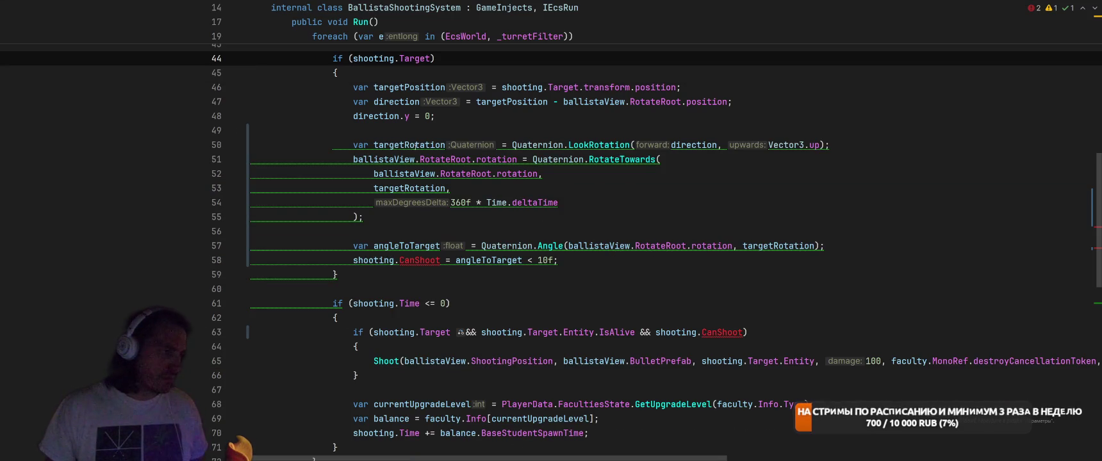
Inspect the context actions for ballistaView and targetRotation without applying any.
left_click(415, 144)
key("Down")
key("alt+Return")
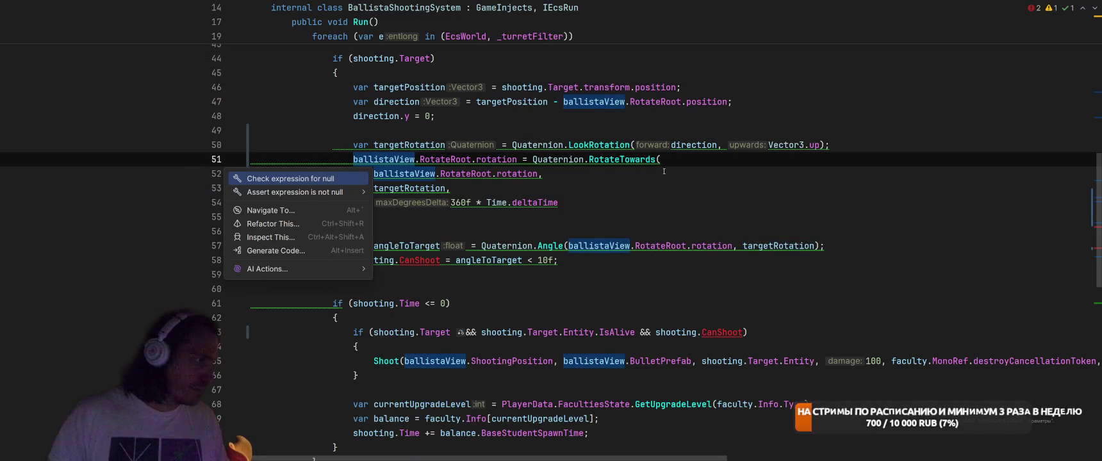
key("Escape")
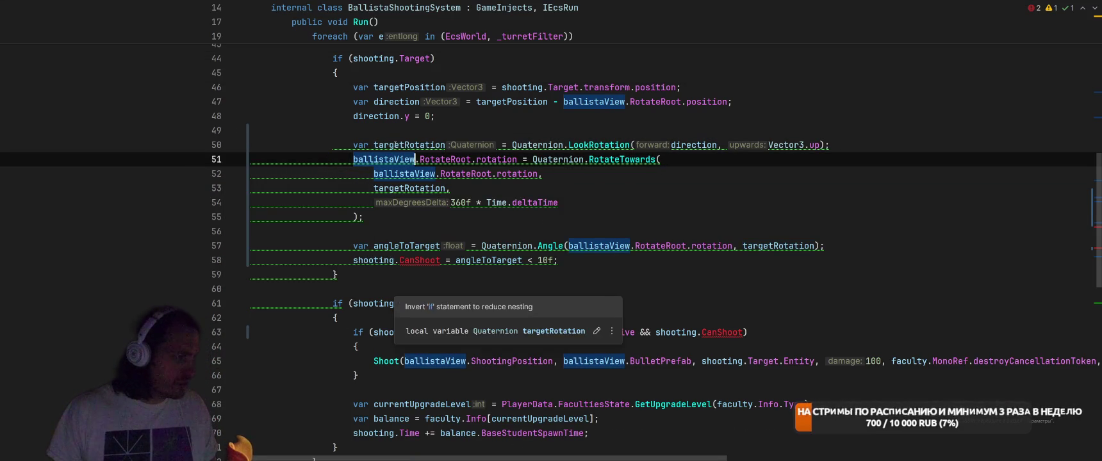
left_click(394, 145)
key("alt+Return")
key("Escape")
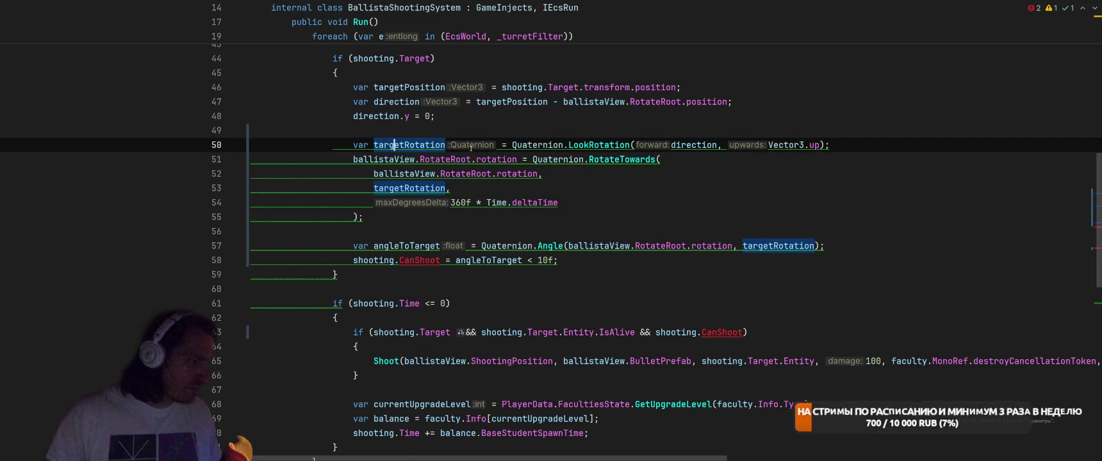
Add a new empty line above the if (shooting.Target) block.
left_click(382, 273)
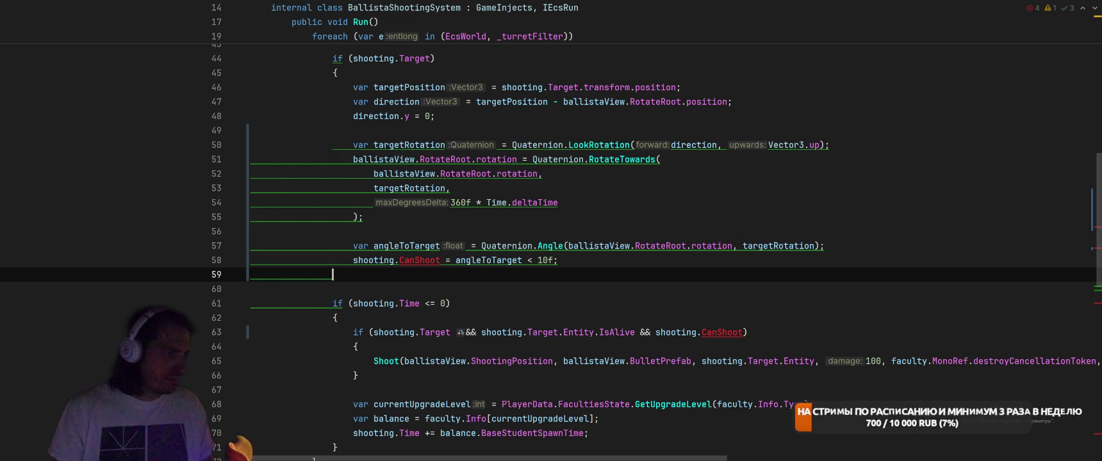
key("Down")
scroll(508, 234, "up", 3)
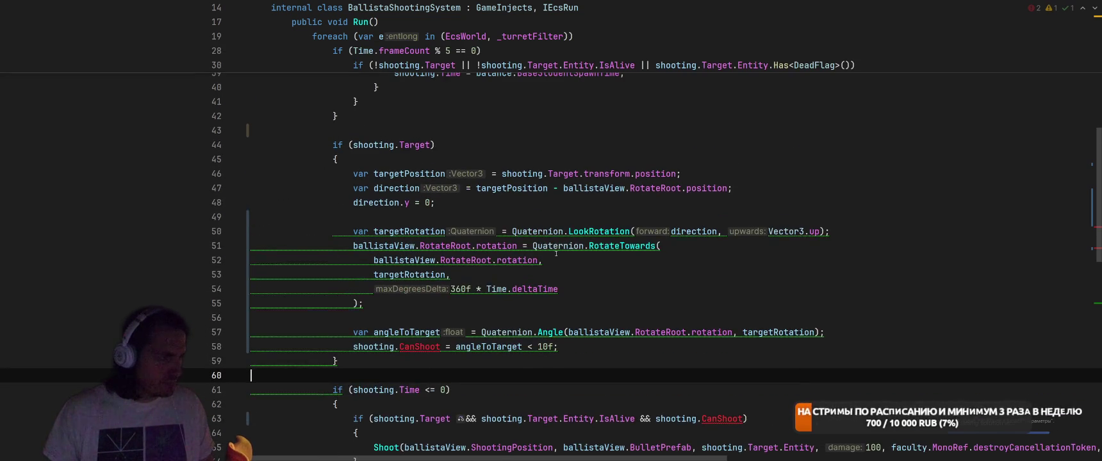
left_click(384, 123)
key("Return")
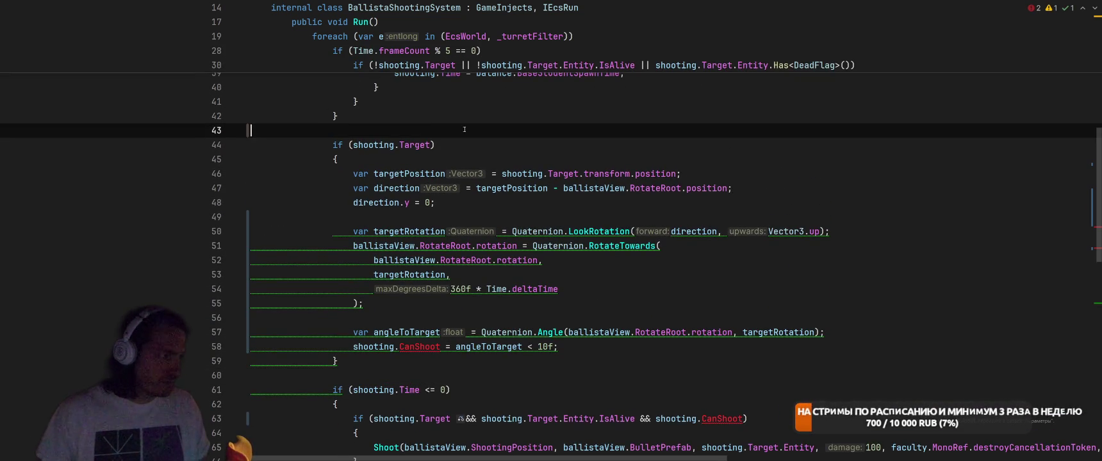
Declare a local 'var canShoot = false;' above the targeting block.
type("var can")
type("Sho")
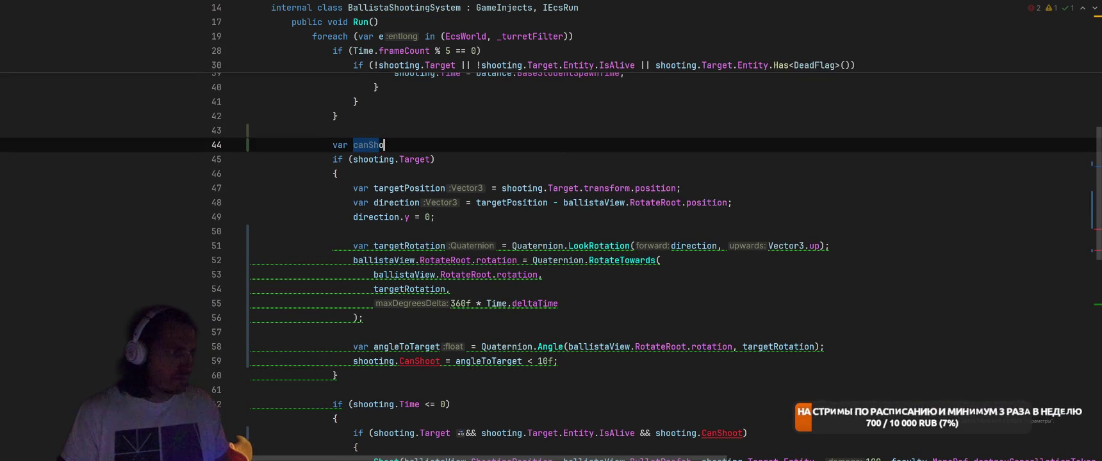
type("ot =faslse")
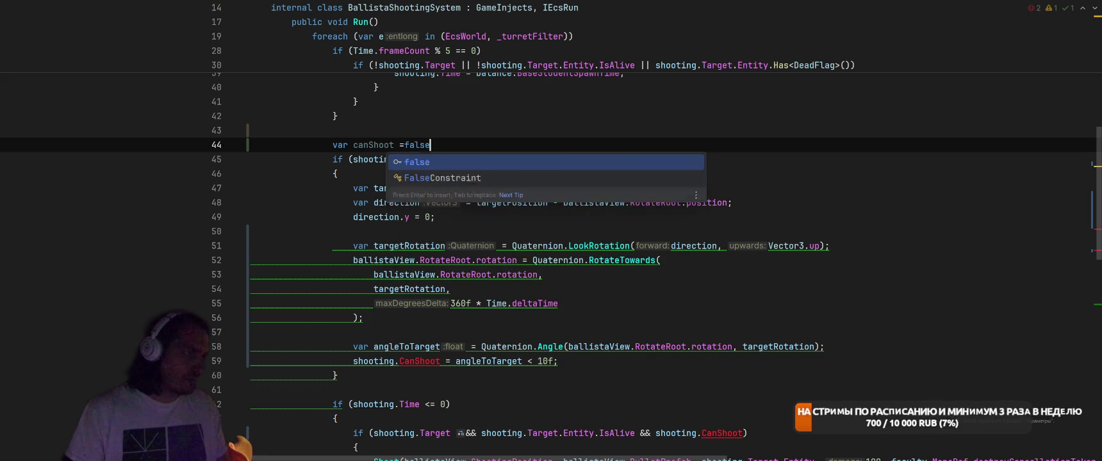
left_click(363, 318)
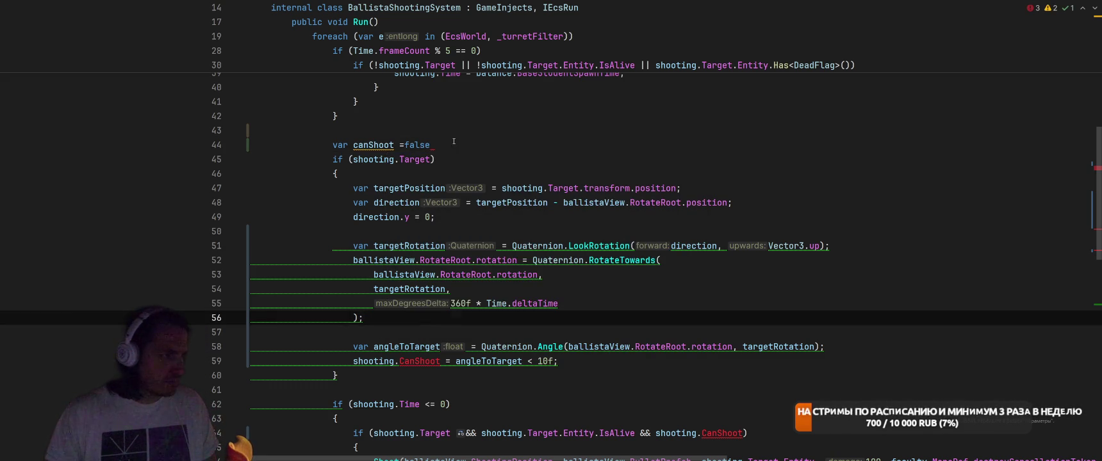
left_click(454, 141)
type(";")
Replace shooting.CanShoot with canShoot, drop it from the inner condition, and append '&& canShoot' to the timer check.
double_click(379, 145)
key("ctrl+c")
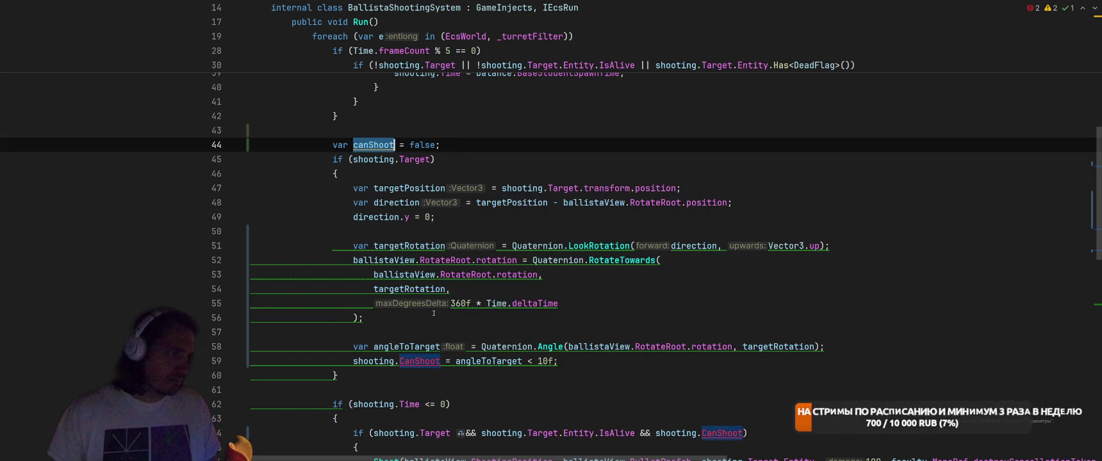
left_click_drag(440, 362, 350, 362)
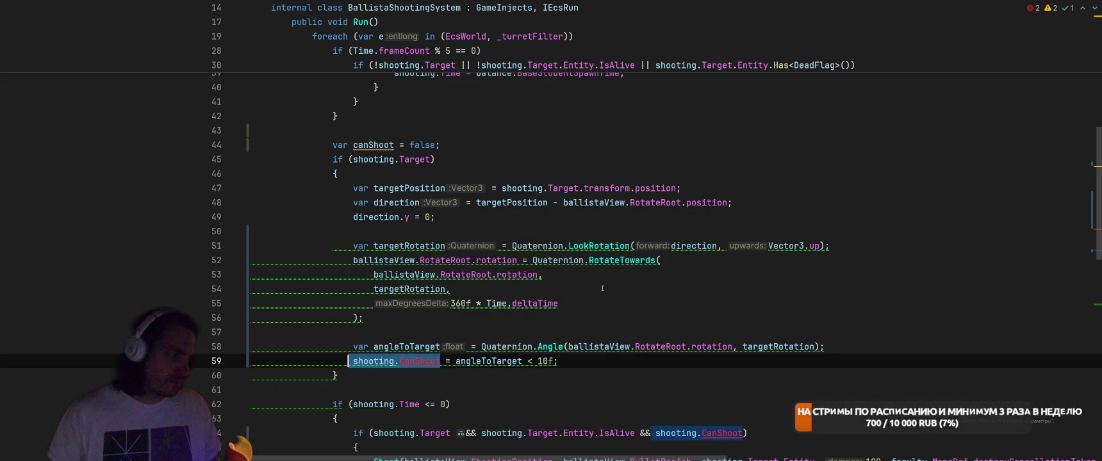
key("ctrl+v")
scroll(602, 289, "down", 3)
left_click_drag(661, 303, 739, 303)
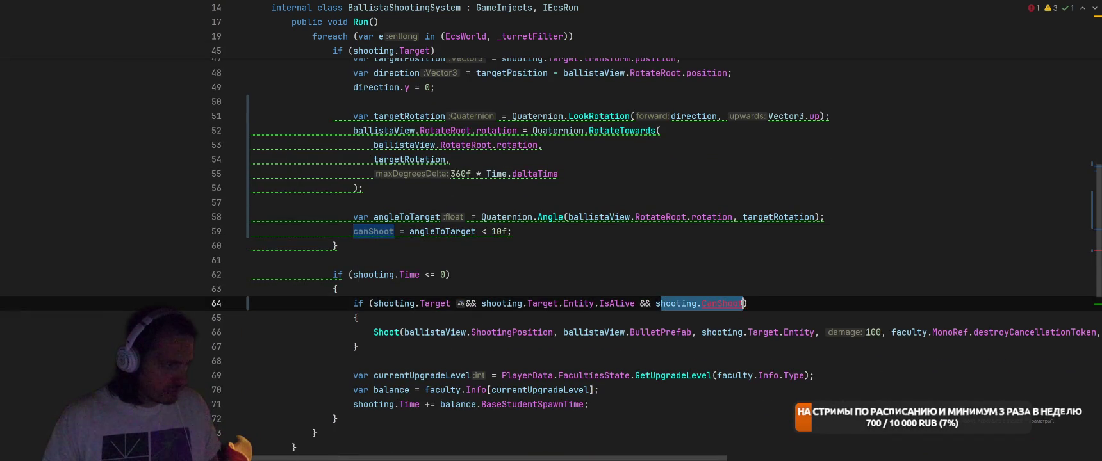
key("BackSpace")
key("BackSpace")
key("BackSpace")
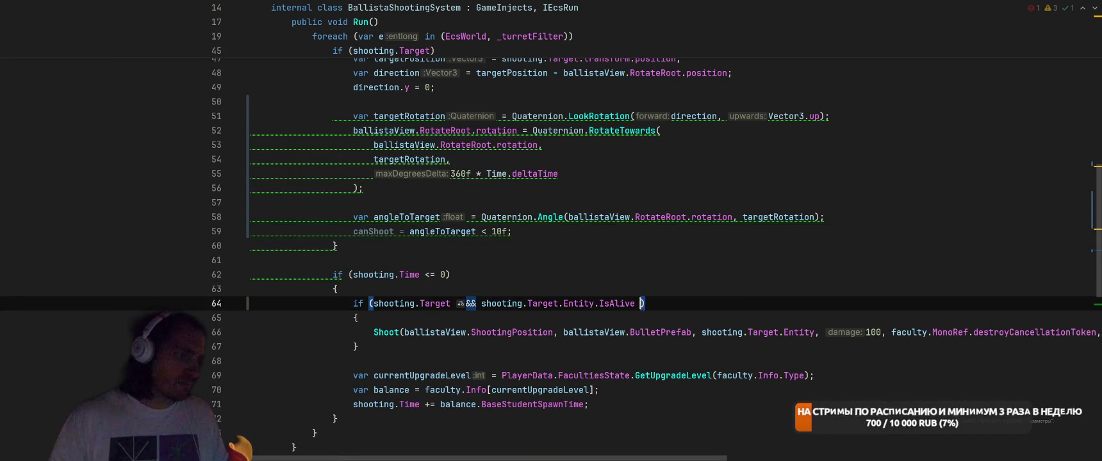
key("BackSpace")
left_click(446, 274)
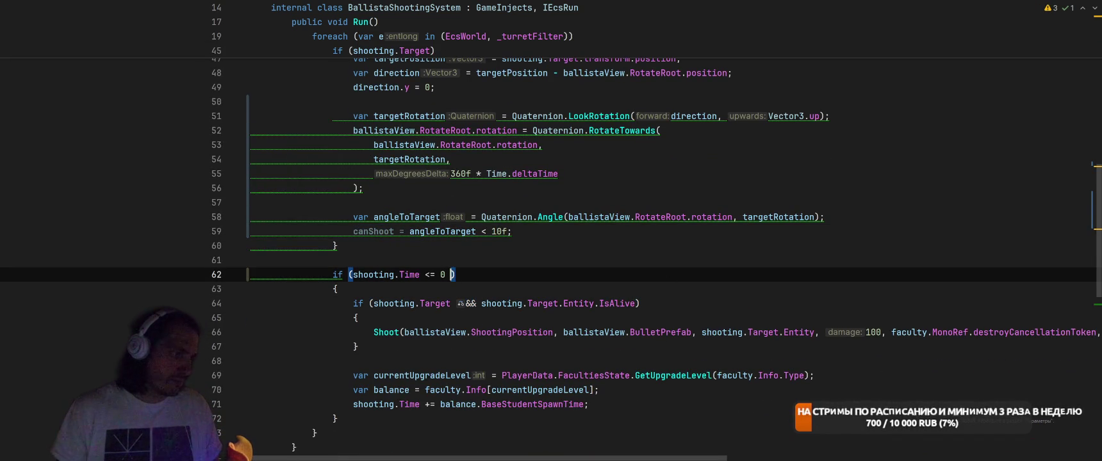
type("&& canShoot")
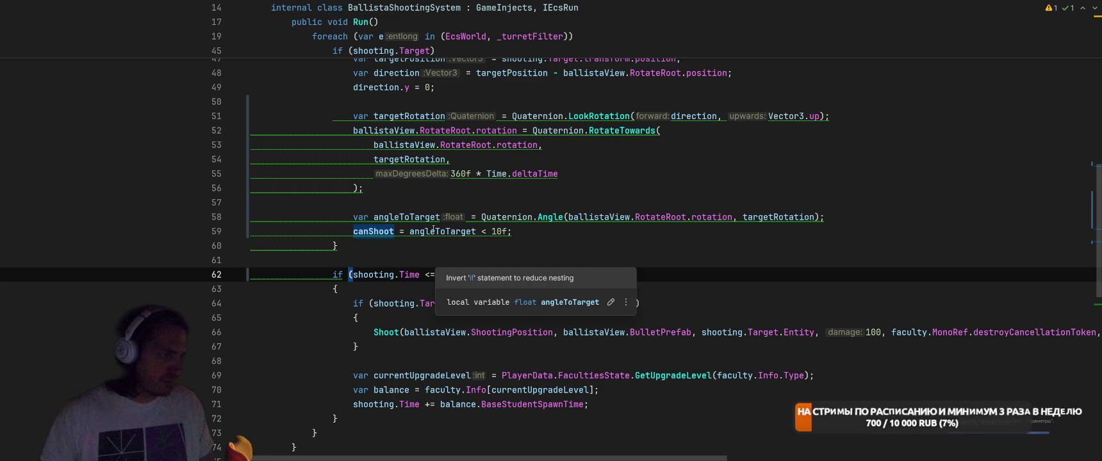
left_click(435, 232)
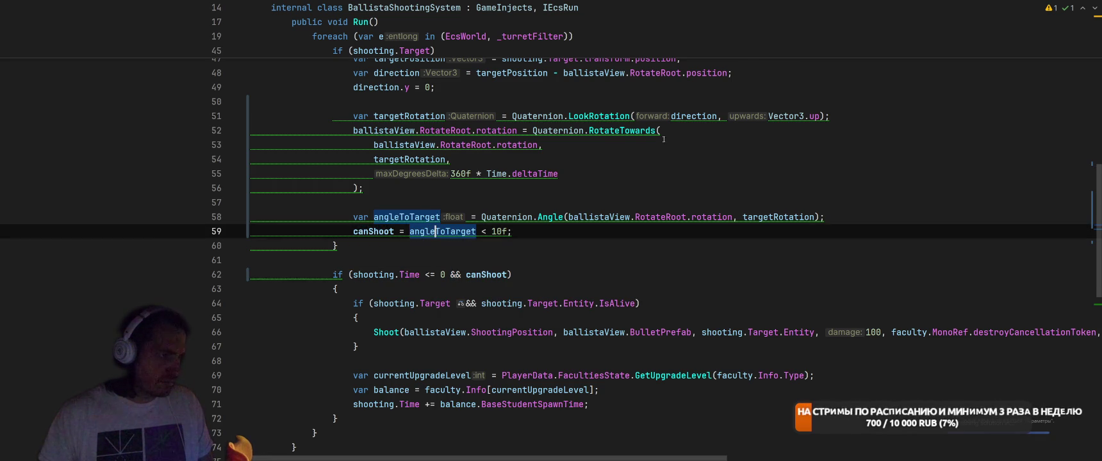
scroll(661, 136, "up", 3)
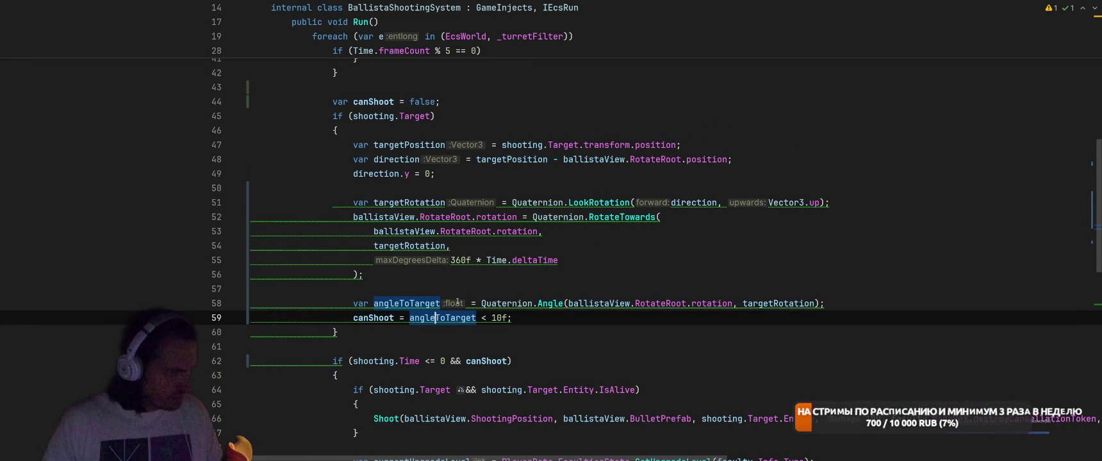
Inline angleToTarget so canShoot uses Quaternion.Angle(...) < 10f directly.
key("Up")
key("ctrl+shift+r")
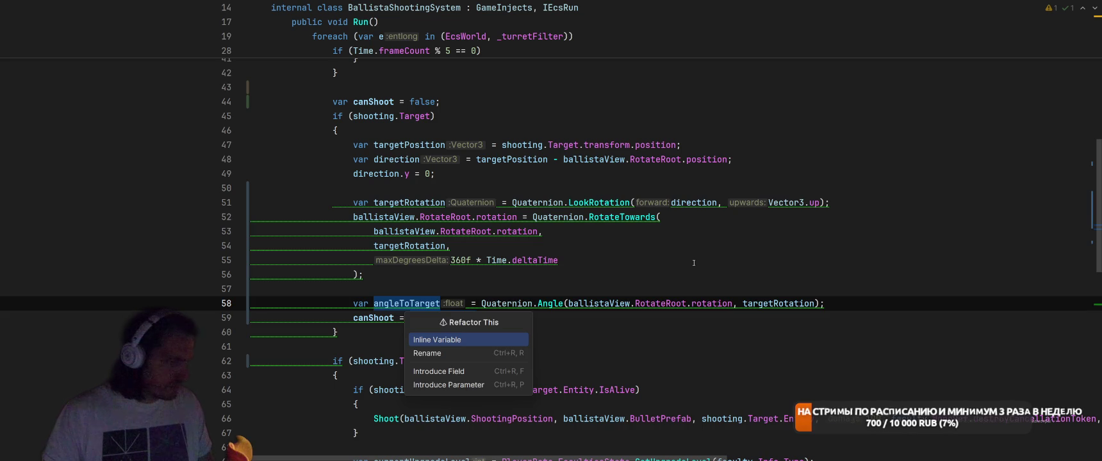
key("Return")
key("End")
key("Left")
key("Left")
key("Left")
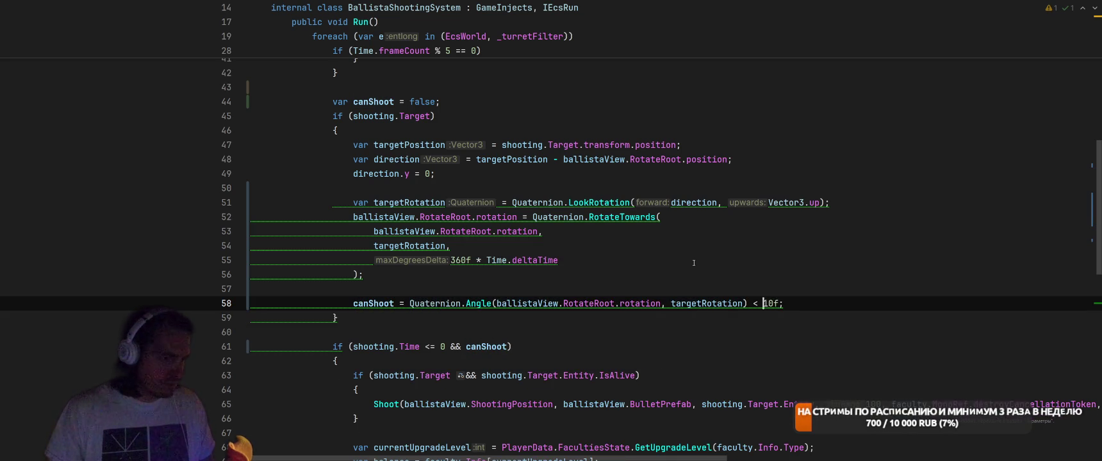
key("alt+Return")
key("Escape")
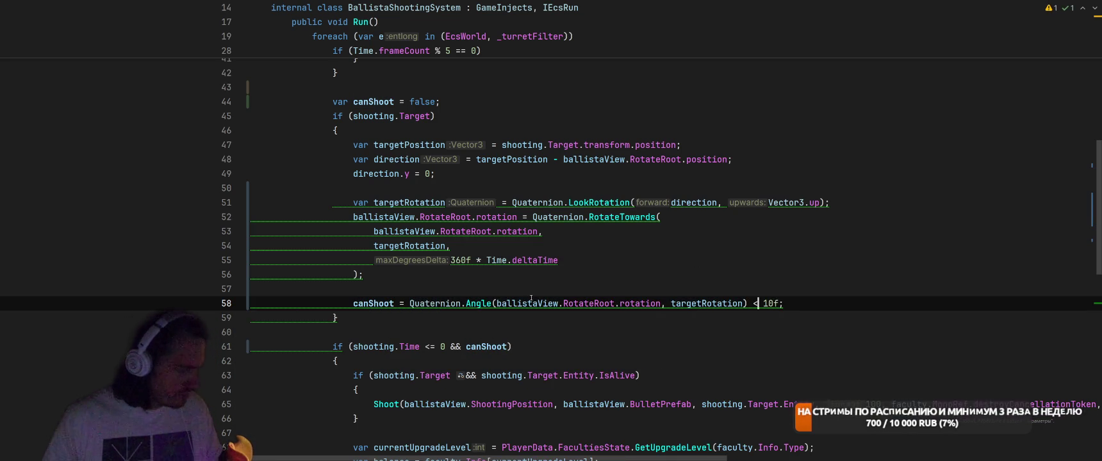
mouse_move(463, 312)
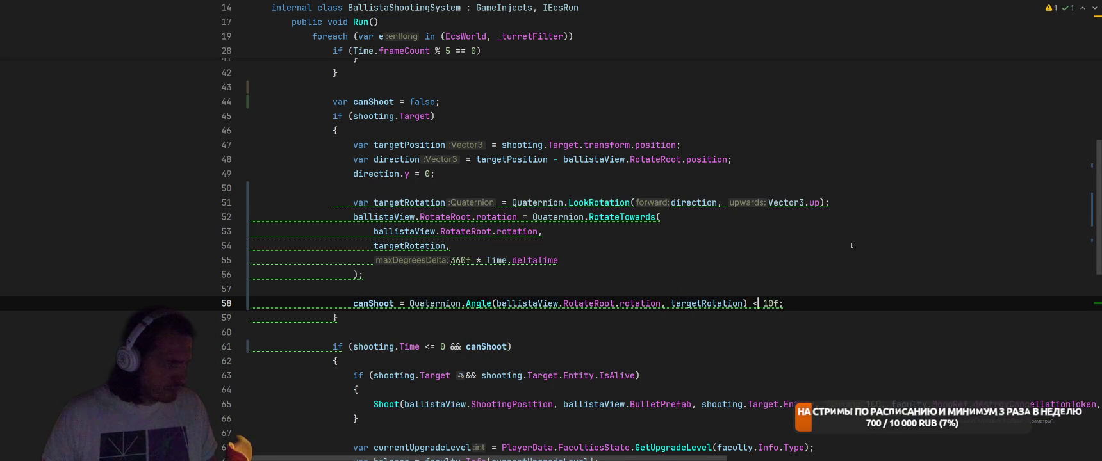
Insert a blank line after the targetRotation LookRotation line.
left_click(846, 187)
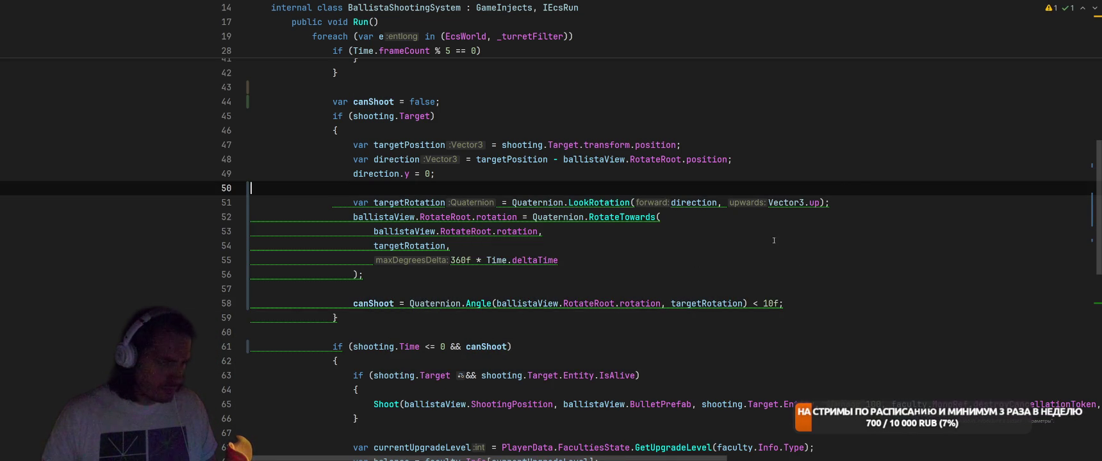
left_click(357, 219)
left_click(359, 202)
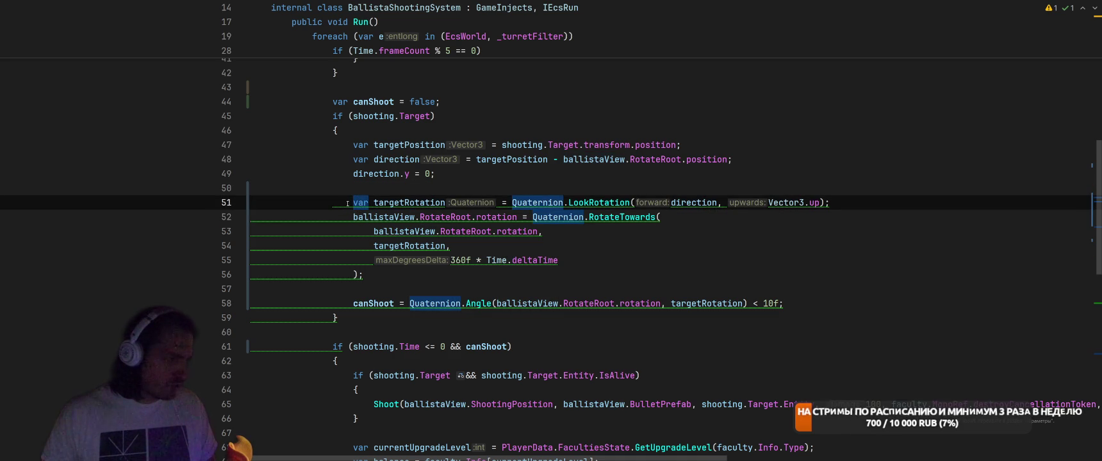
left_click(337, 318)
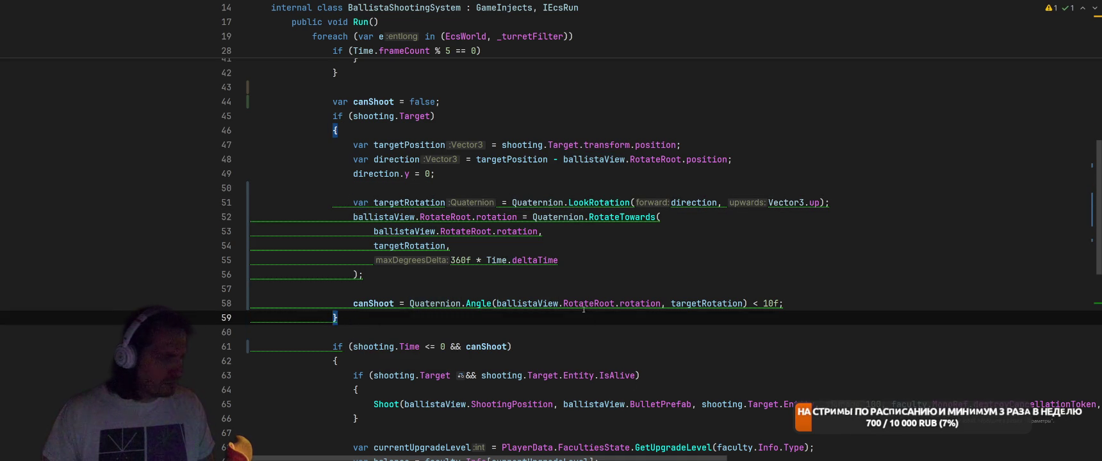
left_click(599, 203)
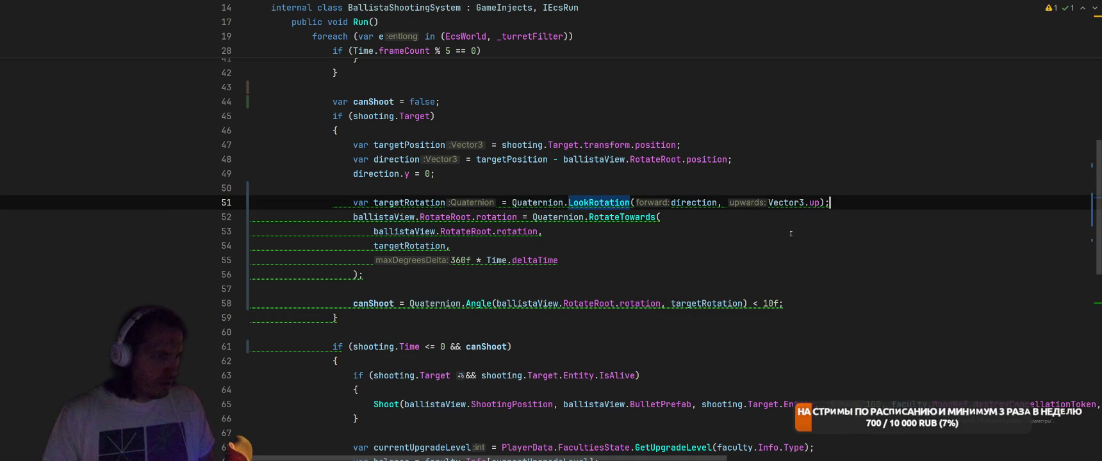
key("shift+Return")
key("Up")
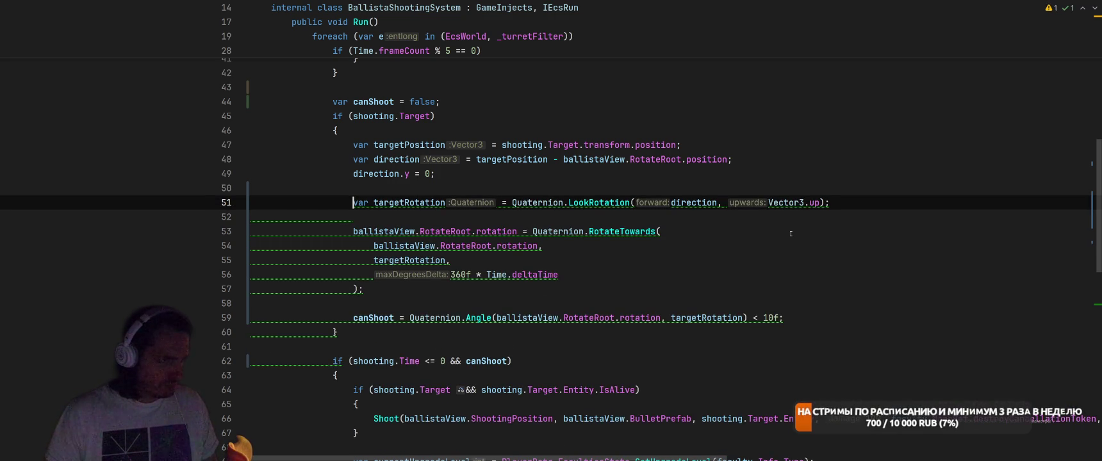
Check the LookRotation documentation and the quick actions for RotateTowards' first argument.
mouse_move(584, 204)
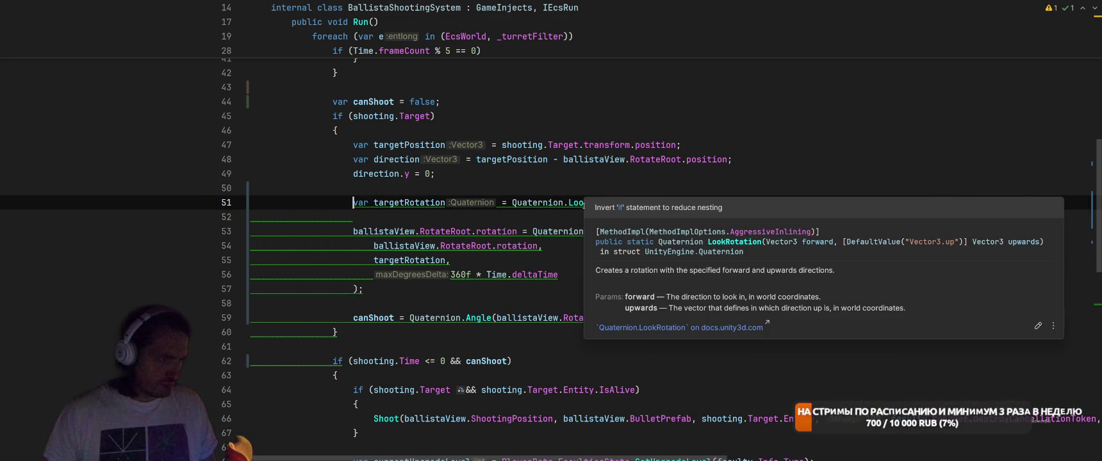
key("alt+Return")
left_click(771, 213)
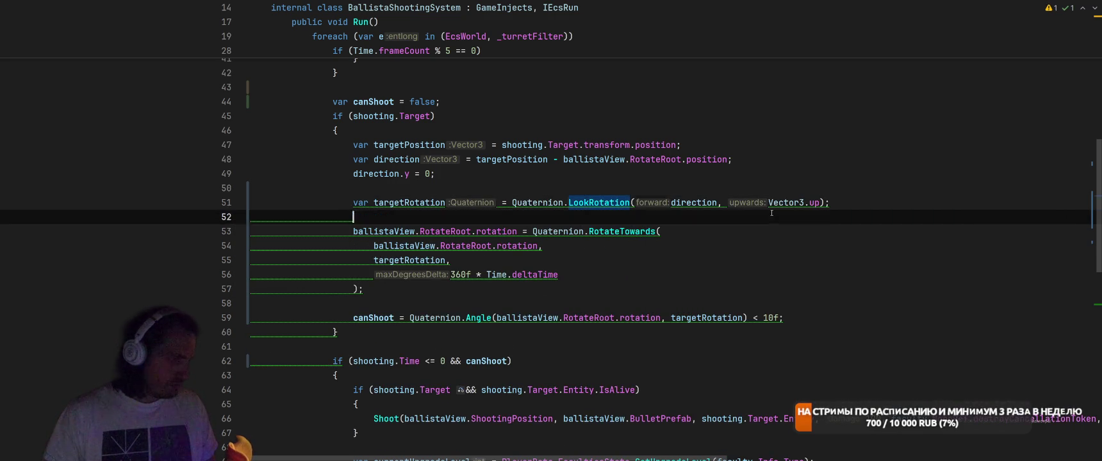
key("Down")
key("ctrl+Right")
key("ctrl+Right")
key("ctrl+Right")
key("Down")
key("Down")
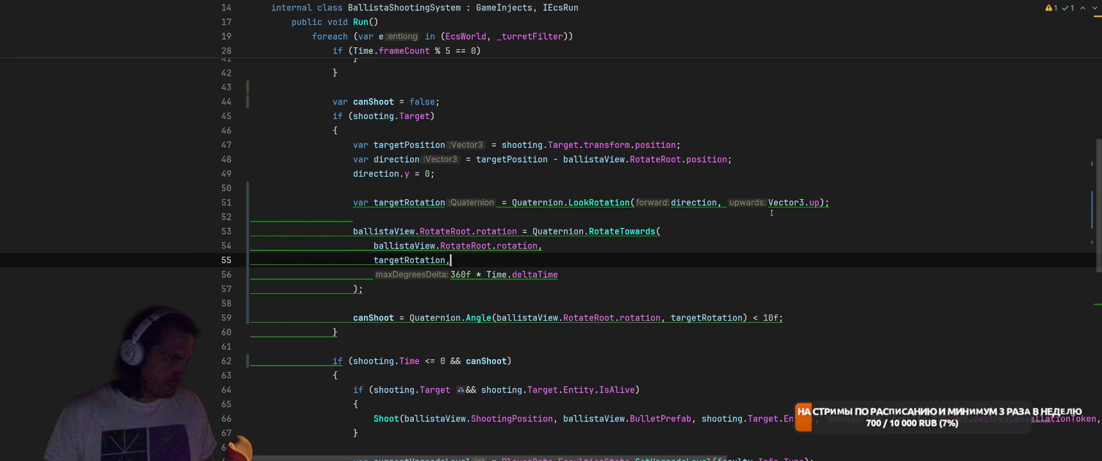
key("Up")
key("Left")
key("alt+Return")
key("Escape")
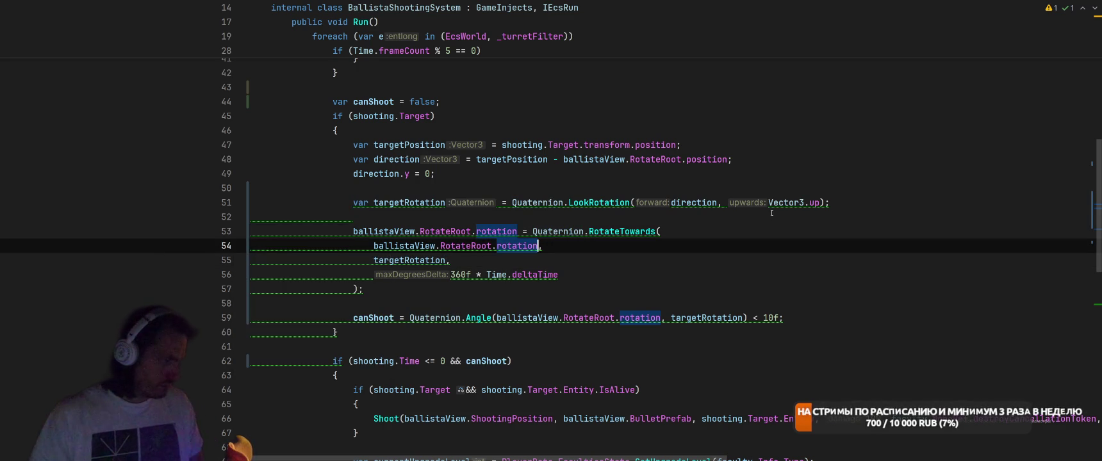
Try, then undo, a 'from' argument label, and retype the RotateTowards call's closing ');'.
key("alt+Return")
key("Return")
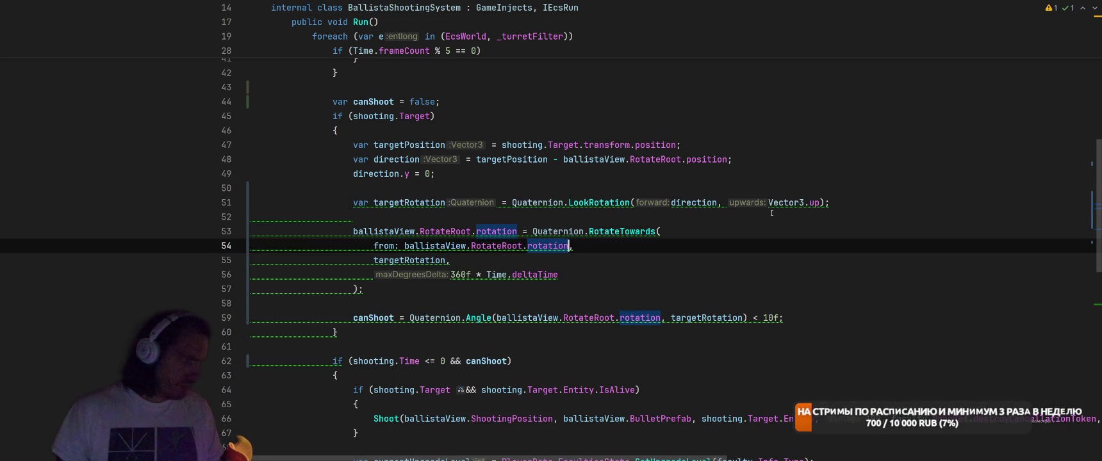
key("ctrl+z")
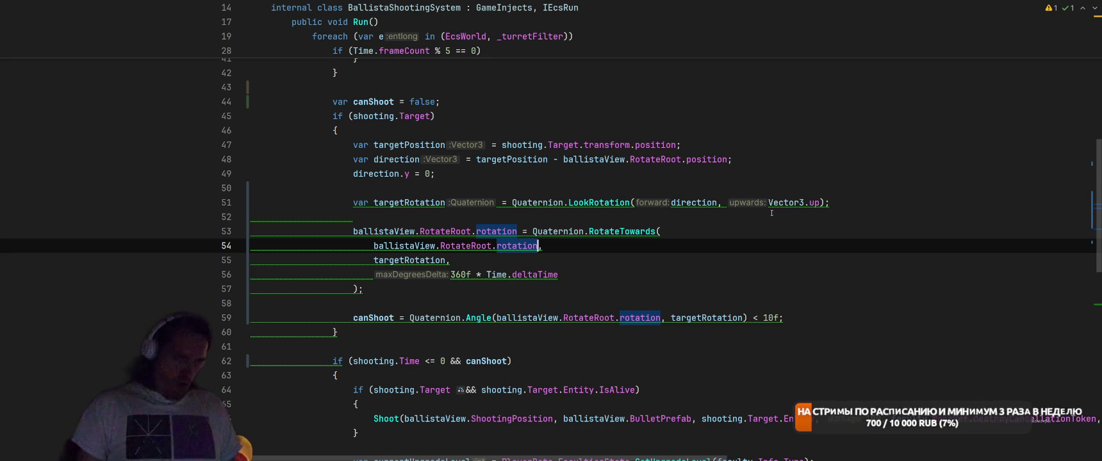
key("Down")
key("Down")
key("Down")
key("BackSpace")
key("BackSpace")
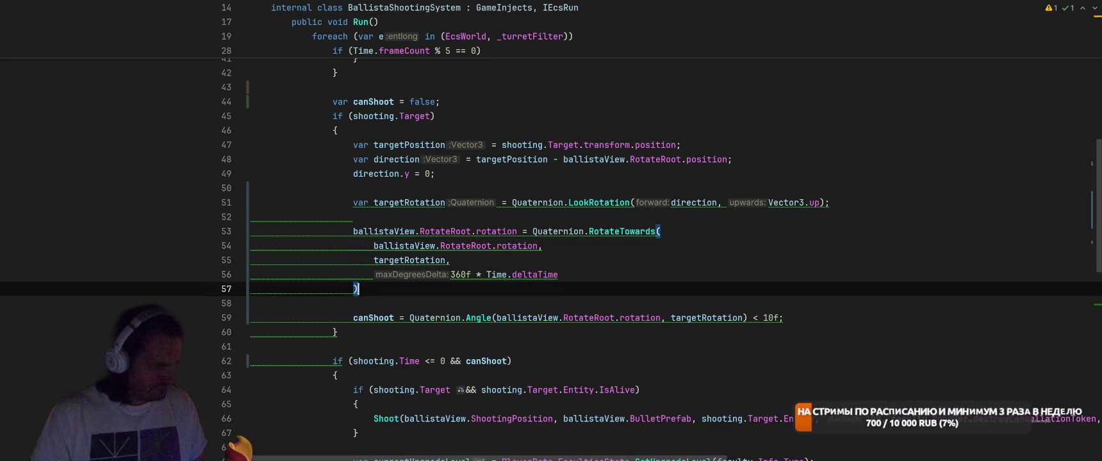
type(");")
key("Down")
key("Down")
key("Down")
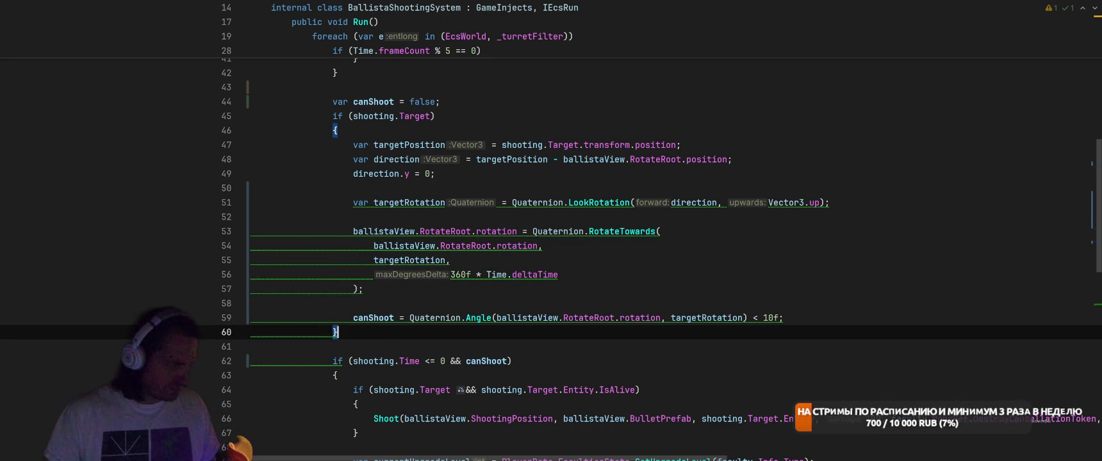
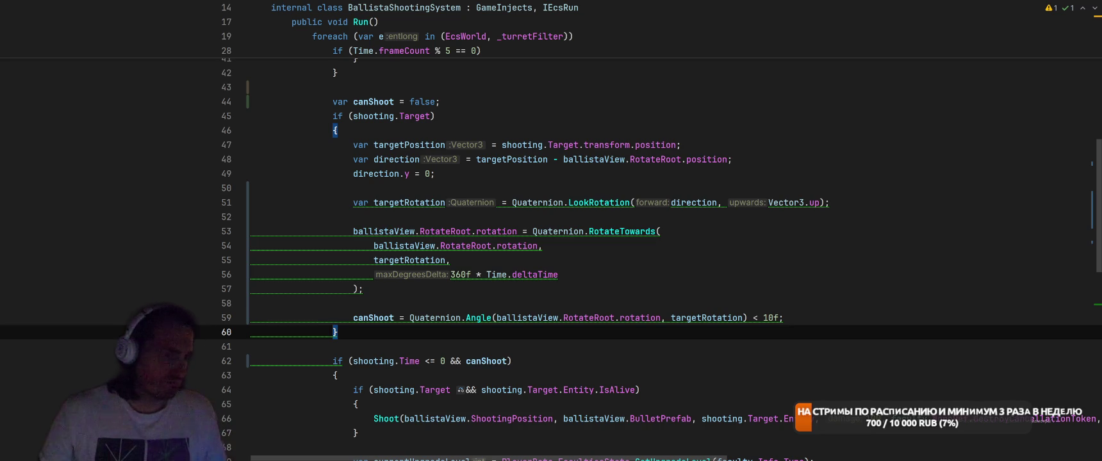
Lower the canShoot angle threshold on line 59 from 10f to 5f.
left_click(772, 318)
key("BackSpace")
key("BackSpace")
type("5")
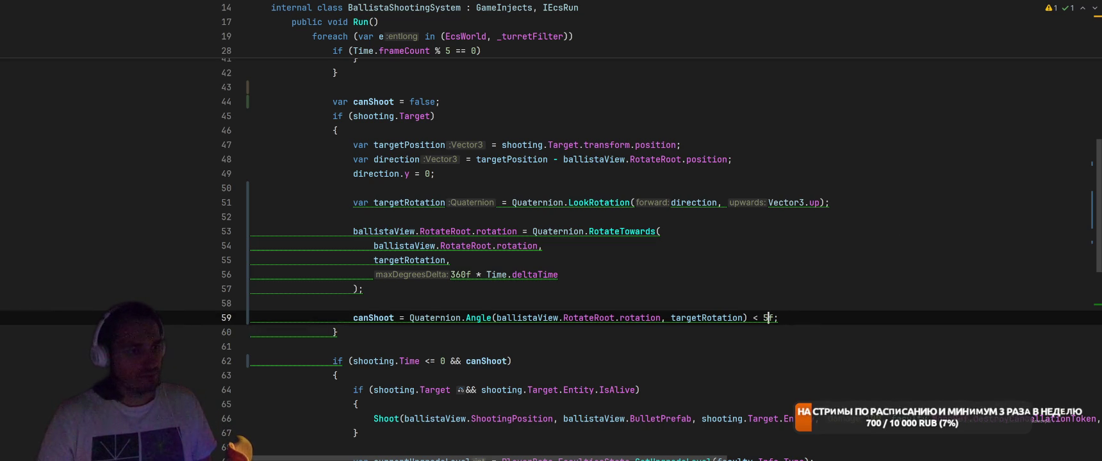
scroll(922, 339, "down", 3)
left_click(863, 245)
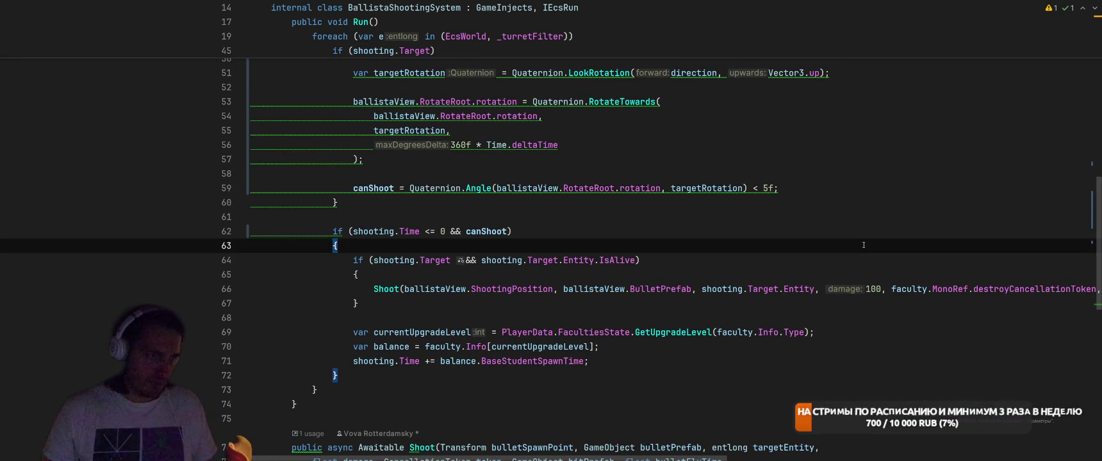
Insert an if (canShoot) block below the canShoot assignment.
left_click(795, 199)
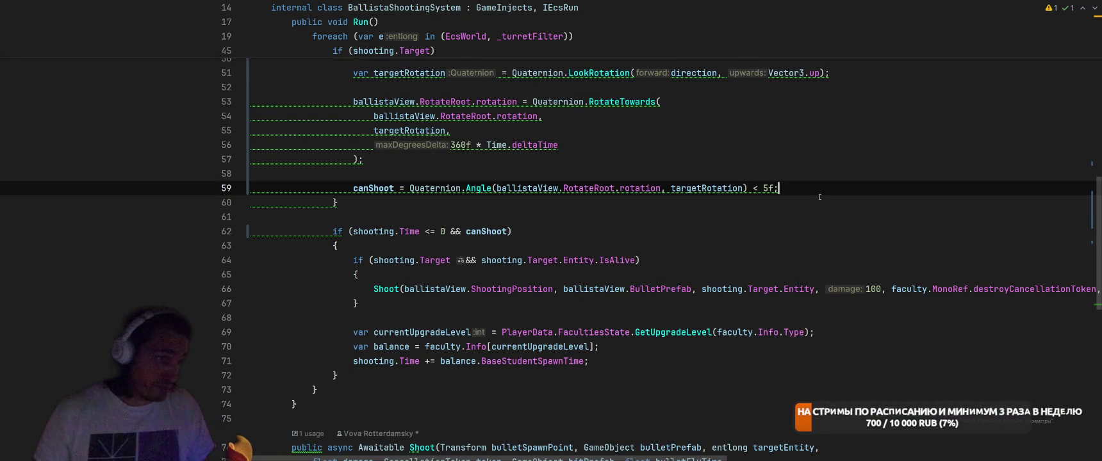
scroll(820, 197, "up", 2)
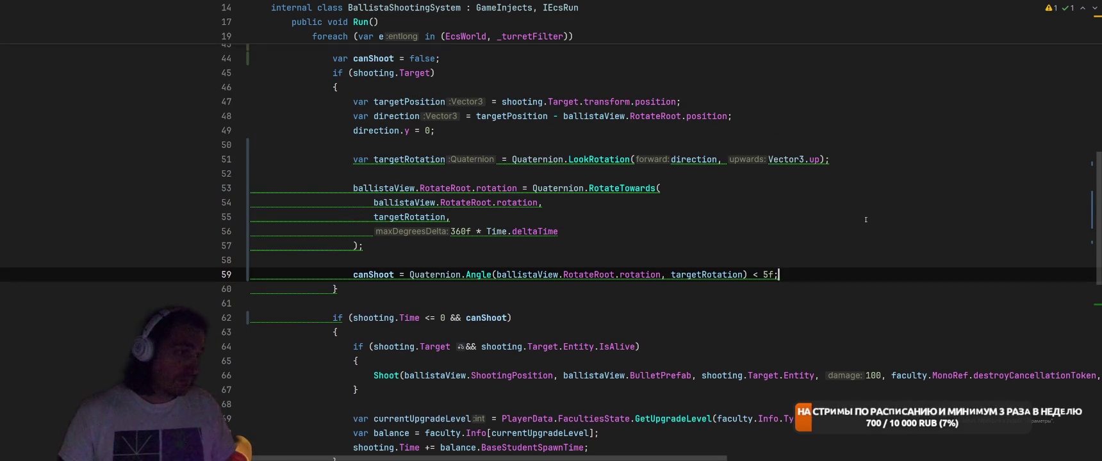
key("Return")
key("Return")
type("if (canShoot")
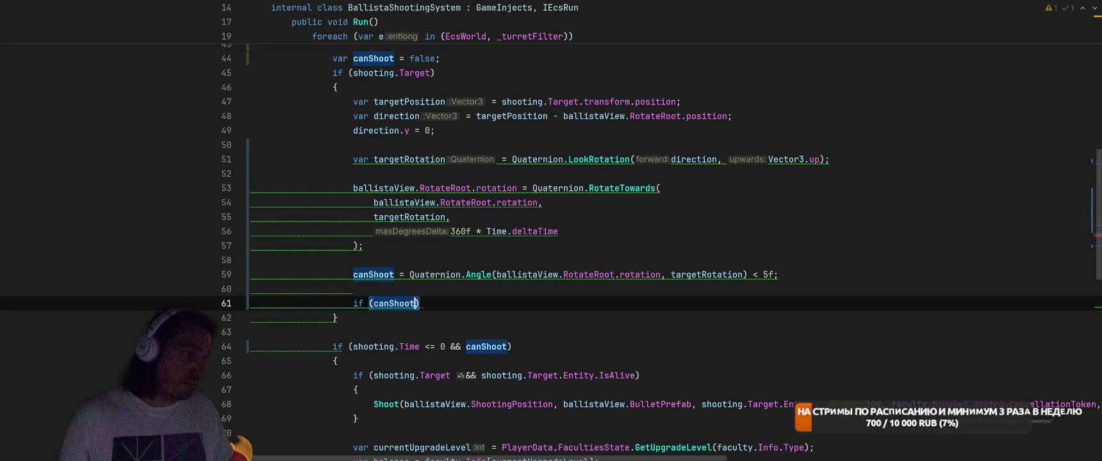
type("){")
key("Return")
Inside the block, set ballistaView.RotateRoot.rotation = targetRotation using autocomplete.
type("ba")
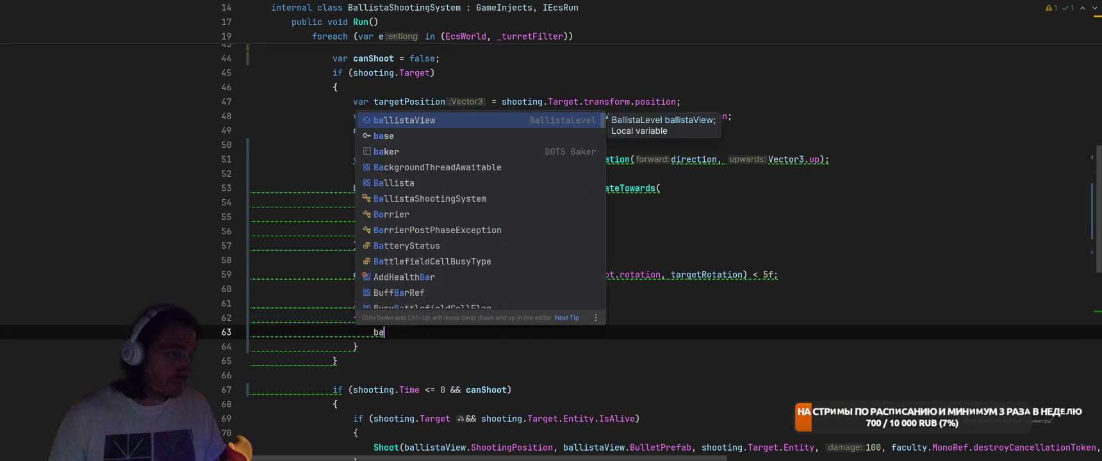
key("Return")
type(".")
scroll(866, 222, "down", 8)
left_click(422, 190)
type(".")
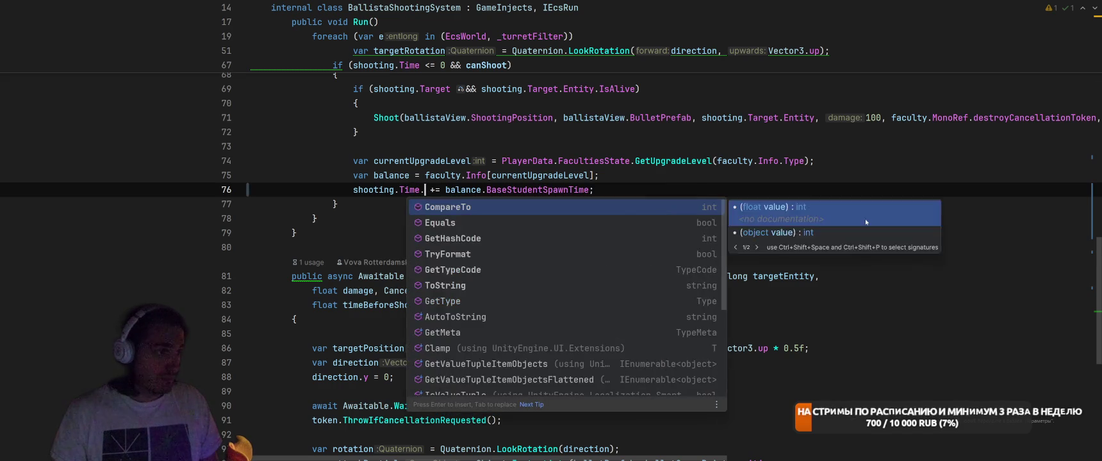
key("ctrl+z")
key("ctrl+z")
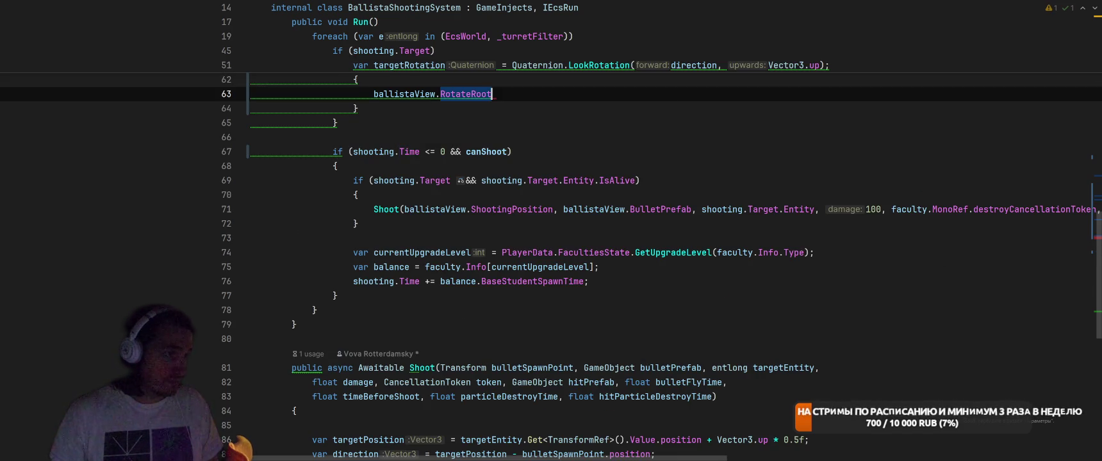
scroll(845, 258, "up", 4)
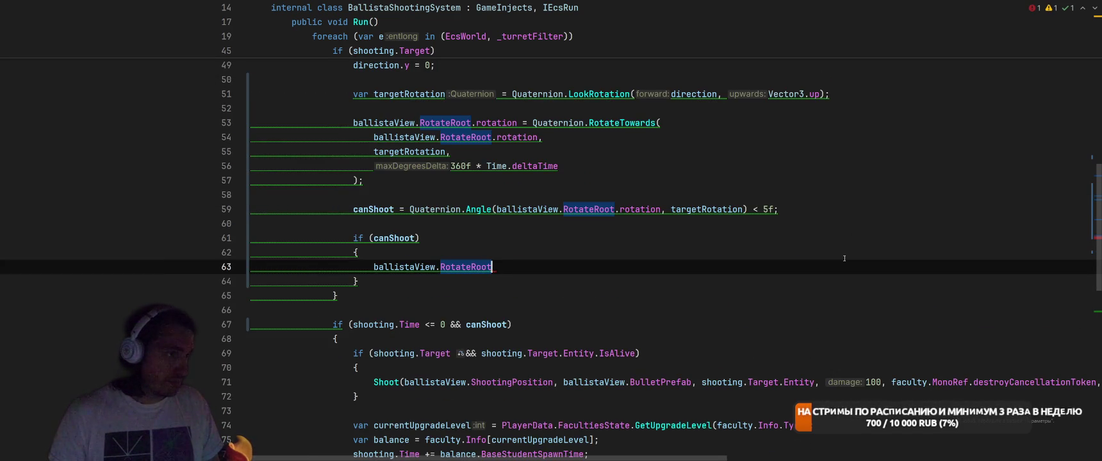
type(".rota")
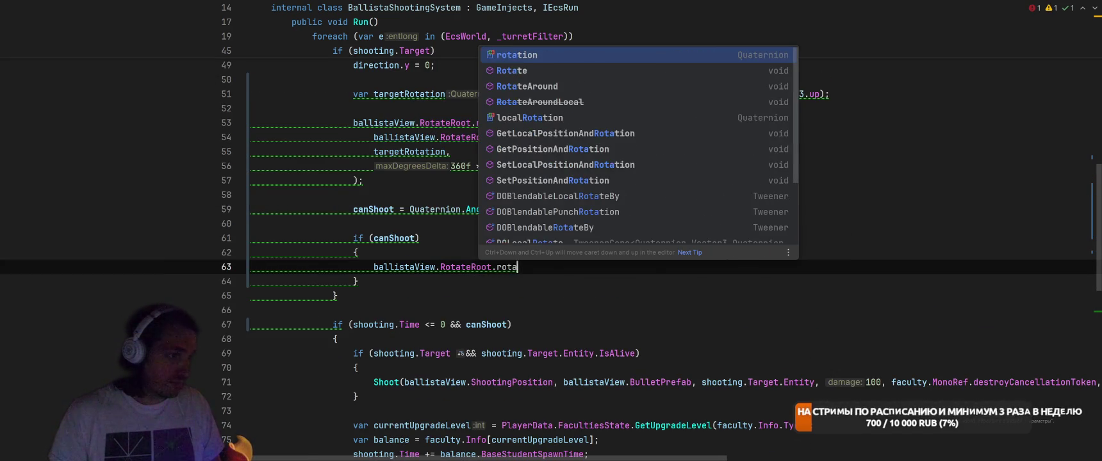
type("tion = ta")
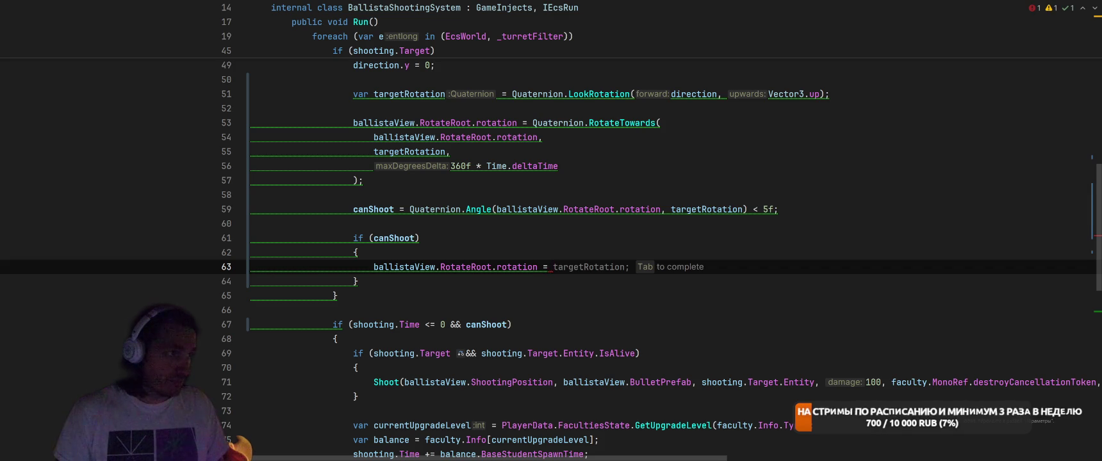
key("Tab")
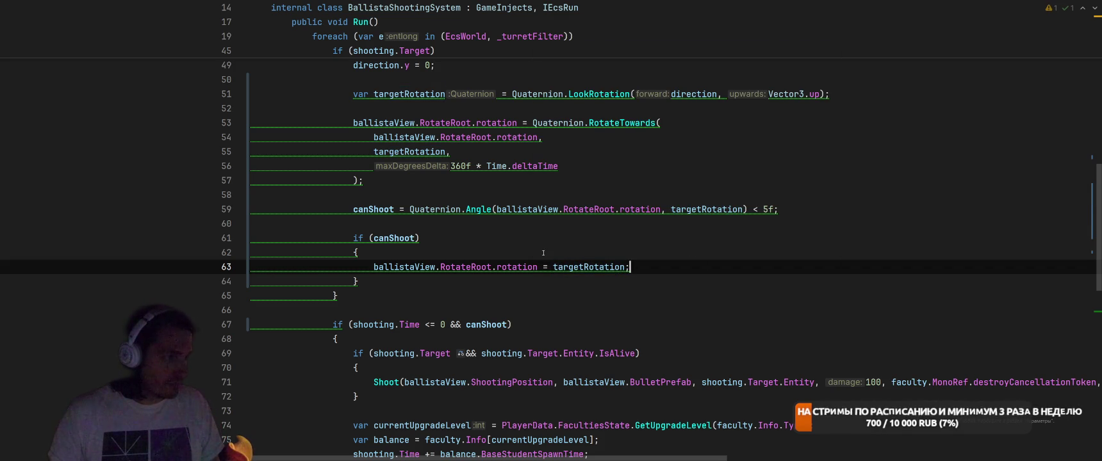
mouse_move(534, 262)
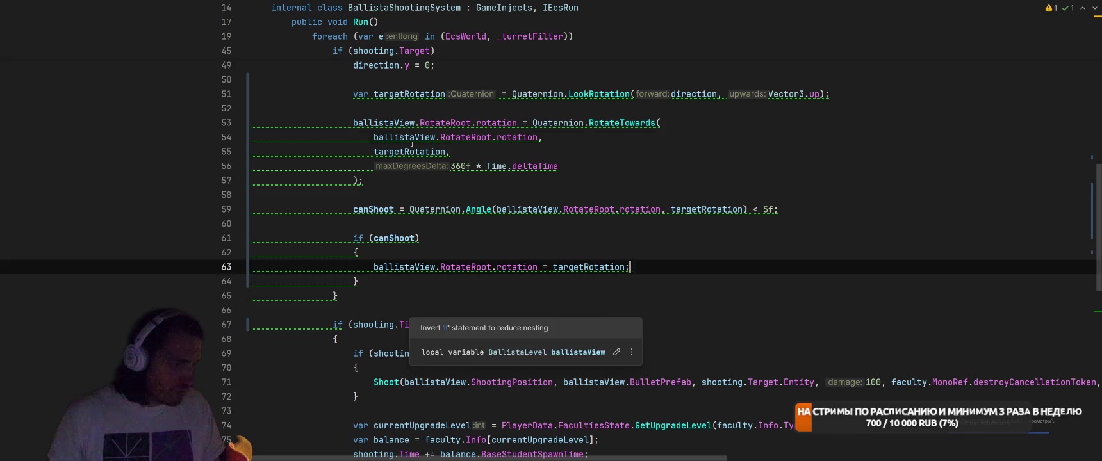
Highlight usages of ballistaView and rotation to find the repeated RotateRoot rotation expression.
left_click(411, 141)
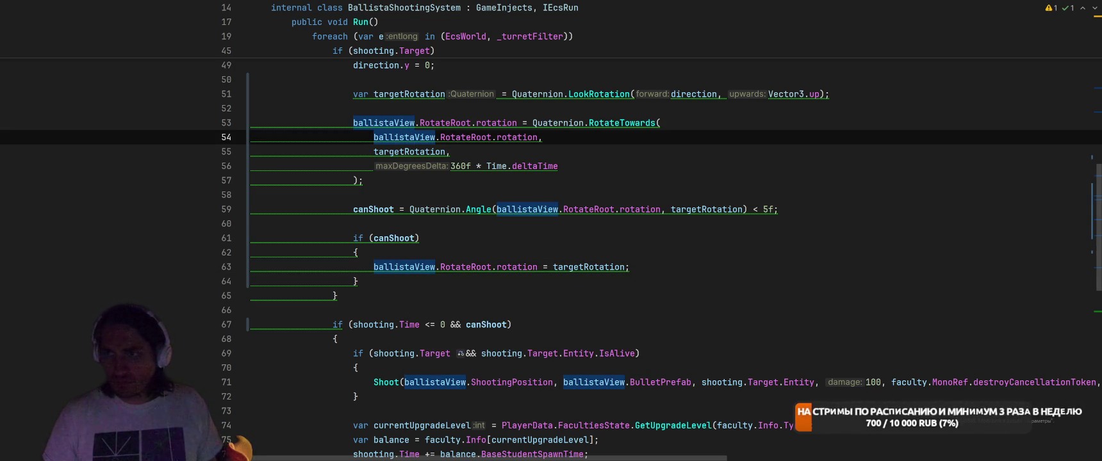
scroll(344, 129, "down", 10)
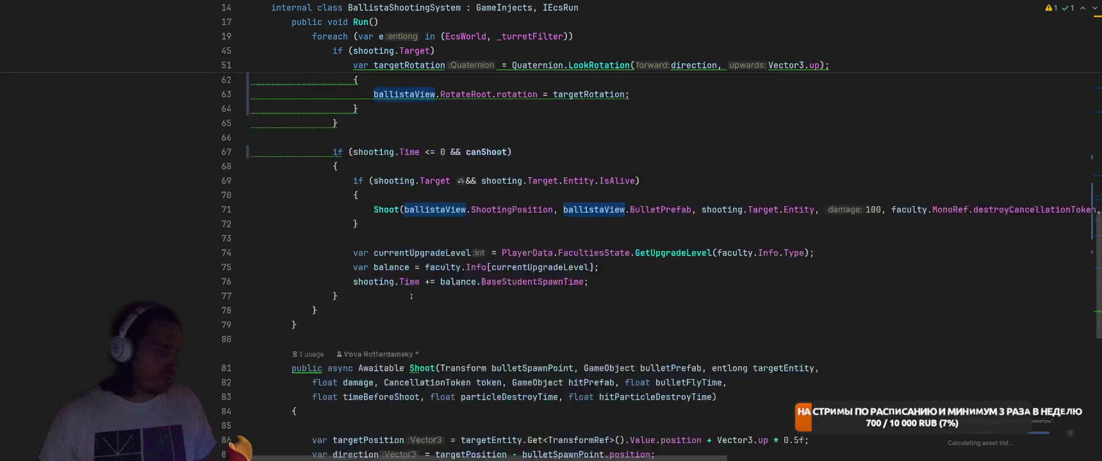
left_click(369, 106)
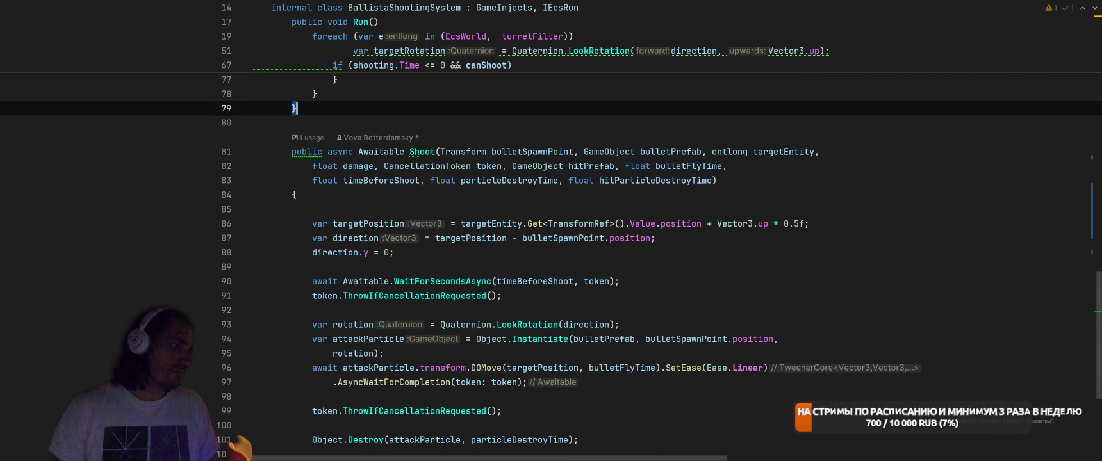
scroll(559, 294, "up", 7)
scroll(560, 294, "up", 4)
left_click(519, 209)
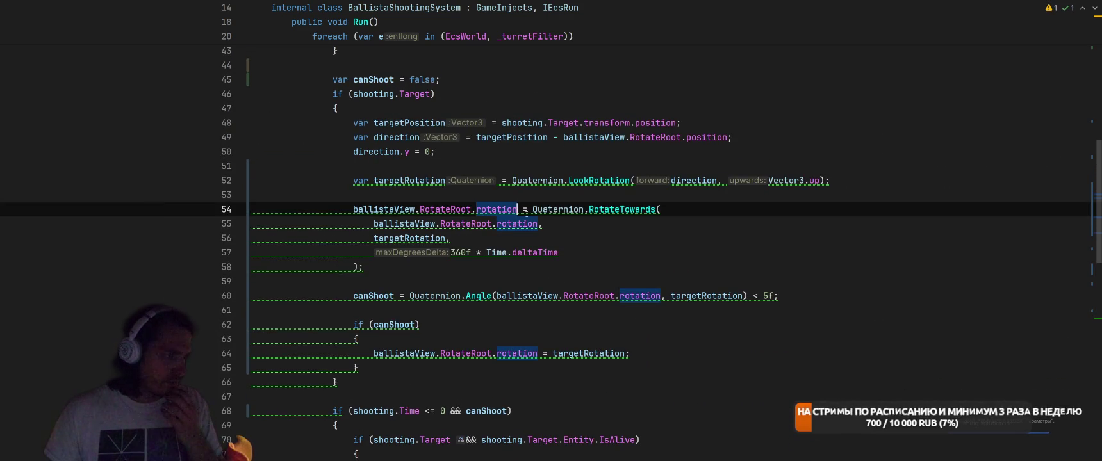
left_click(430, 224)
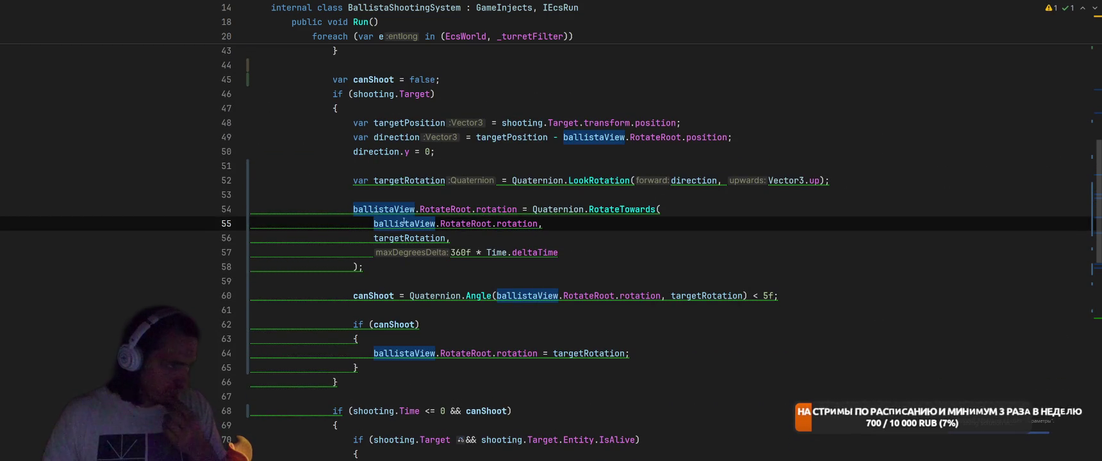
Extract ballistaView.RotateRoot.rotation into a startRotation variable, replacing both occurrences.
left_click(533, 223)
key("ctrl+w")
key("ctrl+w")
key("ctrl+w")
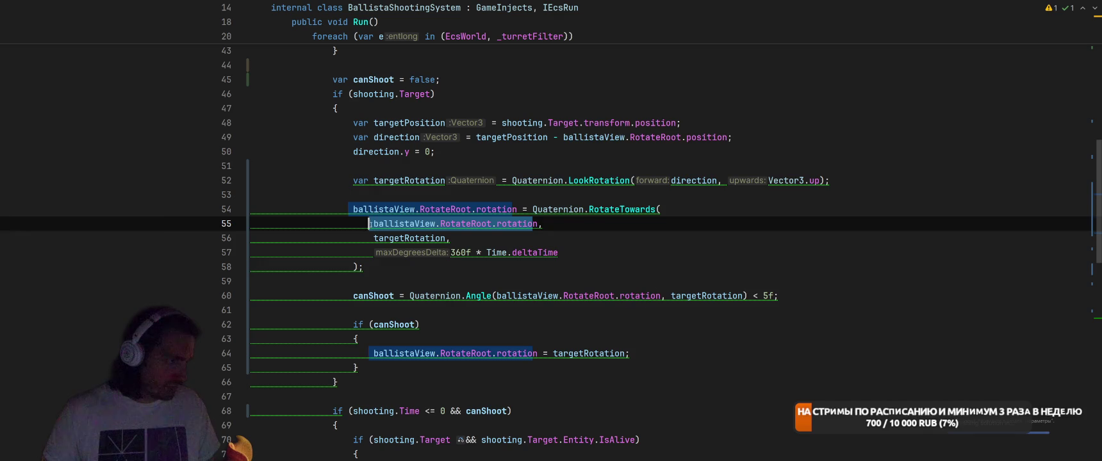
key("alt+Return")
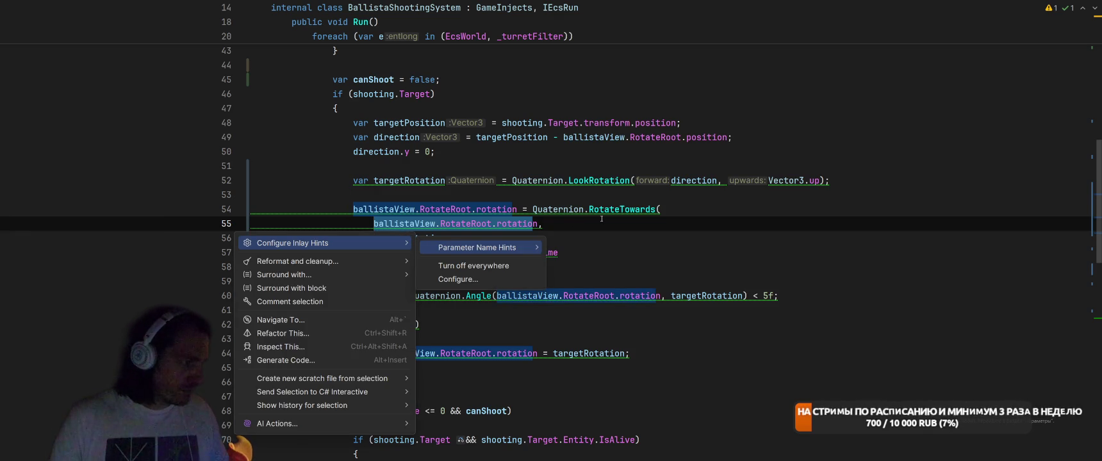
key("Escape")
key("Escape")
key("End")
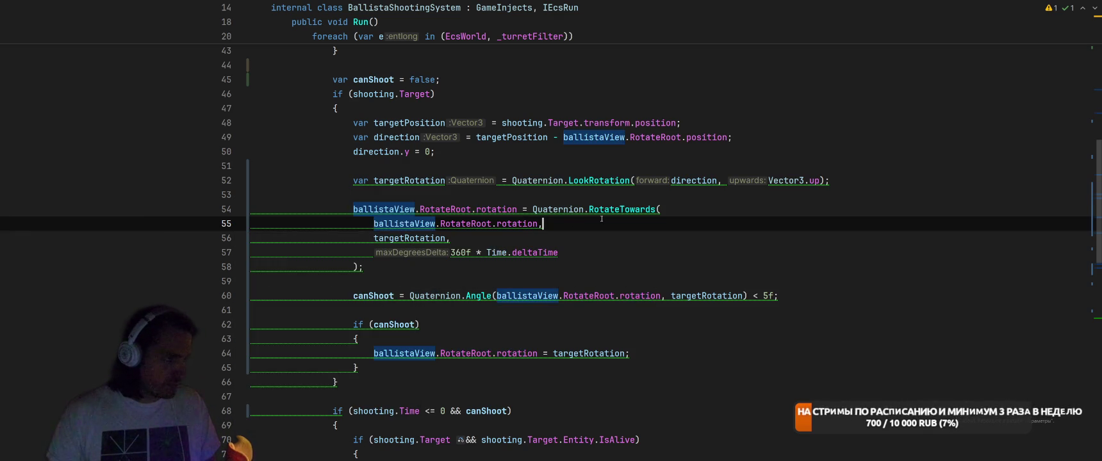
key("ctrl+w")
key("ctrl+w")
key("ctrl+w")
key("alt+Return")
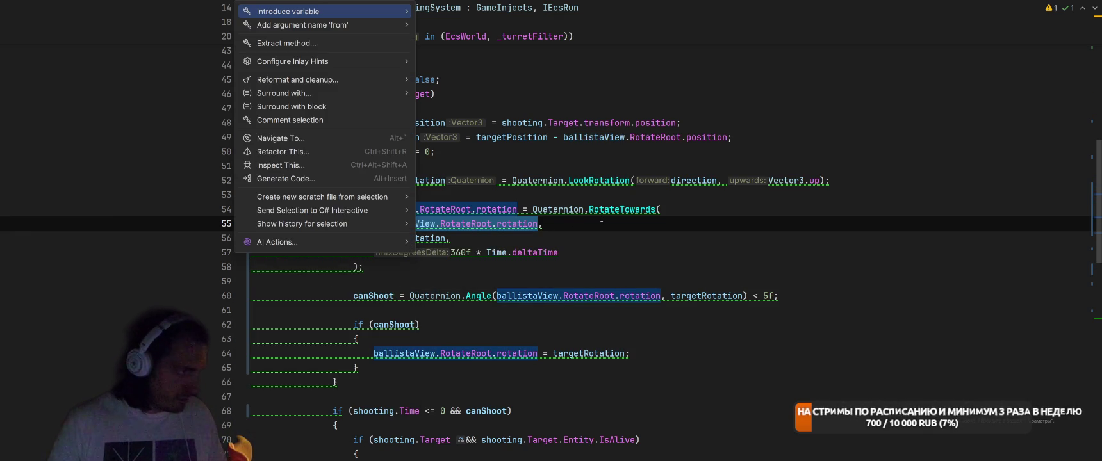
key("Return")
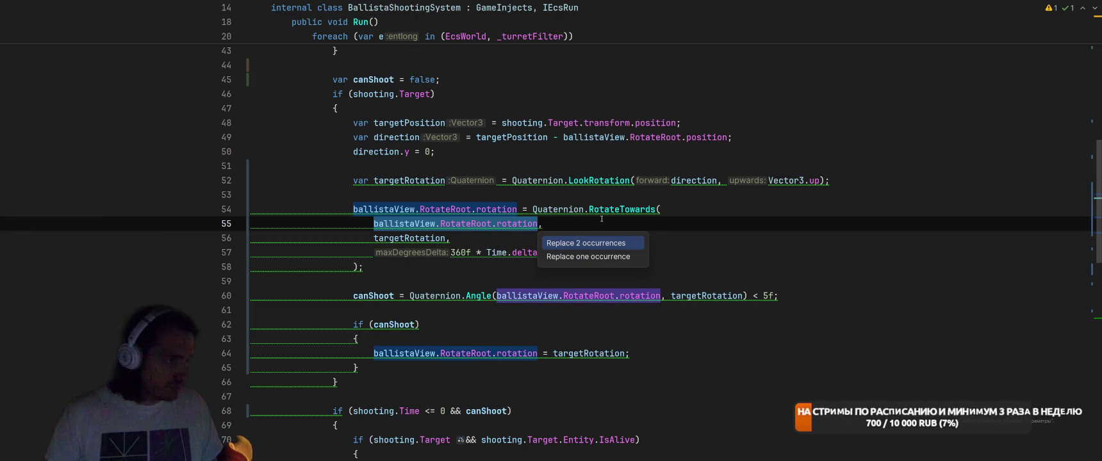
key("Return")
type("startRotation")
key("Return")
left_click(353, 210)
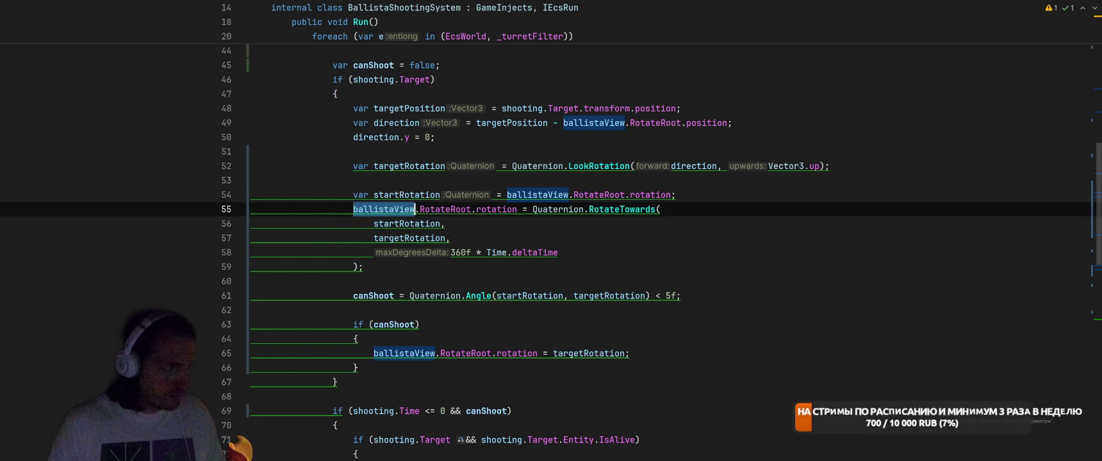
Store the RotateTowards result in var rotation and use rotation in the Angle check.
key("ctrl+w")
key("ctrl+w")
key("ctrl+w")
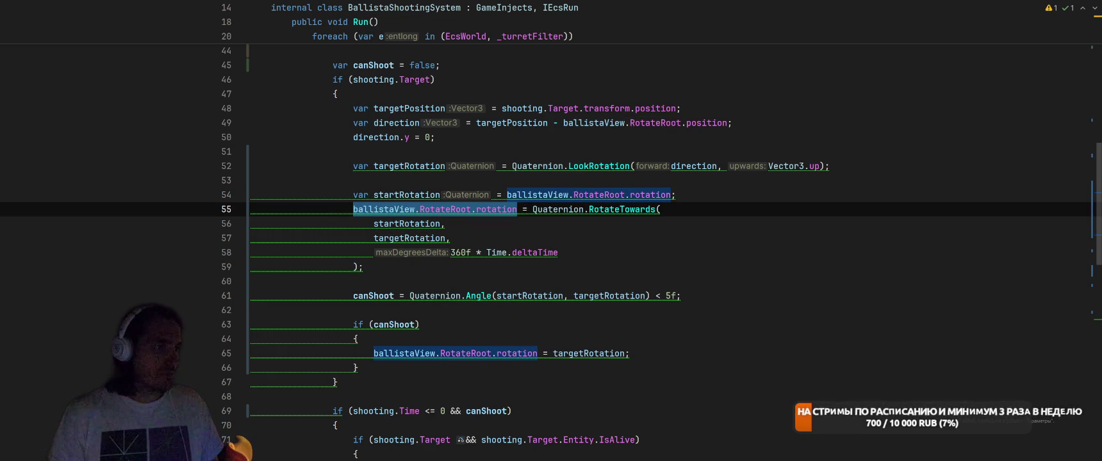
type("var rotati")
type("on")
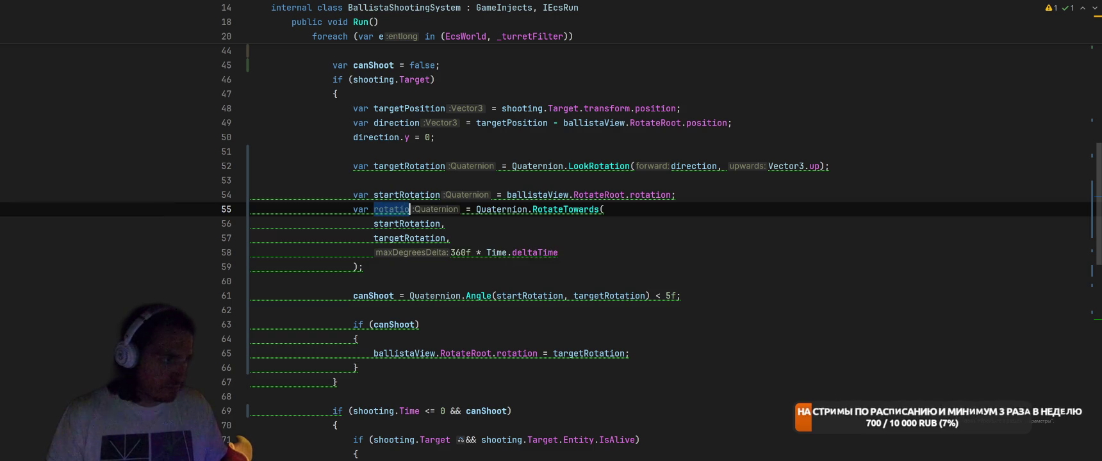
key("Down")
key("Down")
key("Down")
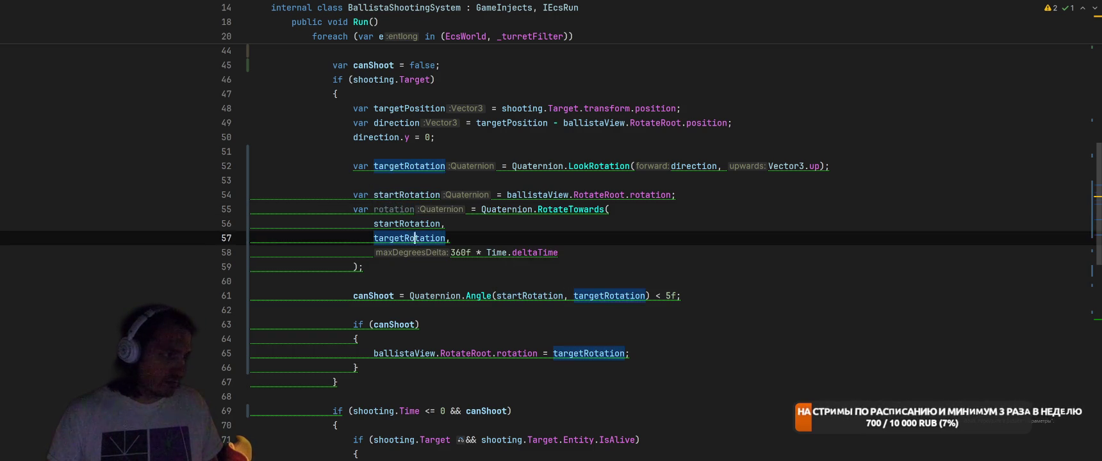
key("End")
key("ctrl+Left")
key("ctrl+Left")
key("ctrl+Left")
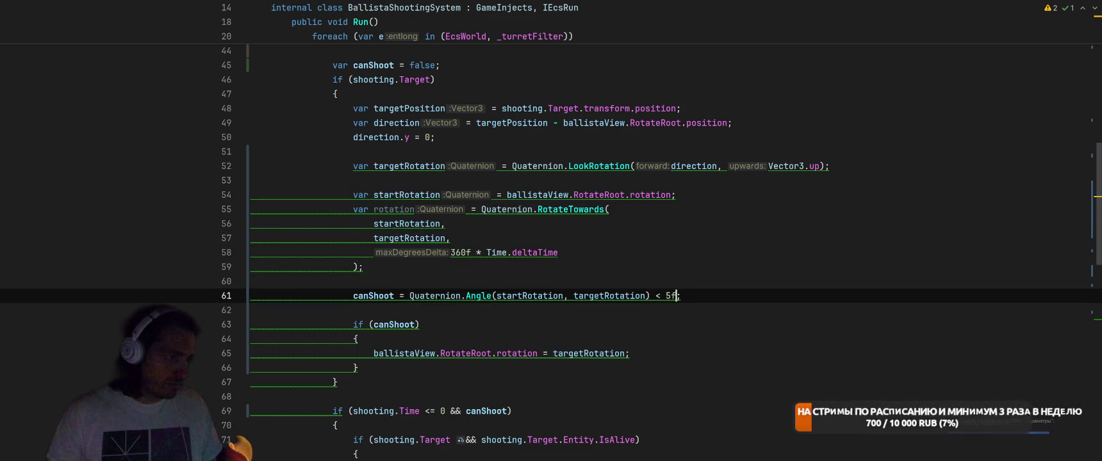
key("ctrl+Delete")
type("rotati")
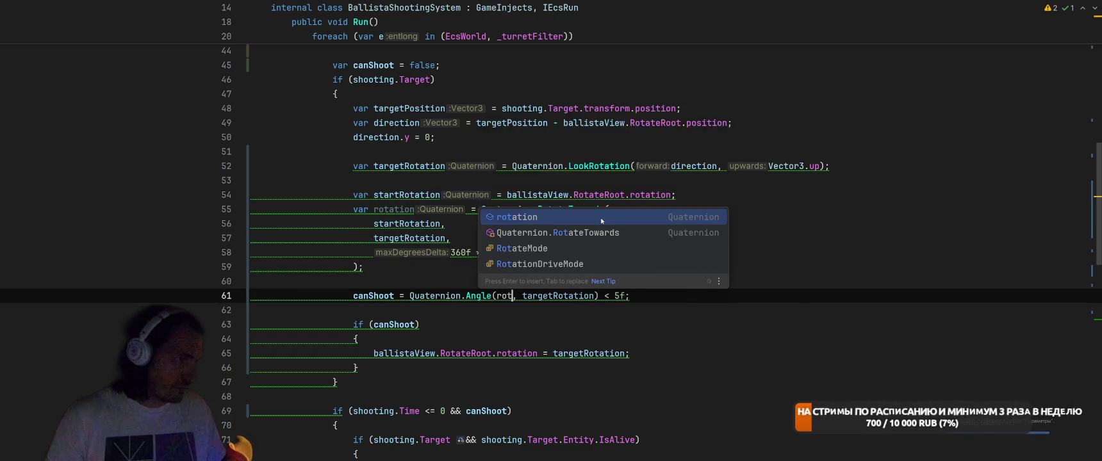
key("Return")
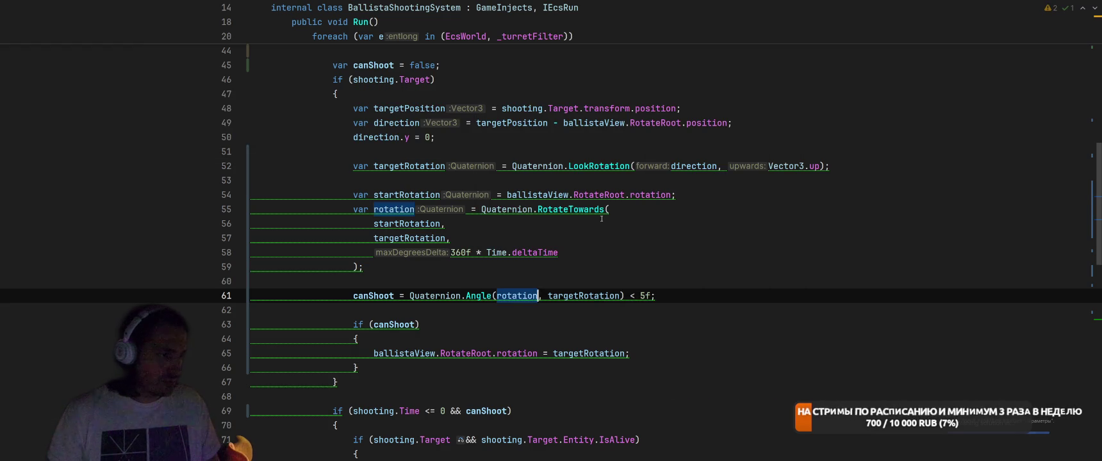
Add an else branch setting ballistaView.RotateRoot.rotation = rotation.
left_click(643, 324)
left_click(666, 354)
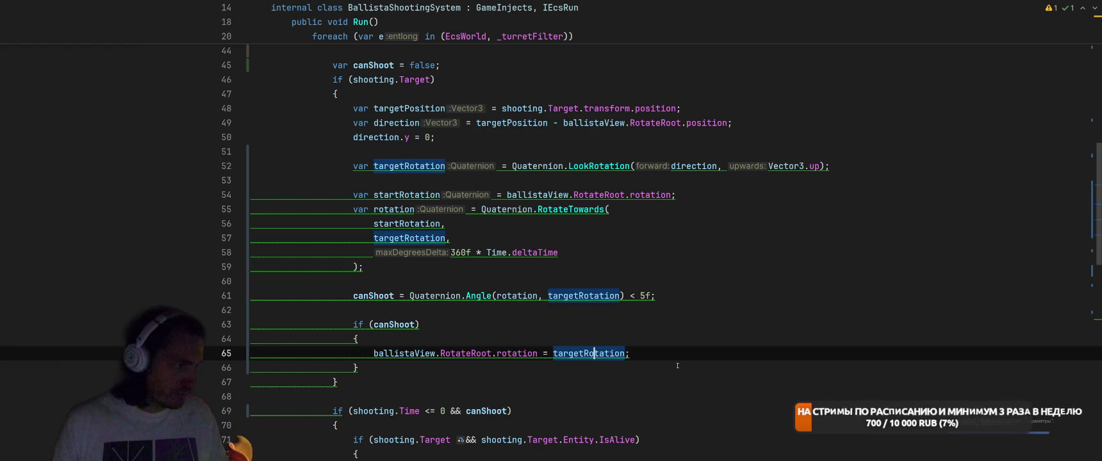
left_click(706, 363)
type("else {}")
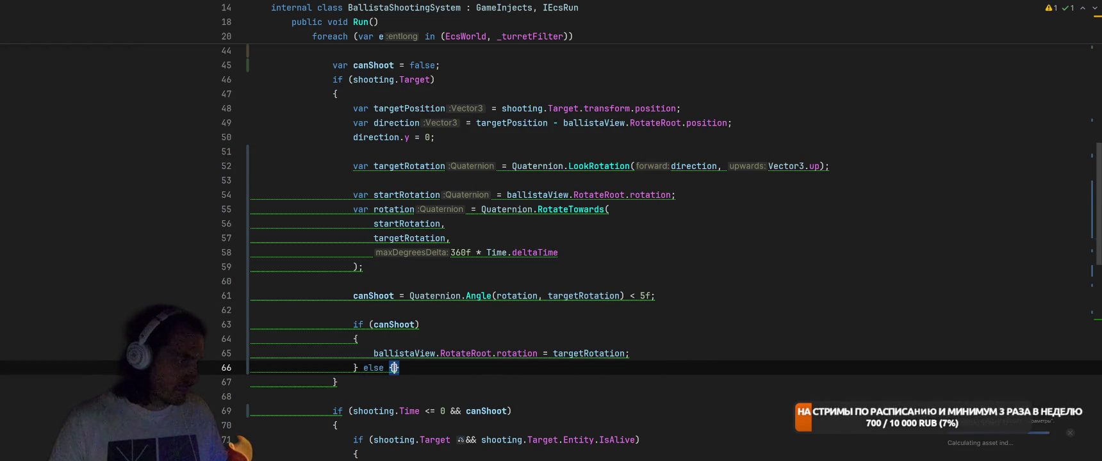
key("Return")
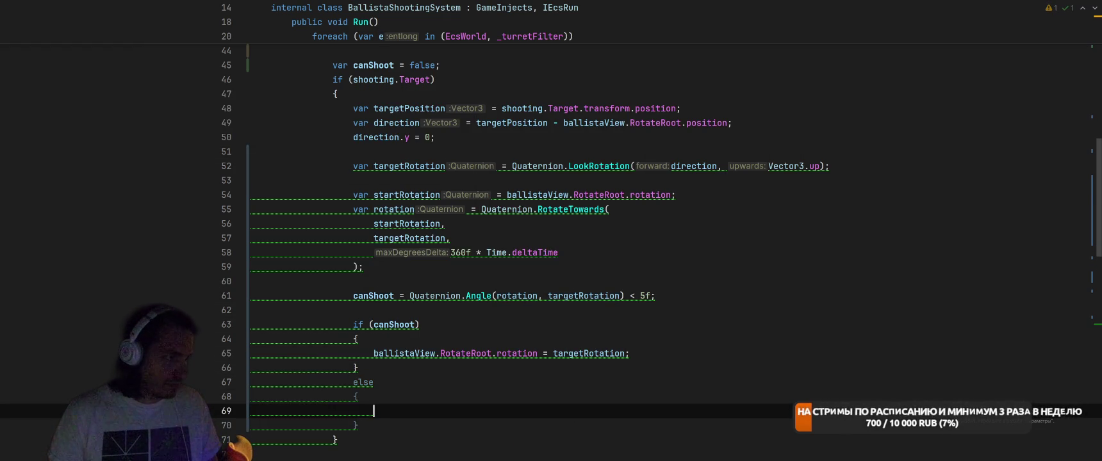
type("ballistaView.RotateRoot.rotation = startRotation;")
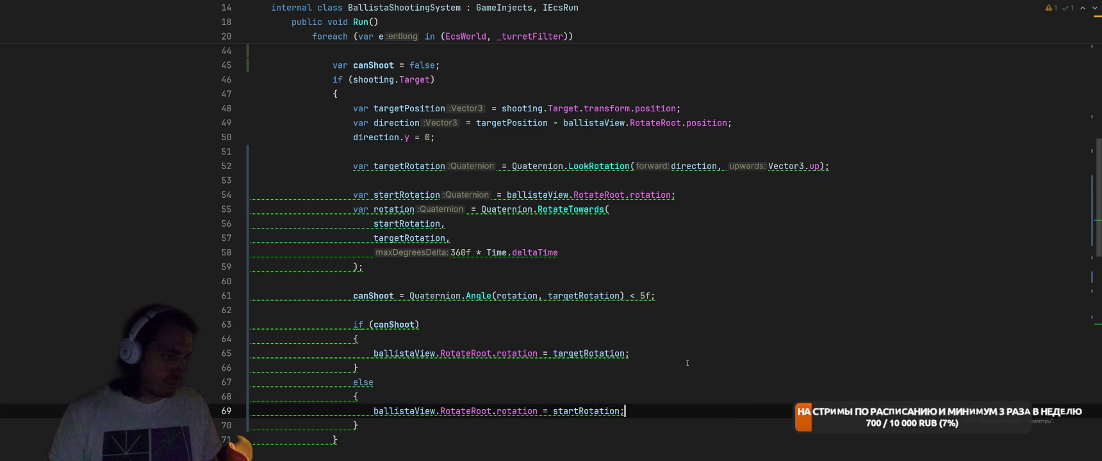
double_click(400, 209)
key("ctrl+c")
double_click(586, 410)
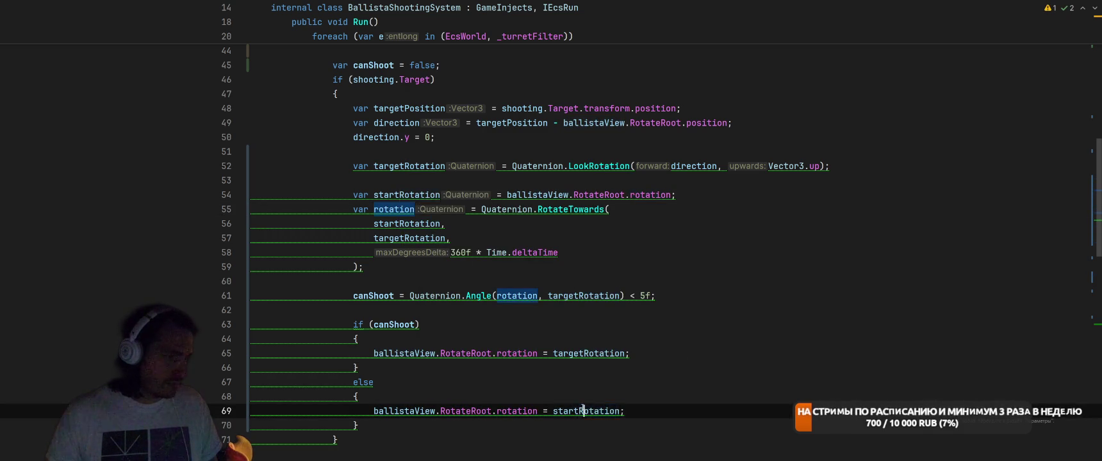
key("ctrl+v")
left_click(677, 373)
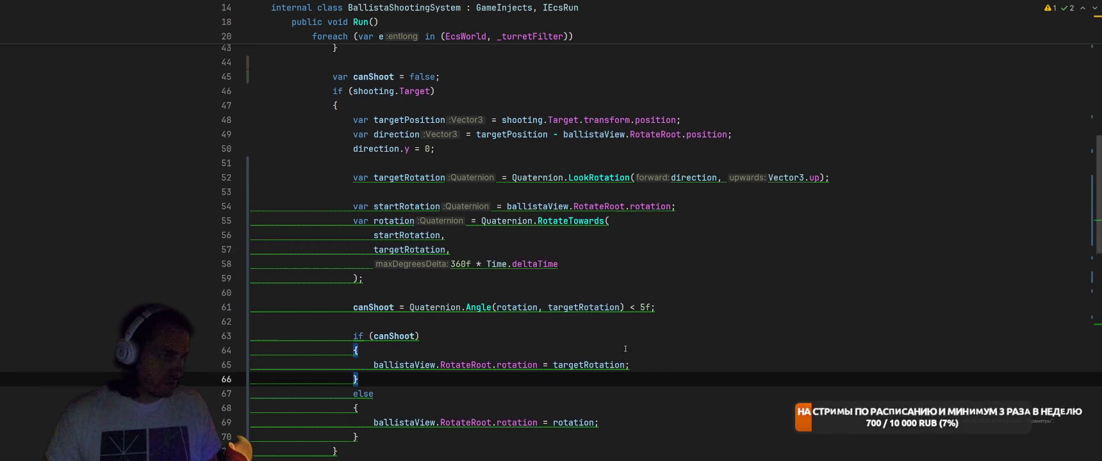
Remove the extra space before the equals in the targetRotation declaration.
scroll(578, 246, "up", 2)
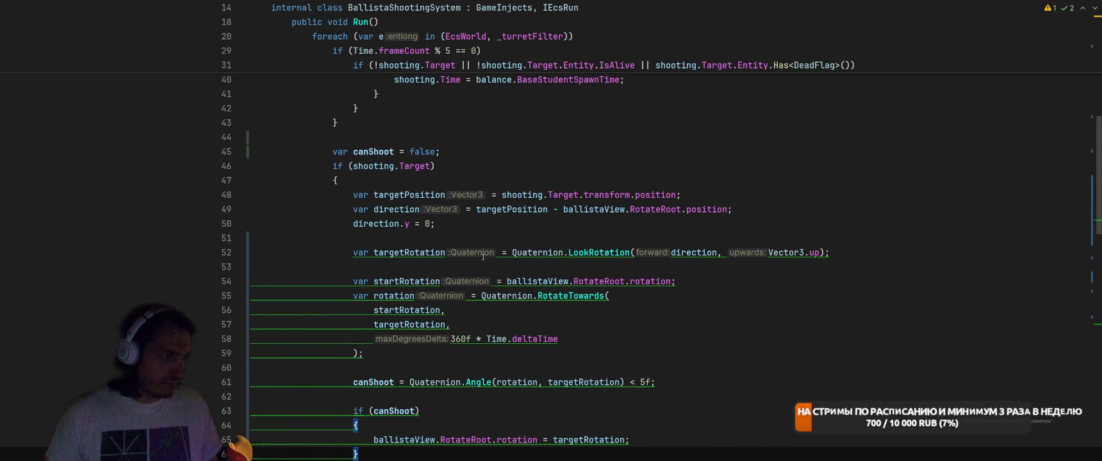
left_click(495, 252)
key("Delete")
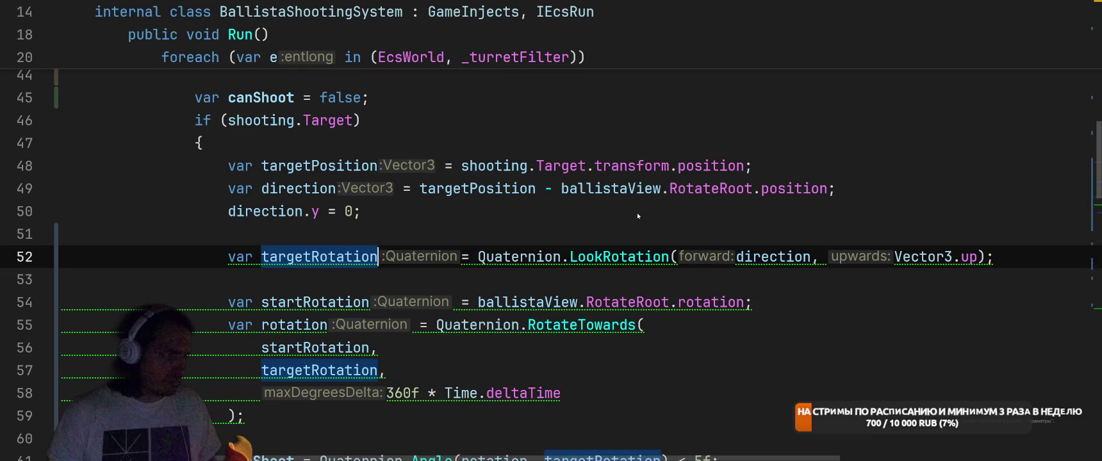
mouse_move(582, 260)
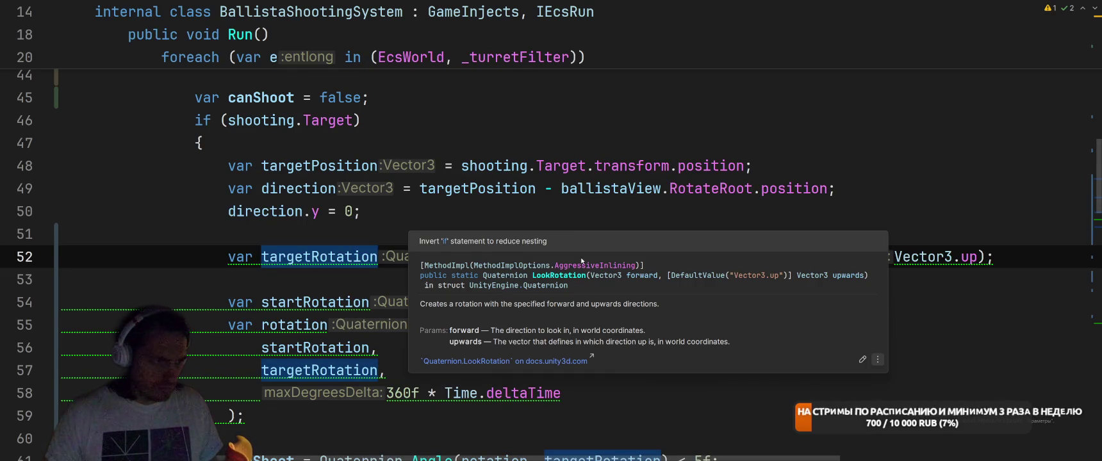
left_click(1012, 244)
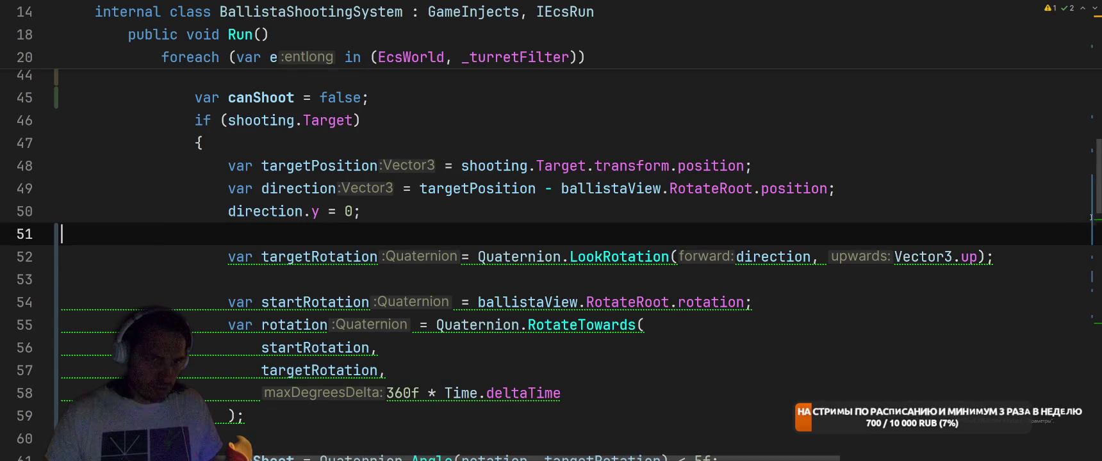
key("Down")
key("Down")
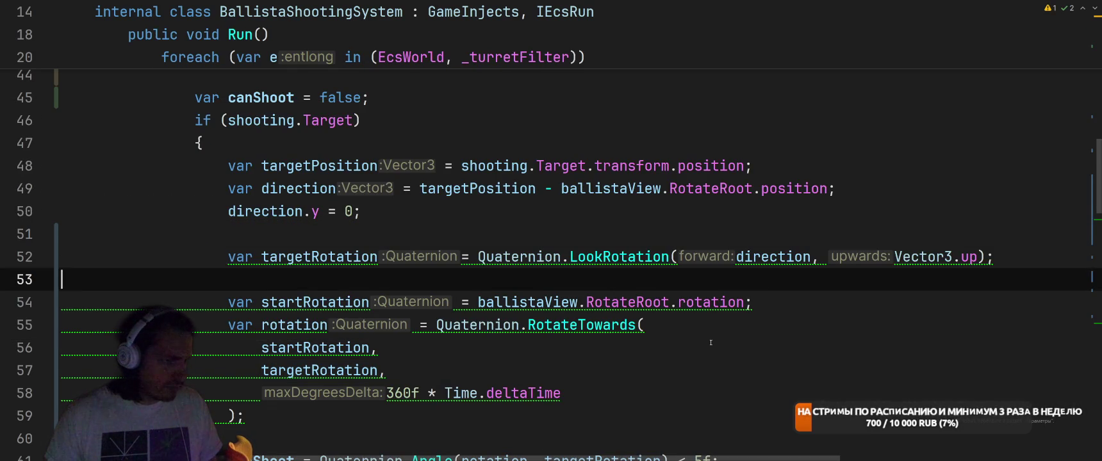
Retype the line 47 opening brace and trial, then revert, an explicit Quaternion type.
left_click(204, 143)
key("BackSpace")
type("{")
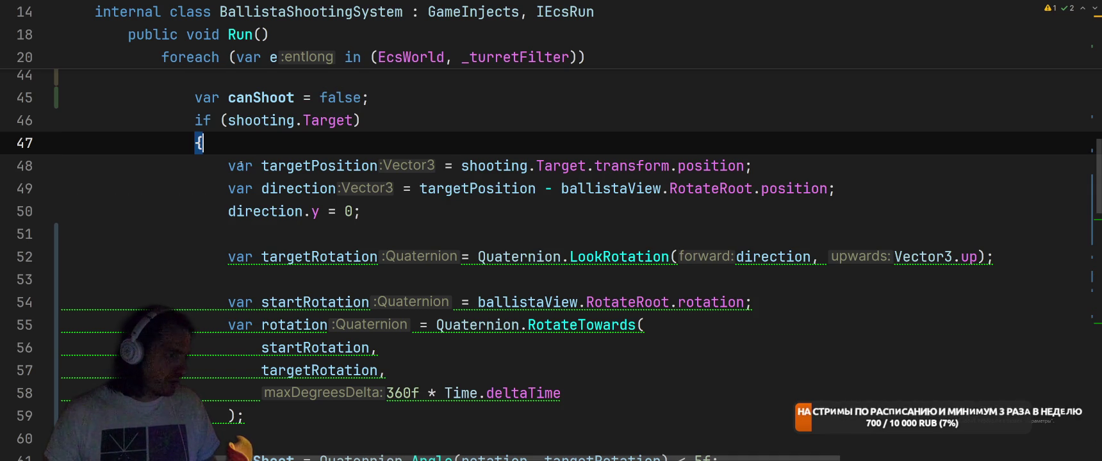
left_click(244, 247)
key("alt+Return")
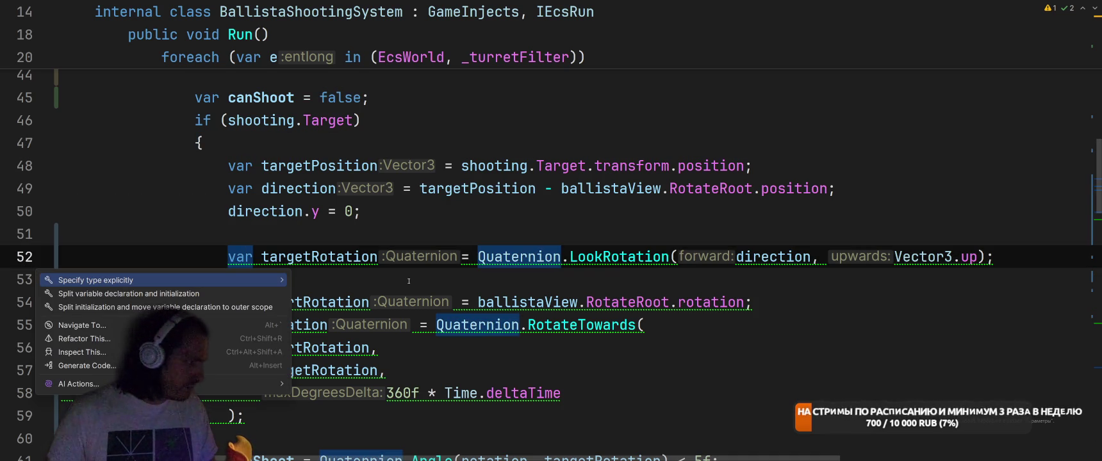
key("Return")
key("ctrl+z")
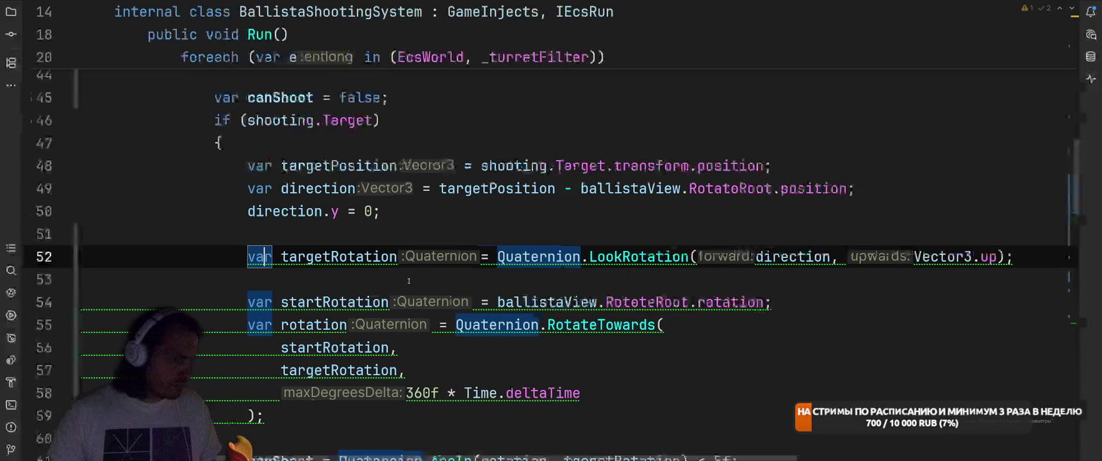
key("Down")
key("Down")
Change shooting.Time += to = on line 85, add a blank line, and return to Unity.
scroll(429, 276, "down", 3)
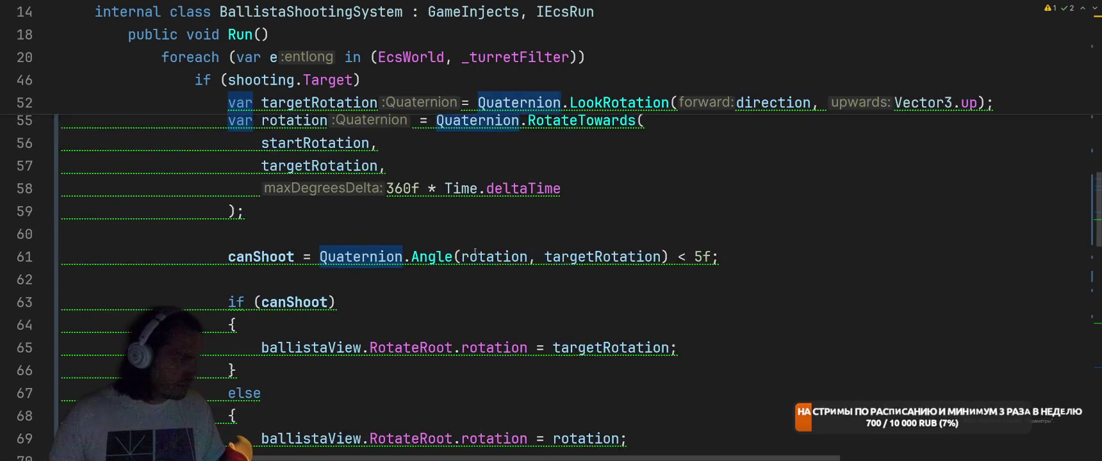
scroll(452, 270, "up", 2)
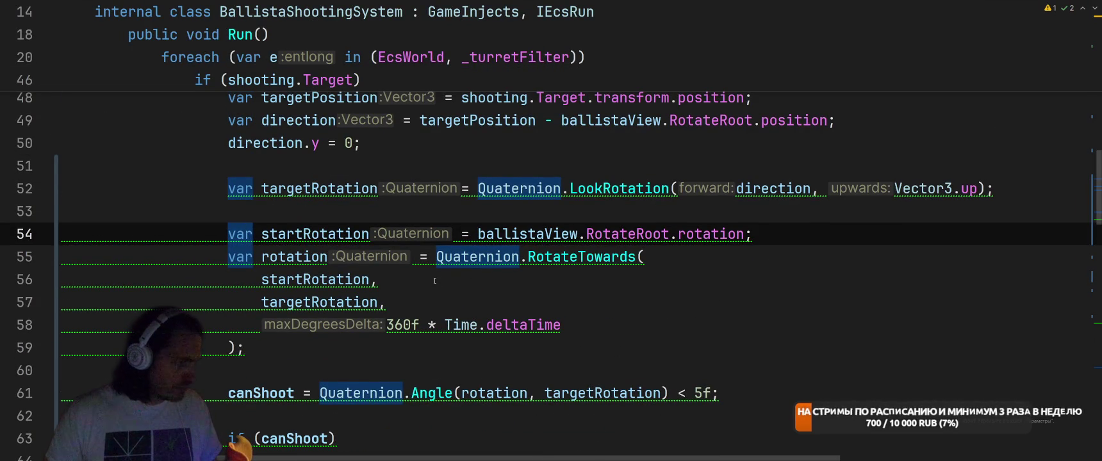
scroll(336, 272, "down", 2)
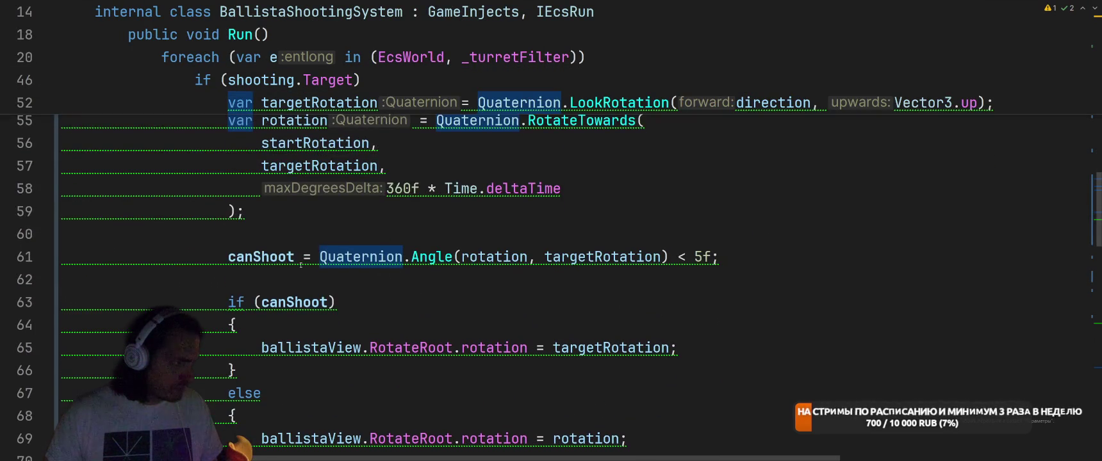
scroll(239, 212, "down", 1)
scroll(321, 194, "up", 2)
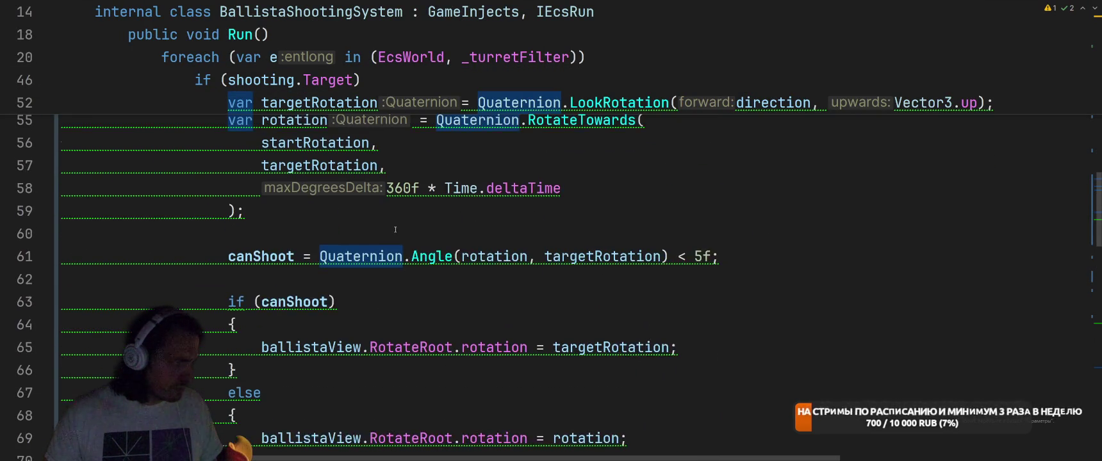
left_click(537, 257)
scroll(579, 273, "down", 4)
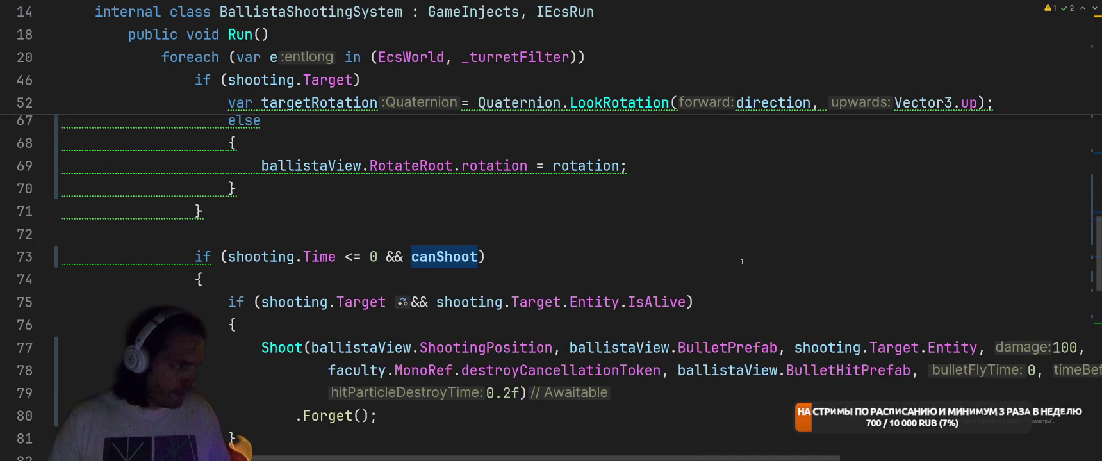
scroll(742, 262, "down", 3)
left_click(353, 325)
key("BackSpace")
key("shift+Return")
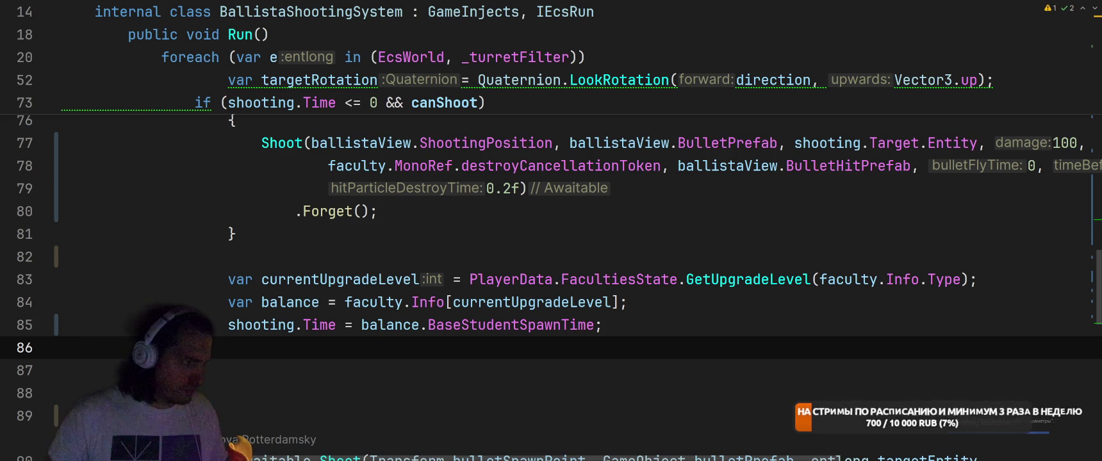
key("alt+Tab")
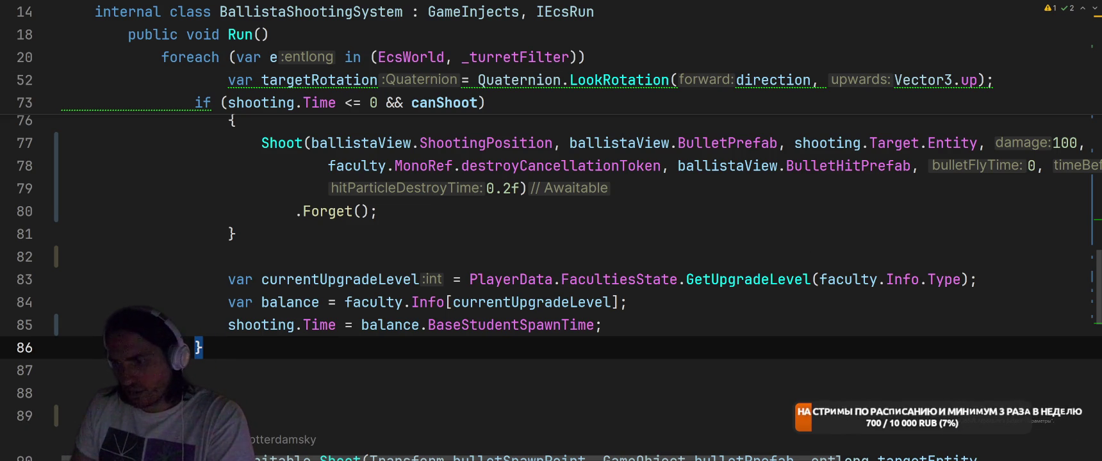
key("alt+Tab")
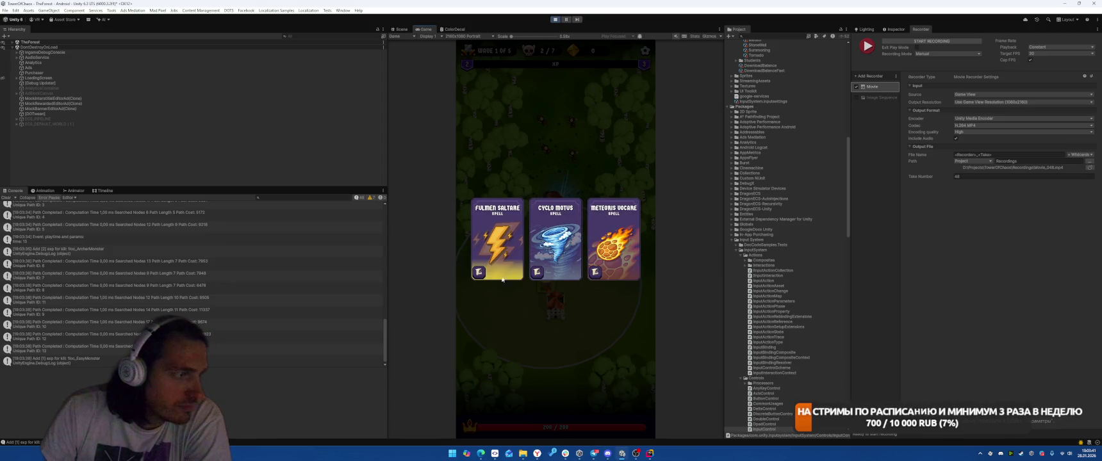
Pick Fulmen Saltare and Cyclo Motus, start the battle, and take Solarion Radiance.
left_click(512, 272)
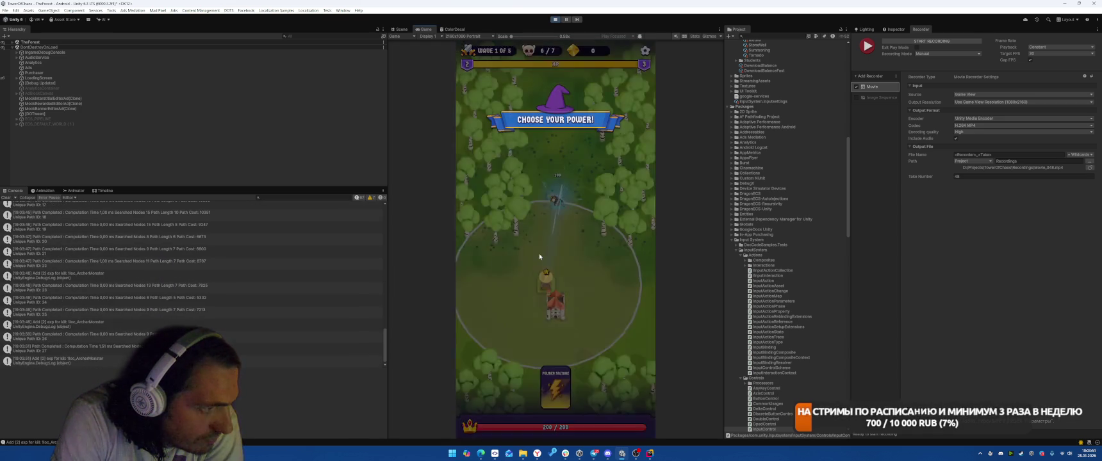
left_click(497, 241)
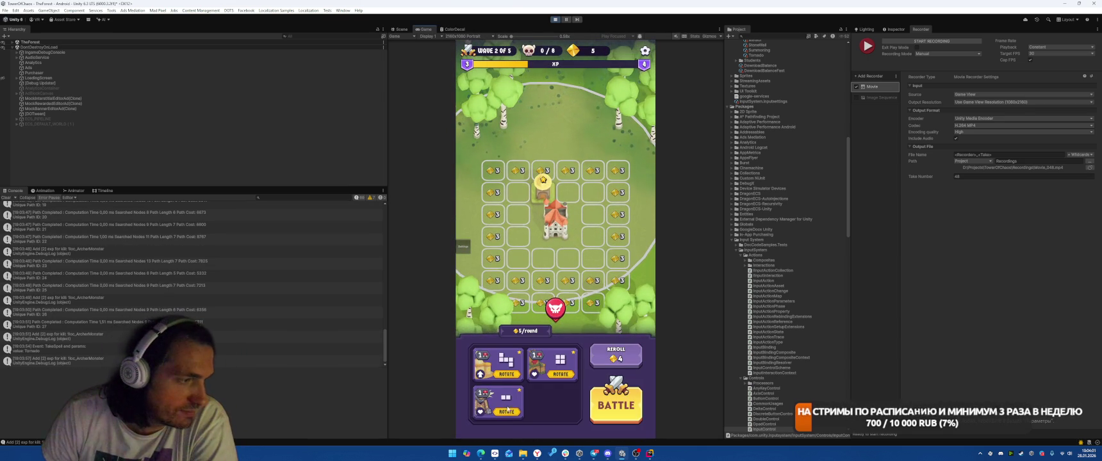
left_click(616, 405)
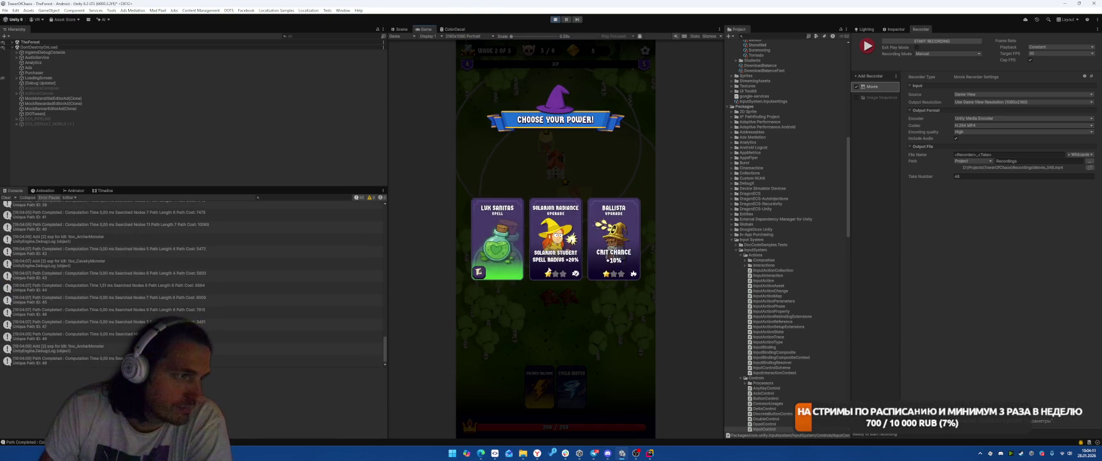
left_click(555, 244)
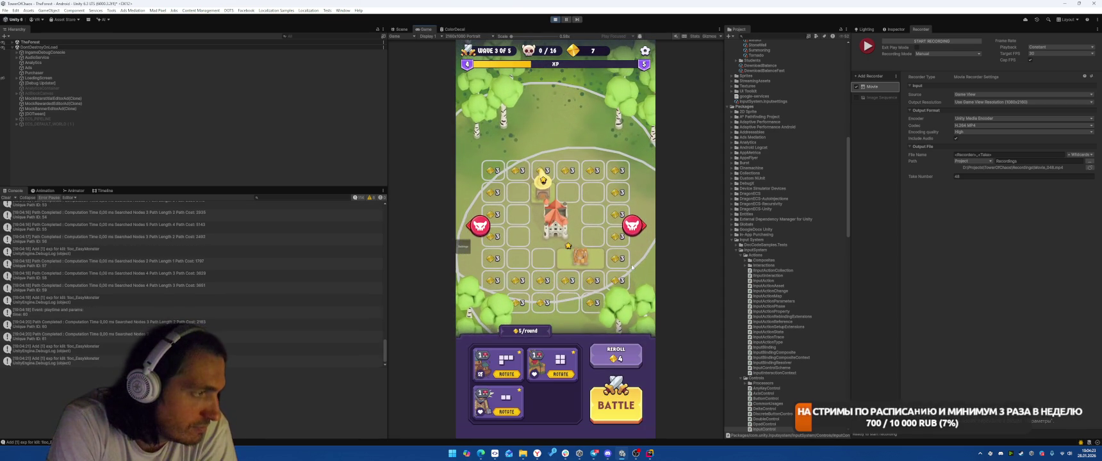
Start the next battle, choose Meteoris Vocare and the middle upgrade, then stop play mode.
left_click(590, 418)
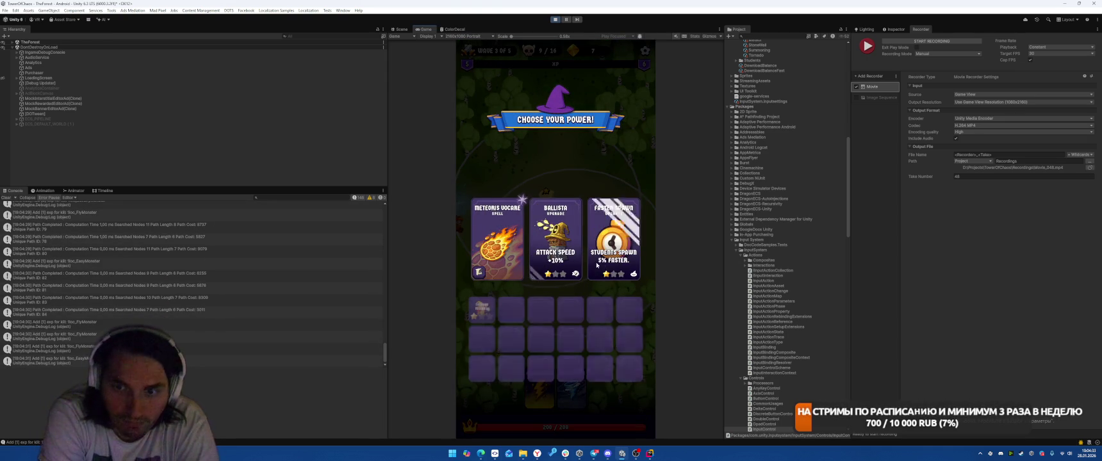
left_click(495, 236)
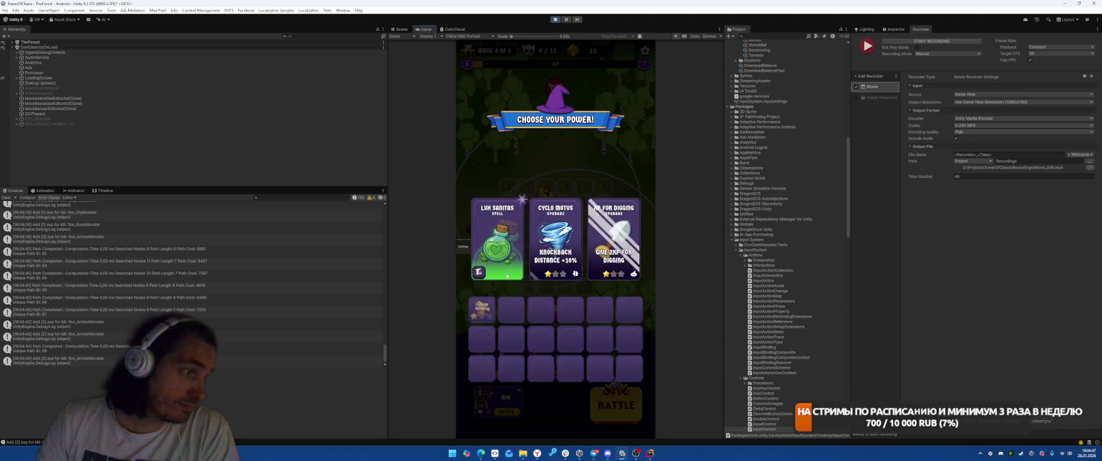
left_click(546, 242)
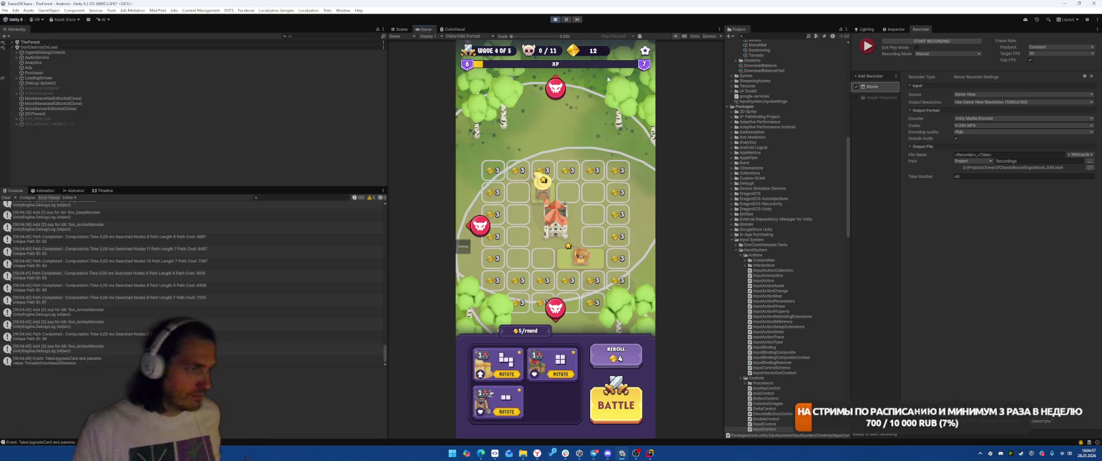
left_click(555, 20)
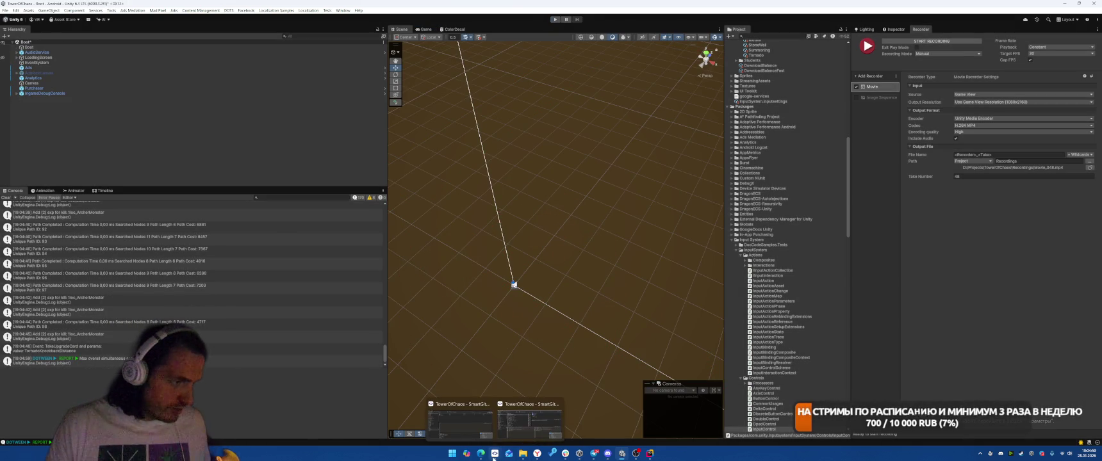
Commit the three changed files in SmartGit with a rotation-toward-target message.
left_click(495, 453)
left_click_drag(376, 118, 378, 102)
right_click(380, 108)
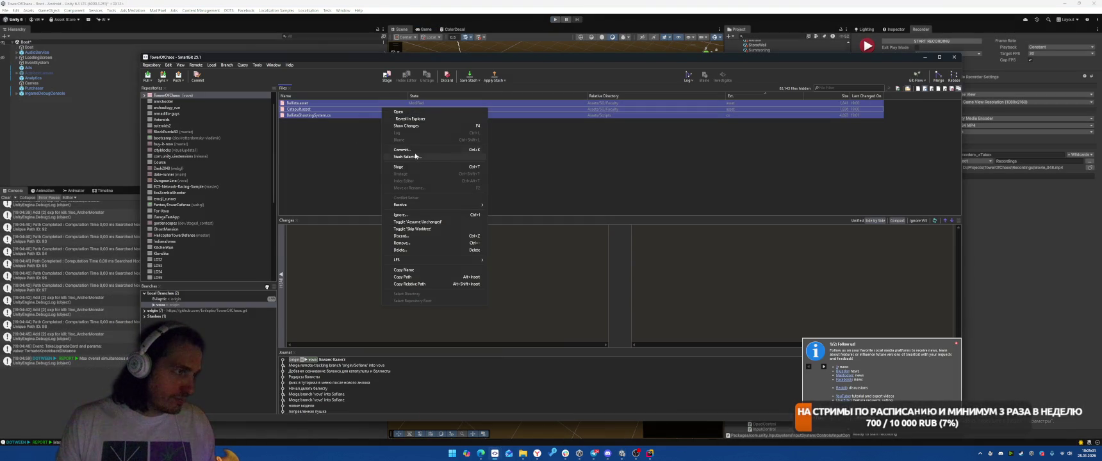
left_click(420, 159)
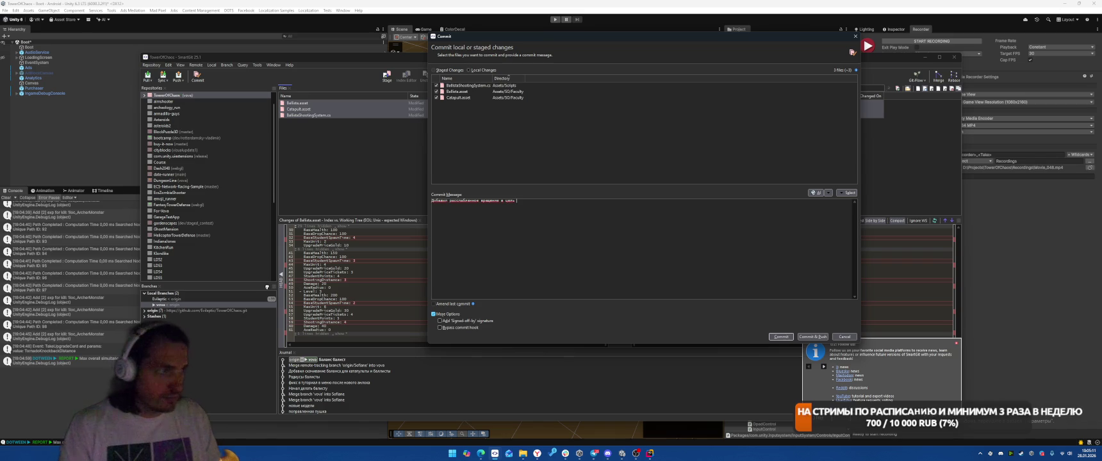
left_click(781, 337)
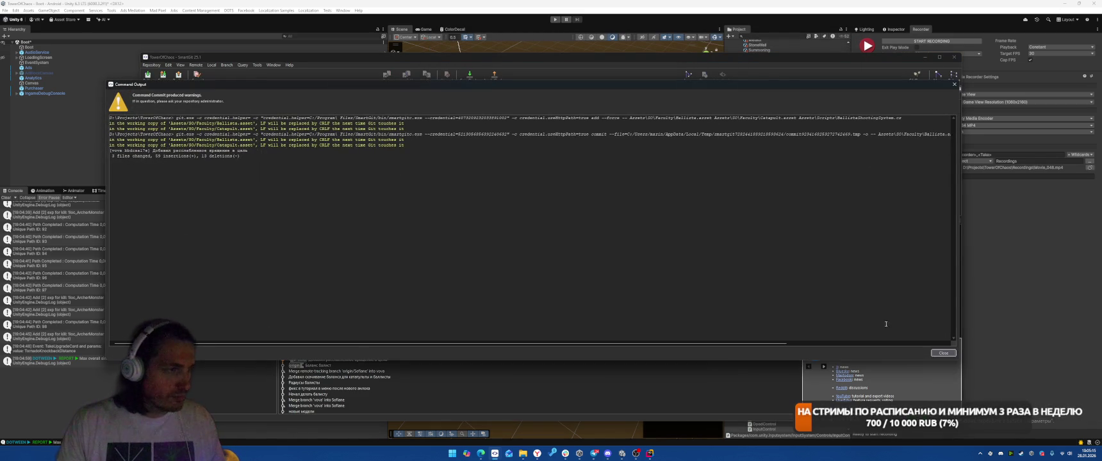
Push the branch to origin.
left_click(944, 354)
left_click(178, 77)
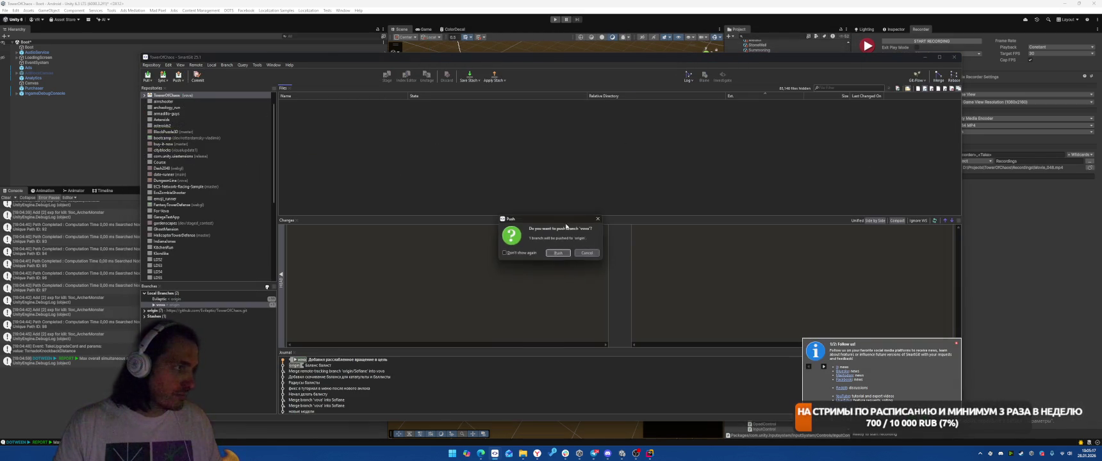
left_click(559, 254)
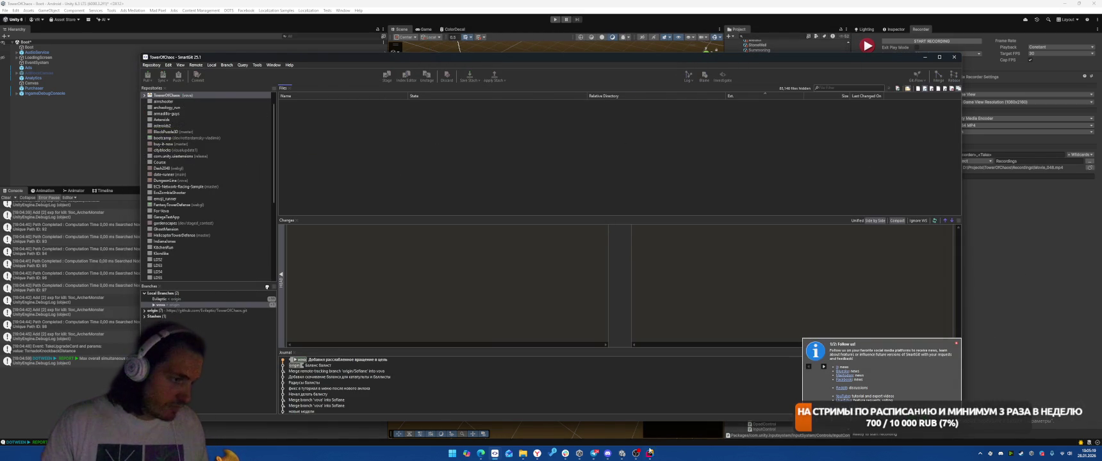
left_click(641, 444)
scroll(721, 317, "down", 8)
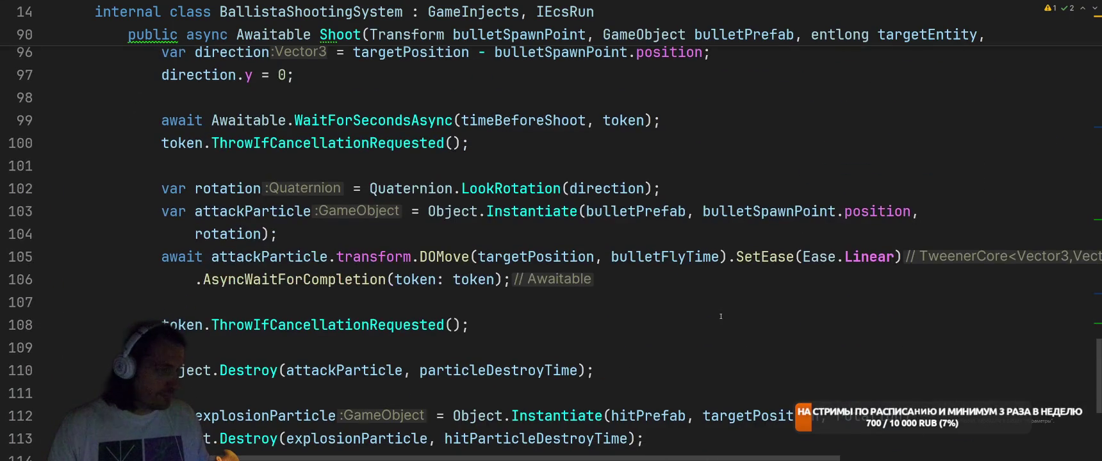
Open CatapultShootingSystem.cs through the project-wide search.
scroll(727, 302, "down", 5)
scroll(662, 272, "up", 5)
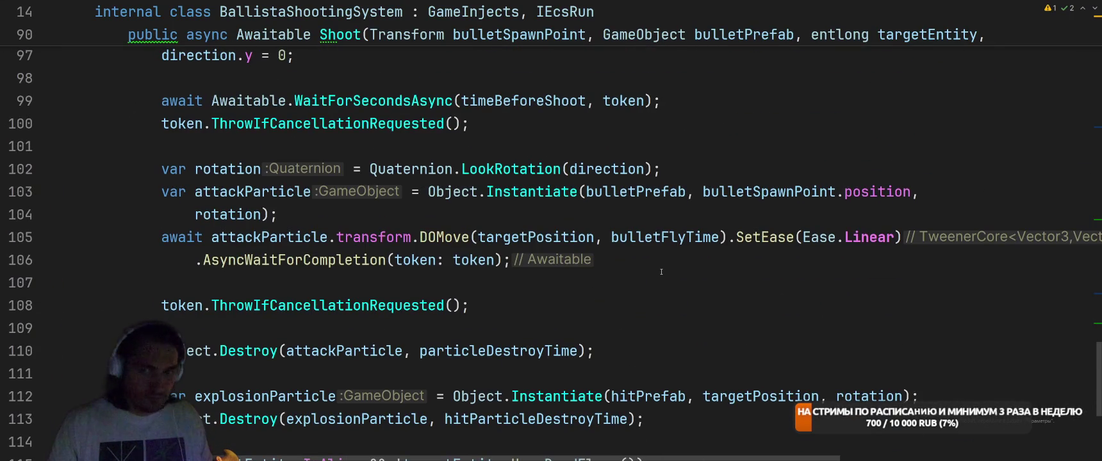
scroll(661, 272, "up", 20)
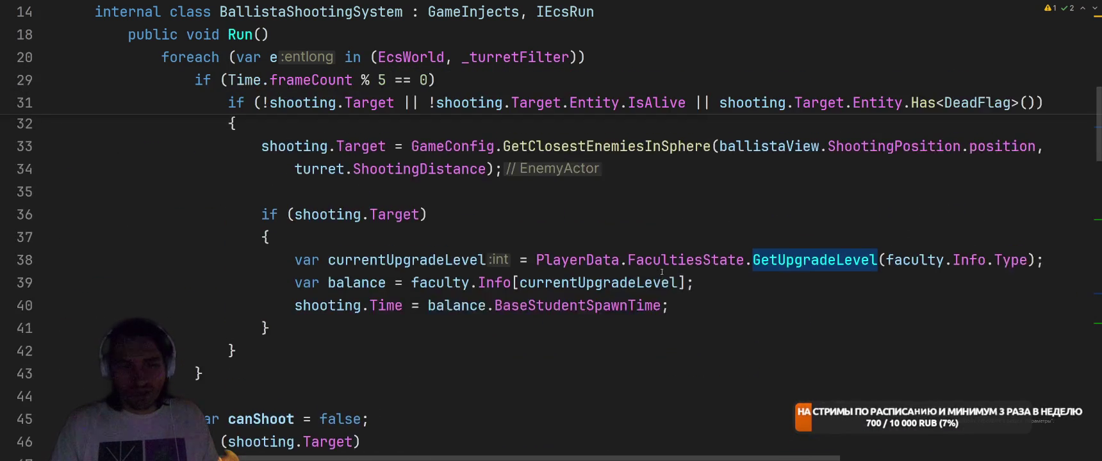
scroll(654, 269, "down", 4)
scroll(655, 269, "down", 1)
scroll(704, 291, "up", 3)
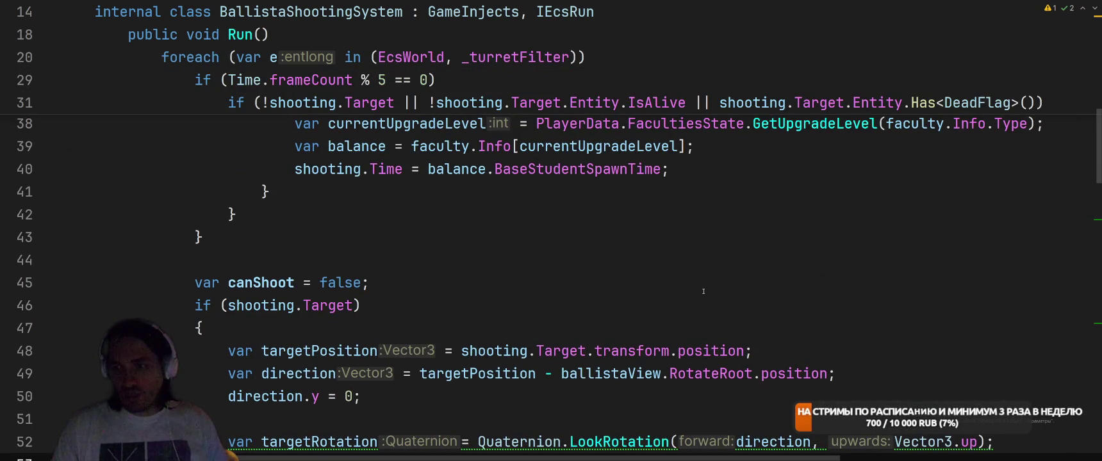
scroll(703, 292, "up", 12)
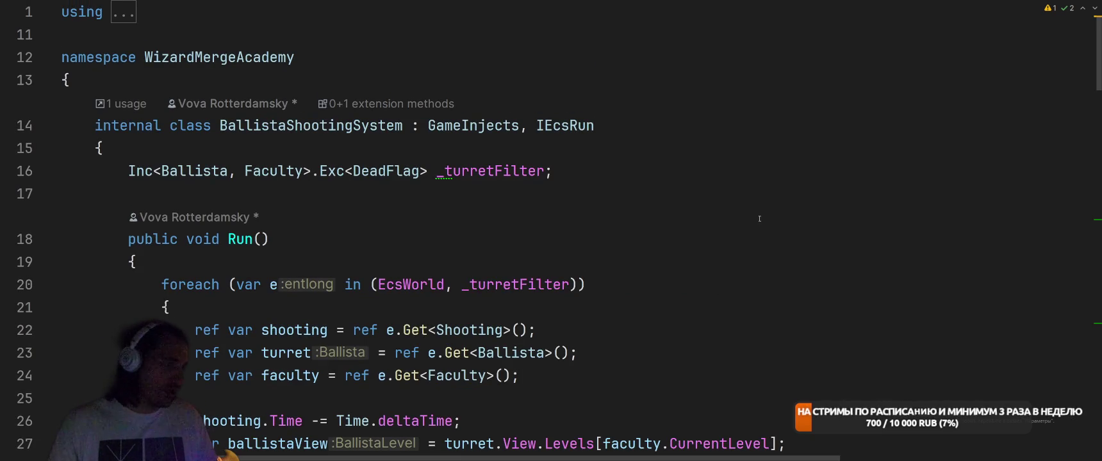
key("ctrl+t")
type("Сфеф")
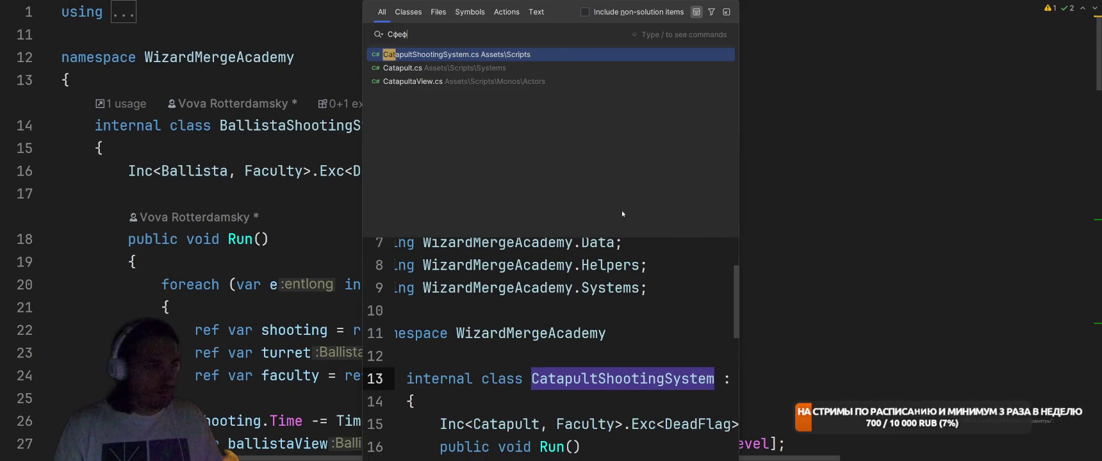
key("Return")
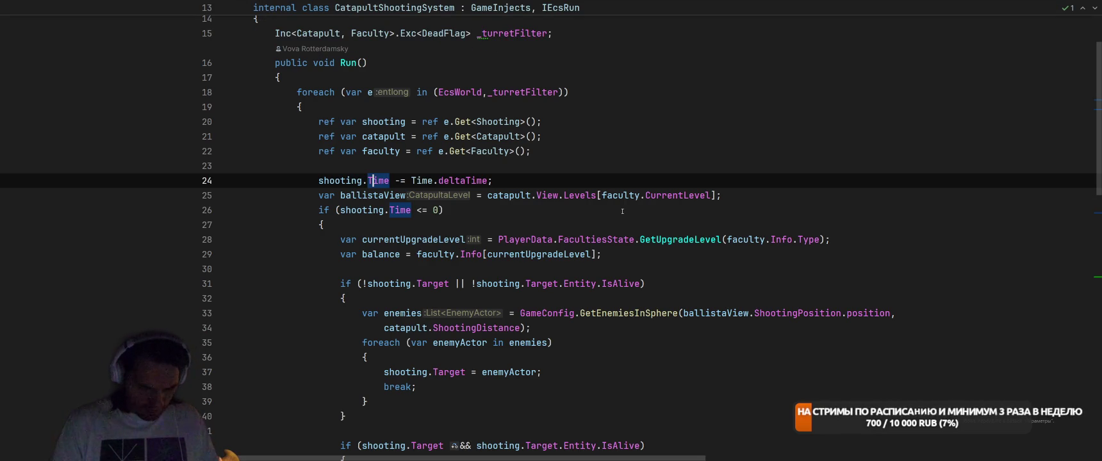
Replace the catapult's old shooting block with the Ballista's aiming and firing code.
key("ctrl+Tab")
scroll(716, 186, "down", 5)
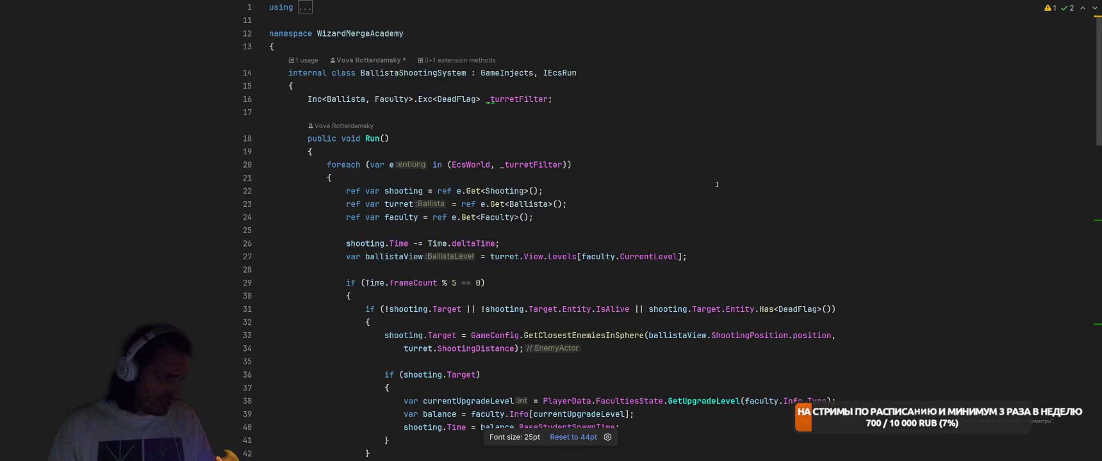
key("ctrl+Tab")
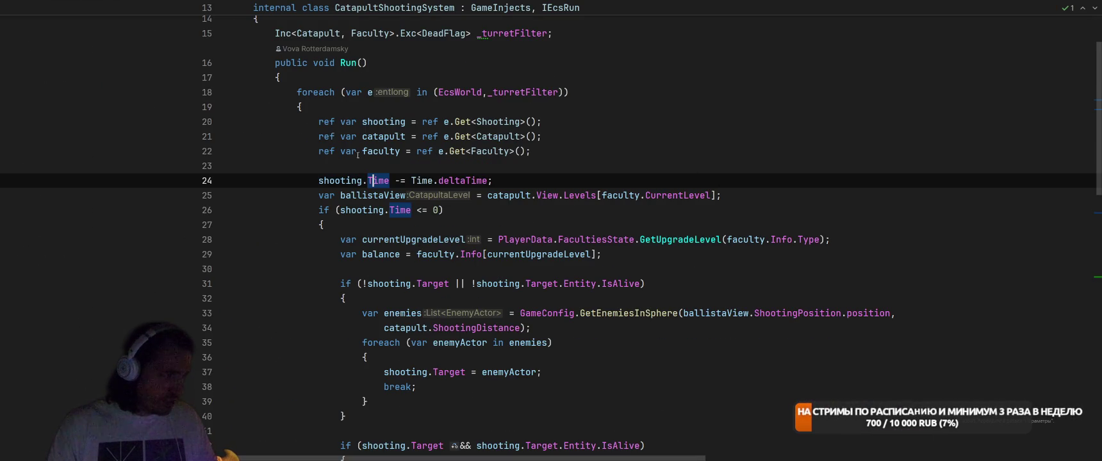
left_click_drag(321, 179, 615, 259)
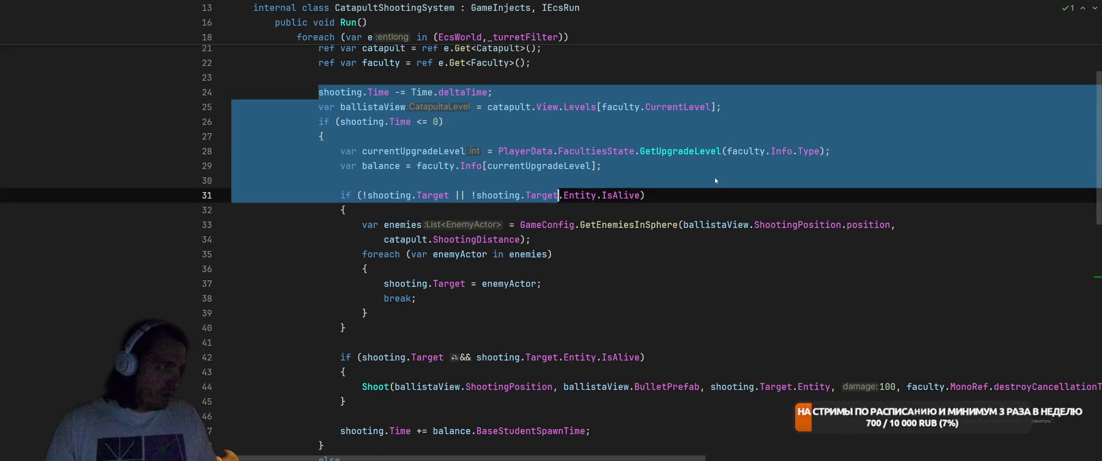
key("ctrl+Tab")
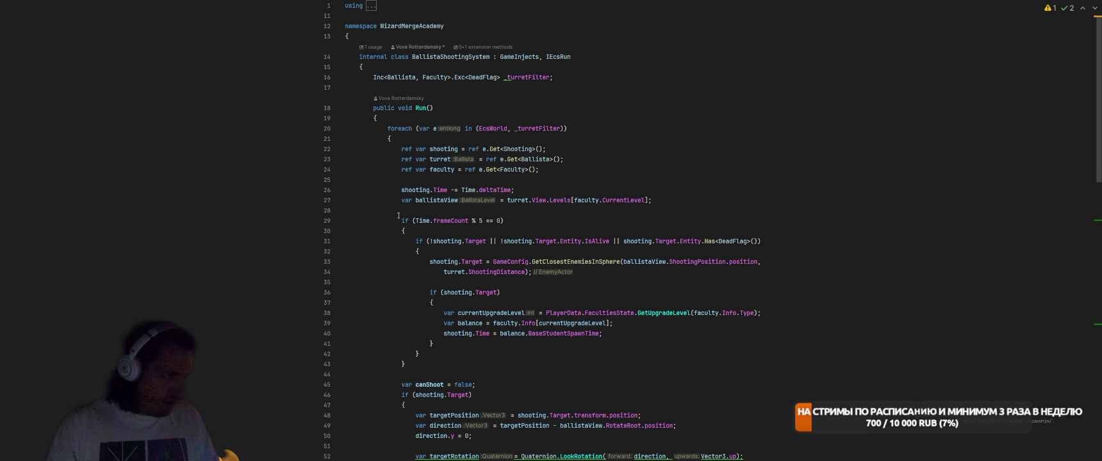
mouse_move(398, 189)
left_mouse_down()
mouse_move(449, 247)
mouse_move(526, 261)
mouse_move(532, 160)
mouse_move(543, 212)
left_mouse_up()
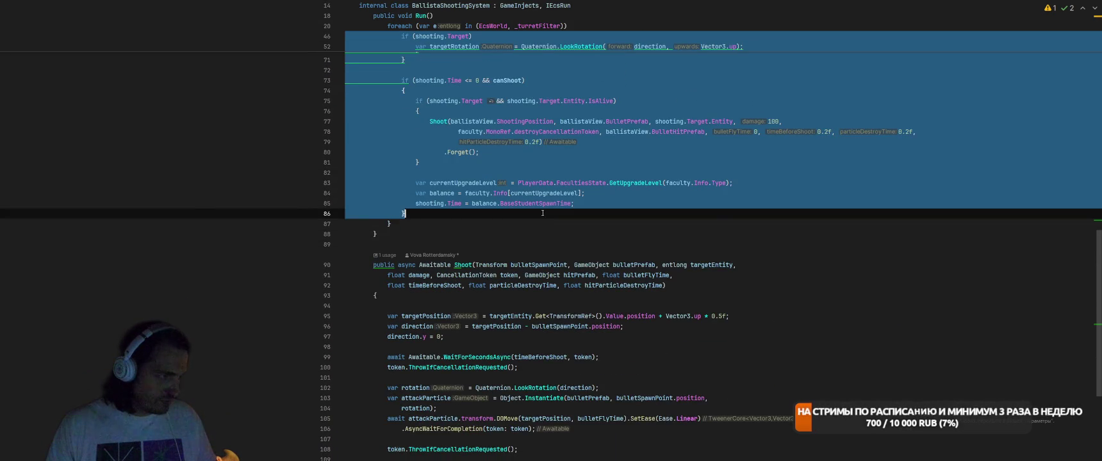
key("ctrl+Tab")
mouse_move(406, 77)
left_mouse_down()
mouse_move(503, 220)
mouse_move(324, 221)
left_mouse_up()
key("ctrl+v")
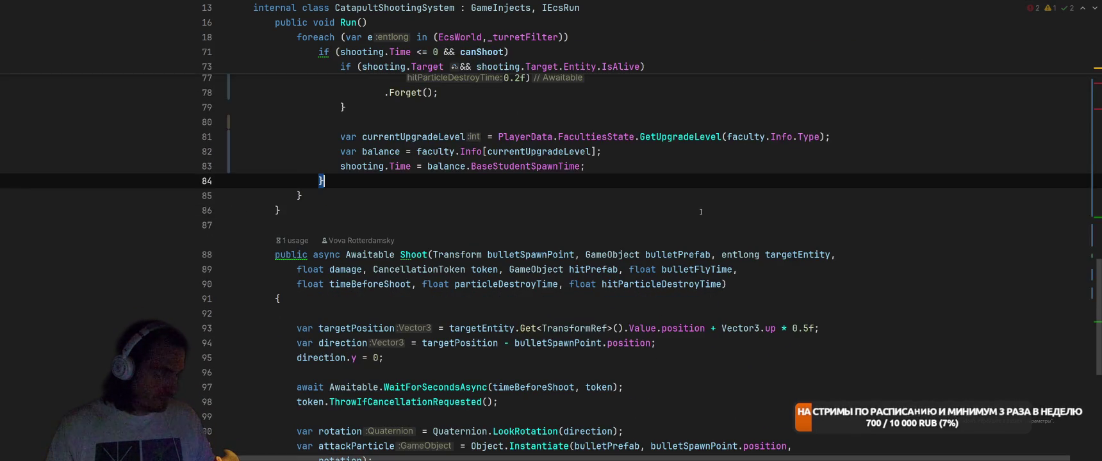
Convert the RotateRoot if/else assignment into a single '?:' ternary expression.
scroll(656, 243, "up", 10)
scroll(623, 205, "down", 6)
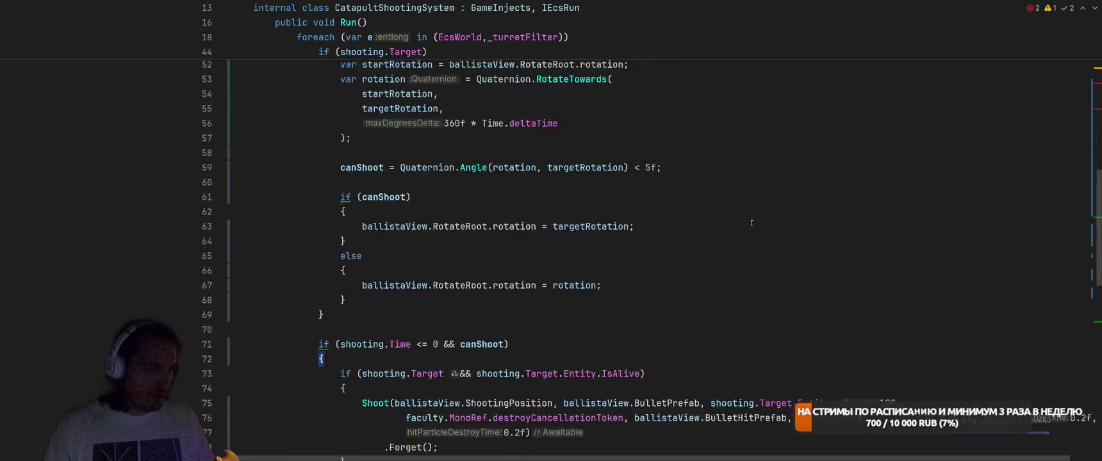
scroll(624, 205, "up", 5)
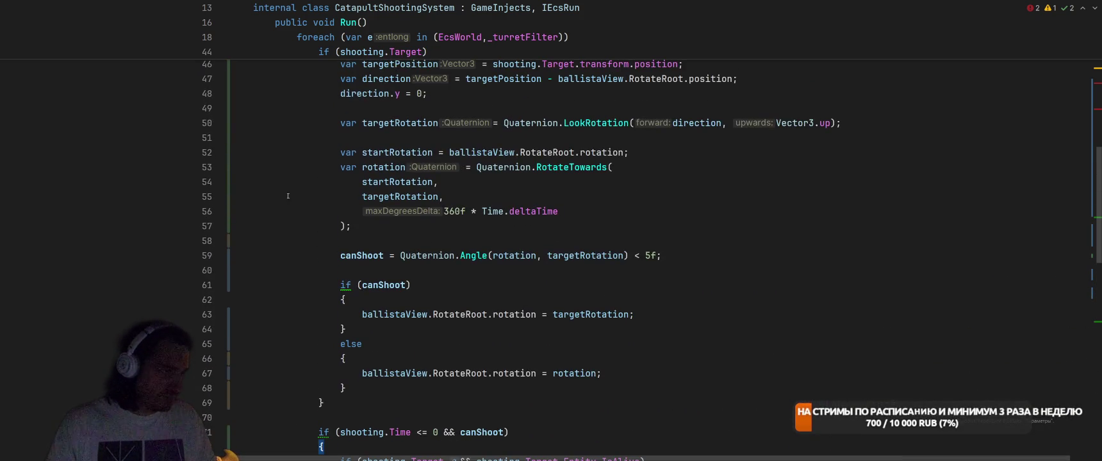
left_click(349, 285)
key("alt+Return")
key("Return")
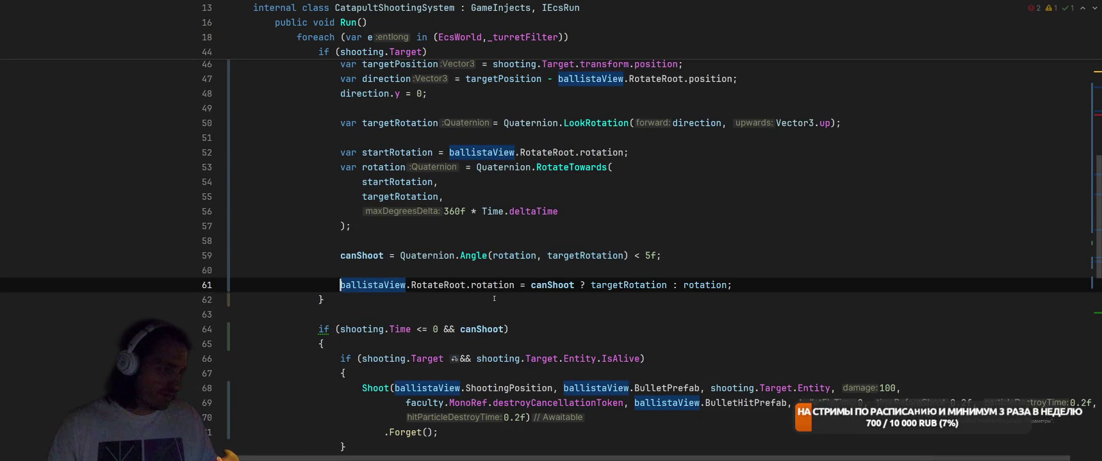
scroll(494, 298, "up", 3)
scroll(745, 236, "down", 2)
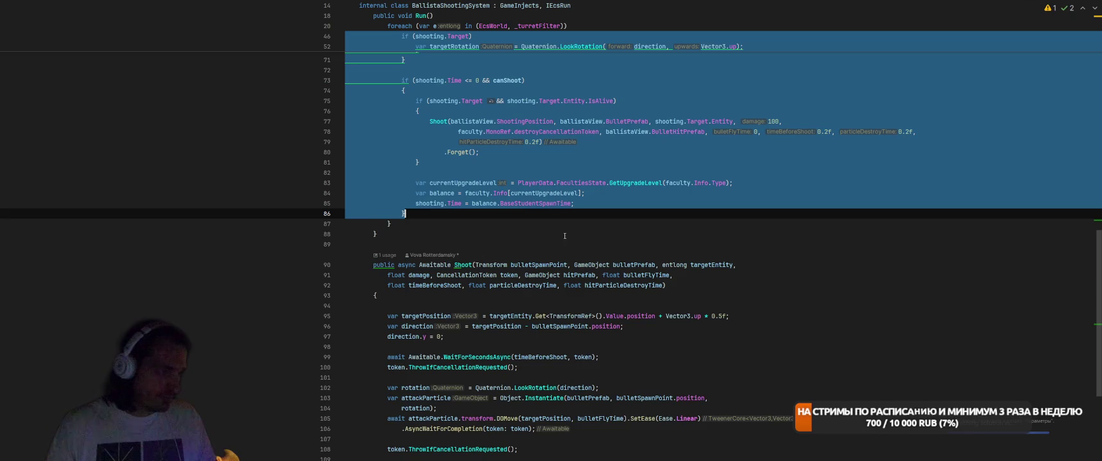
Undo the last edit, convert the flagged if/else to a ternary and make Shoot private.
key("ctrl+z")
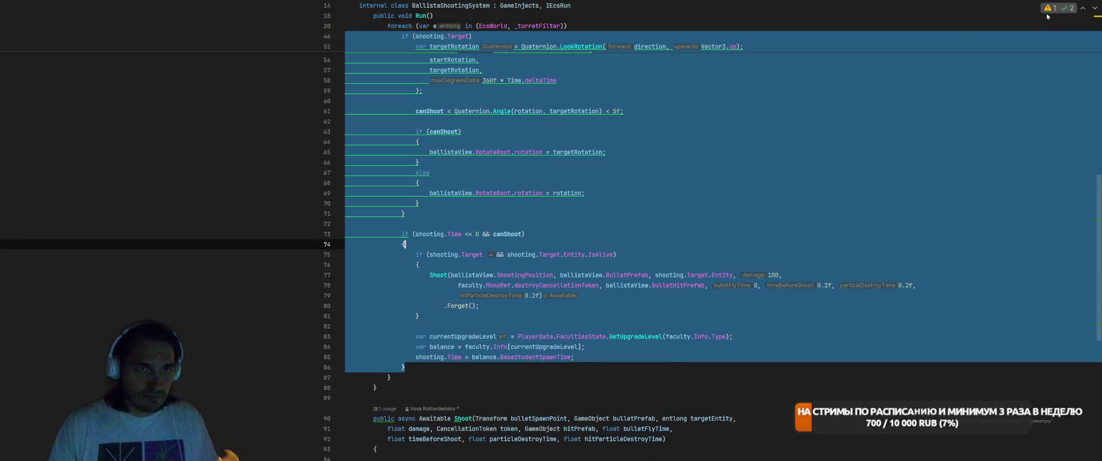
left_click(1064, 11)
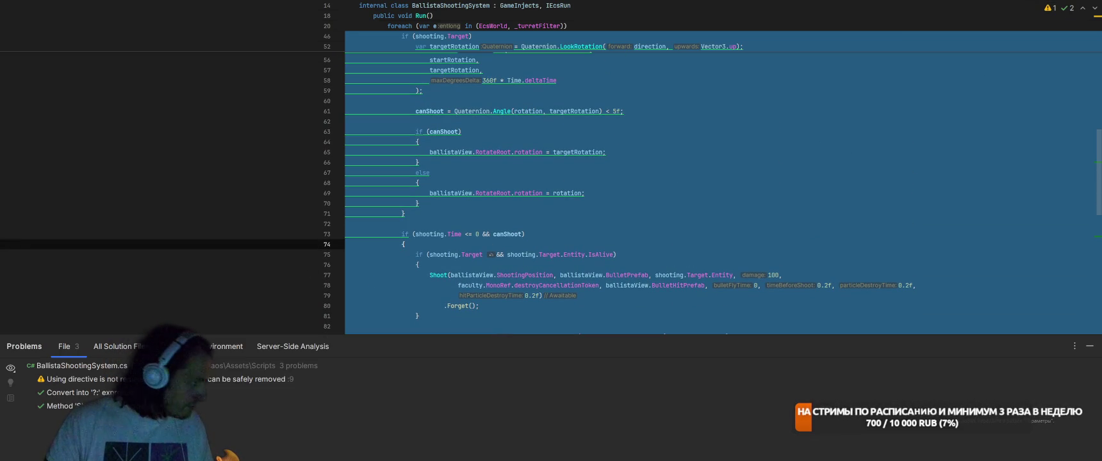
double_click(449, 392)
key("alt+Return")
key("Return")
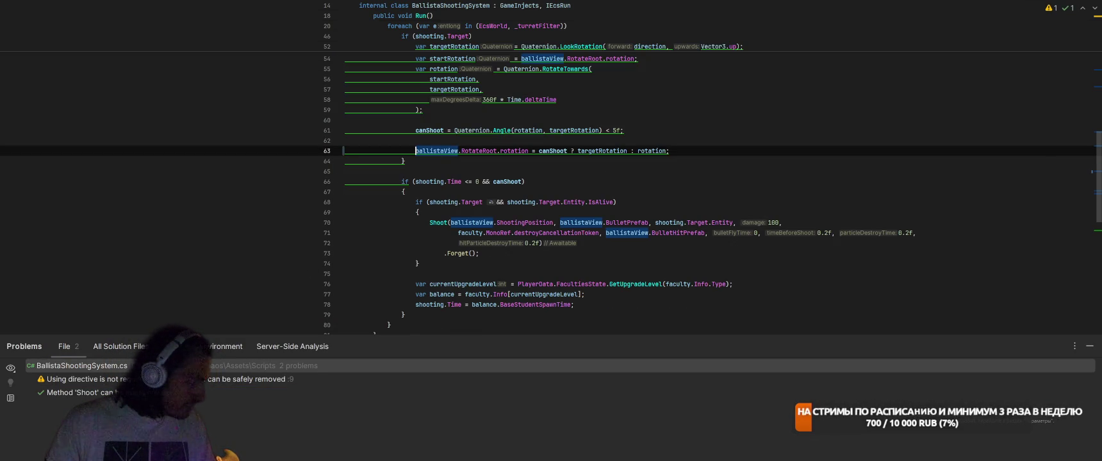
left_click(448, 392)
double_click(449, 392)
key("alt+Return")
key("Return")
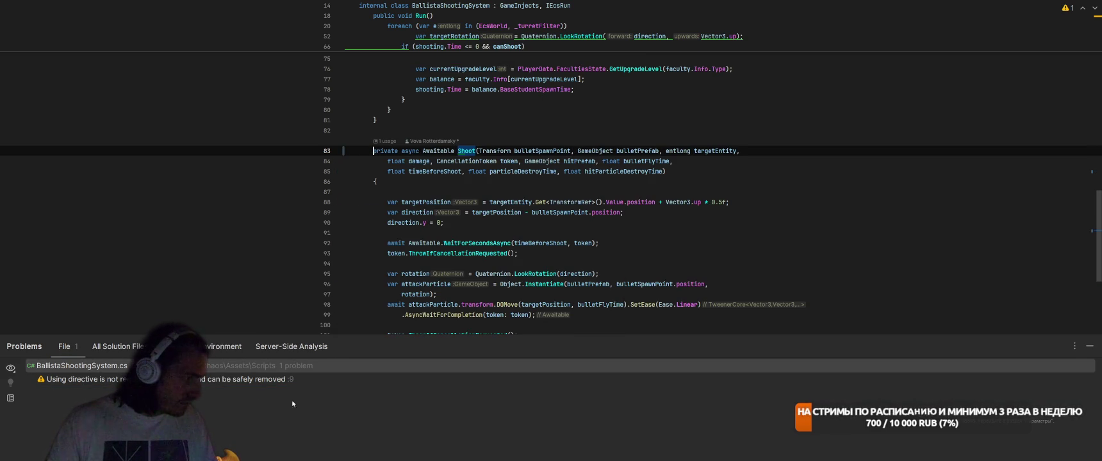
Remove the unused SO.Info using directive, then try splitting the rotation declaration and undo it.
double_click(226, 381)
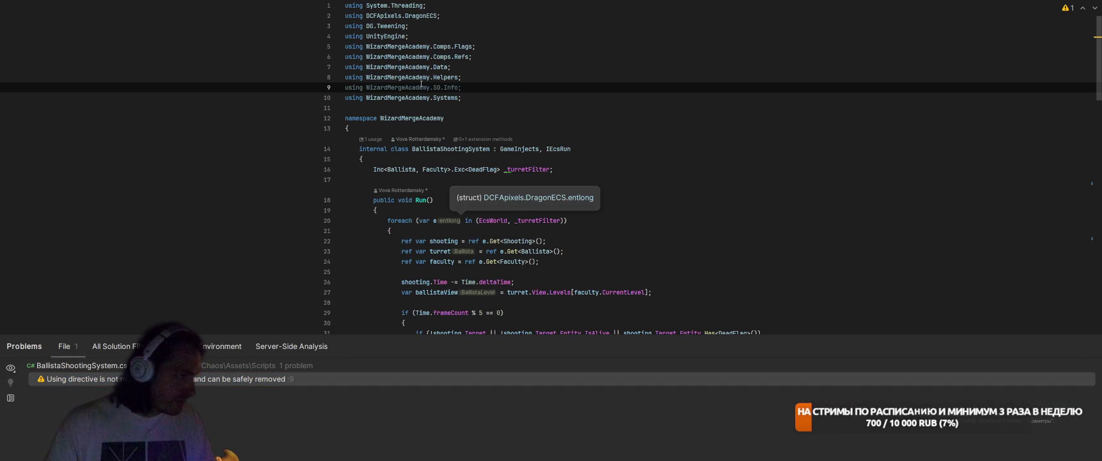
key("alt+Return")
key("Return")
scroll(572, 185, "down", 10)
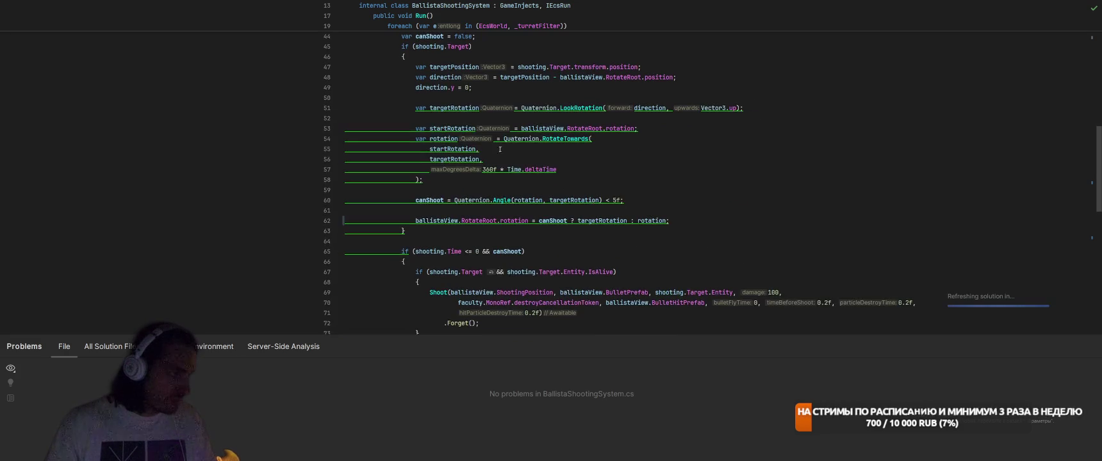
left_click(436, 138)
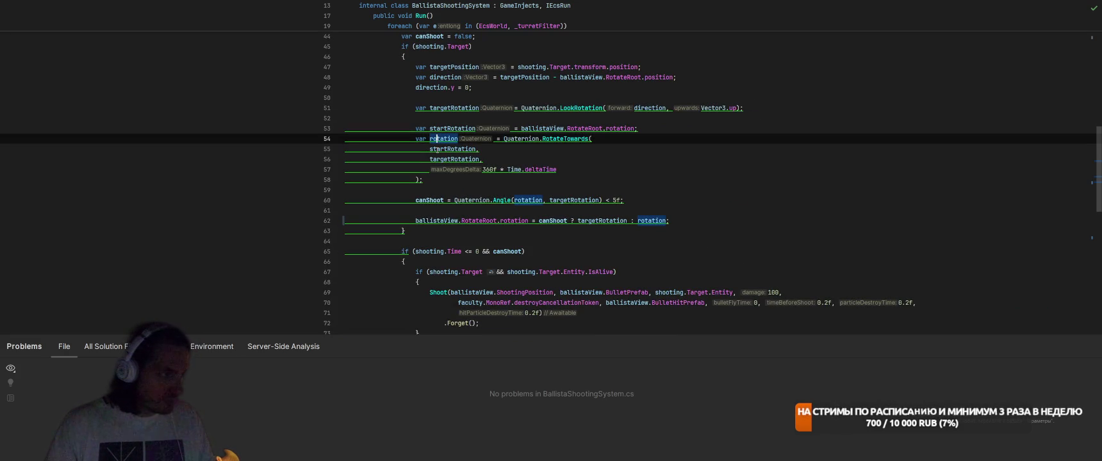
mouse_move(437, 149)
key("alt+Return")
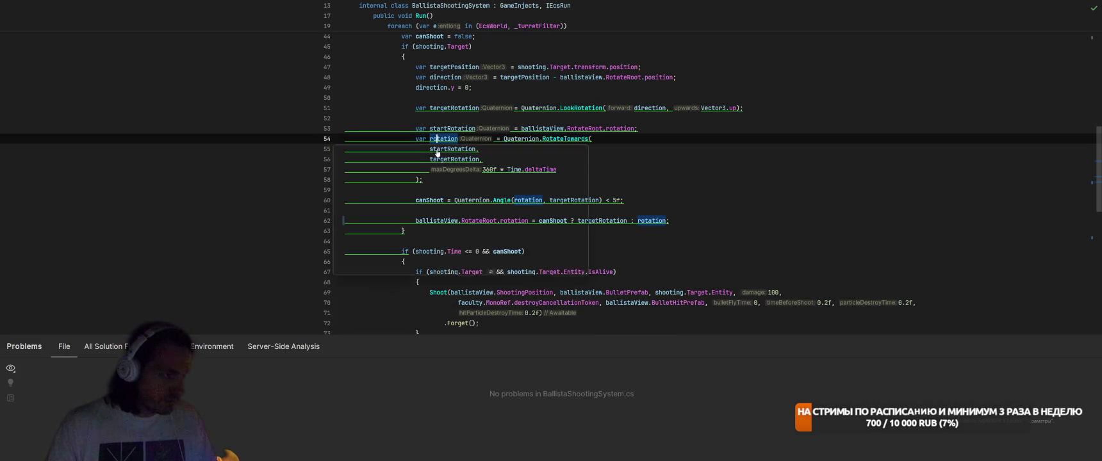
key("Return")
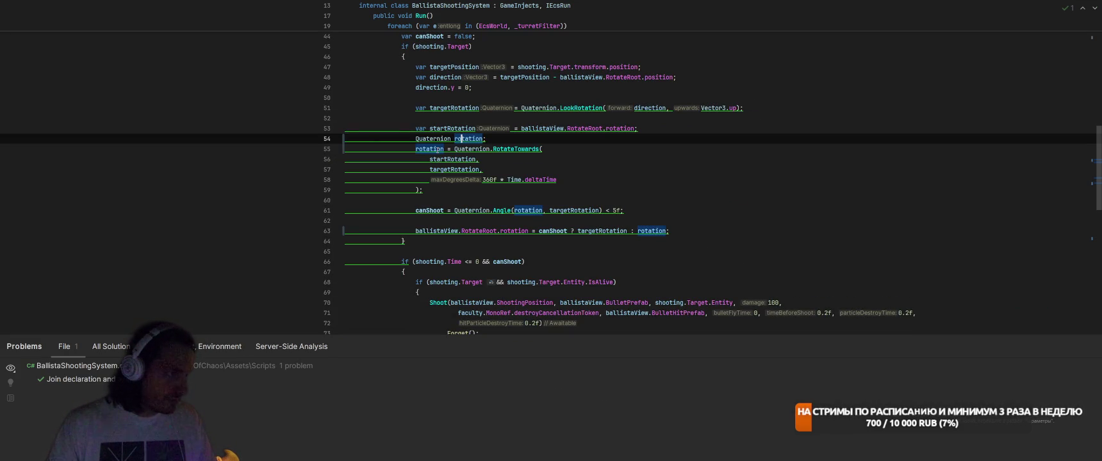
key("ctrl+z")
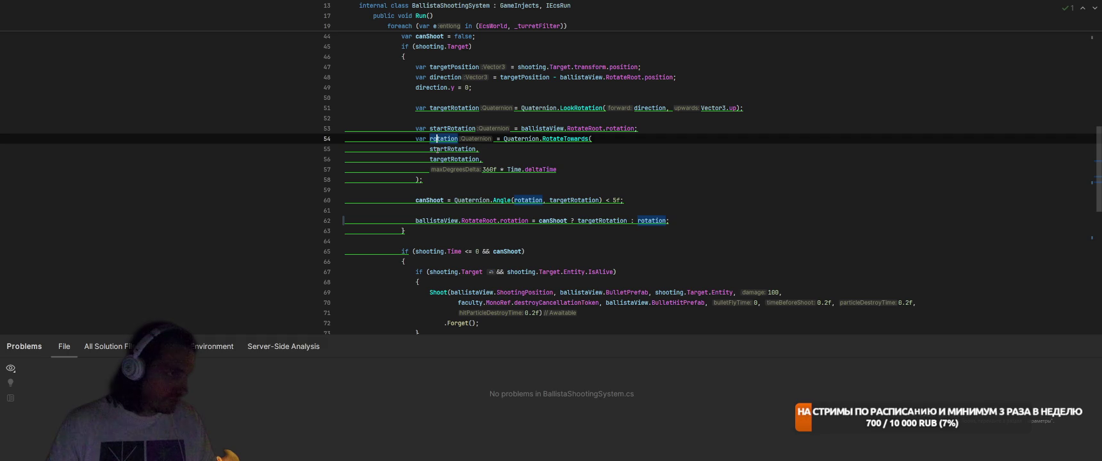
Delete and restore the rotation code on lines 51–62, then switch to the FastBalance spreadsheet.
mouse_move(679, 220)
left_mouse_down()
mouse_move(448, 136)
mouse_move(413, 107)
left_mouse_up()
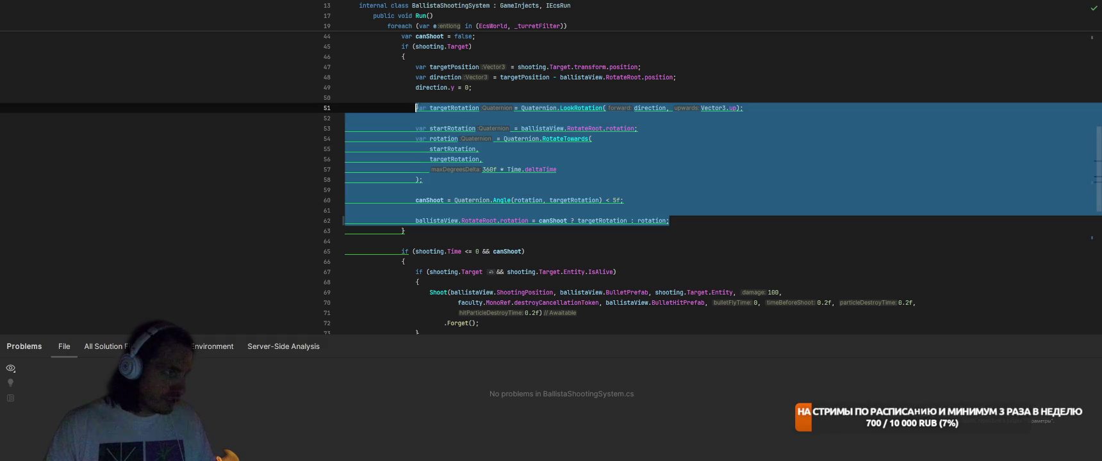
key("BackSpace")
key("ctrl+z")
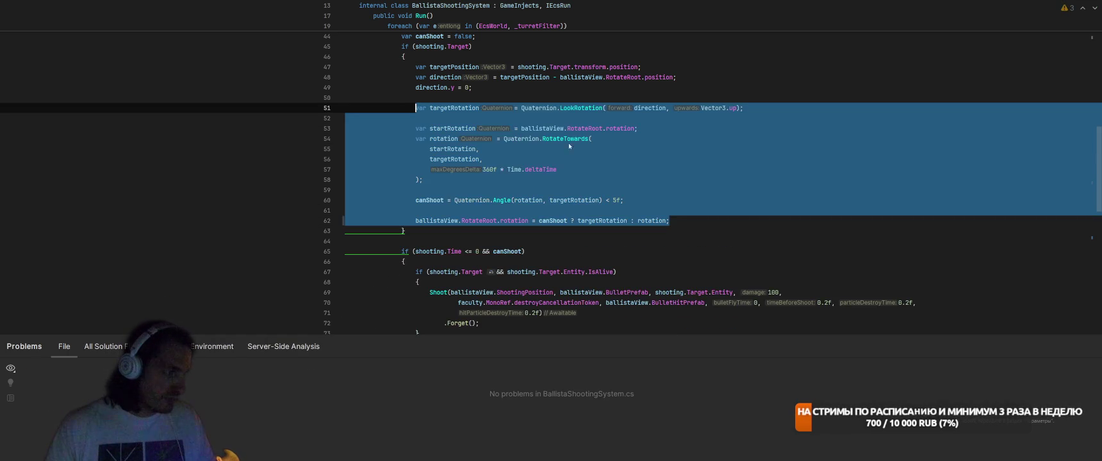
key("ctrl+z")
key("ctrl+z")
key("ctrl+shift+z")
key("ctrl+shift+z")
left_click(751, 137)
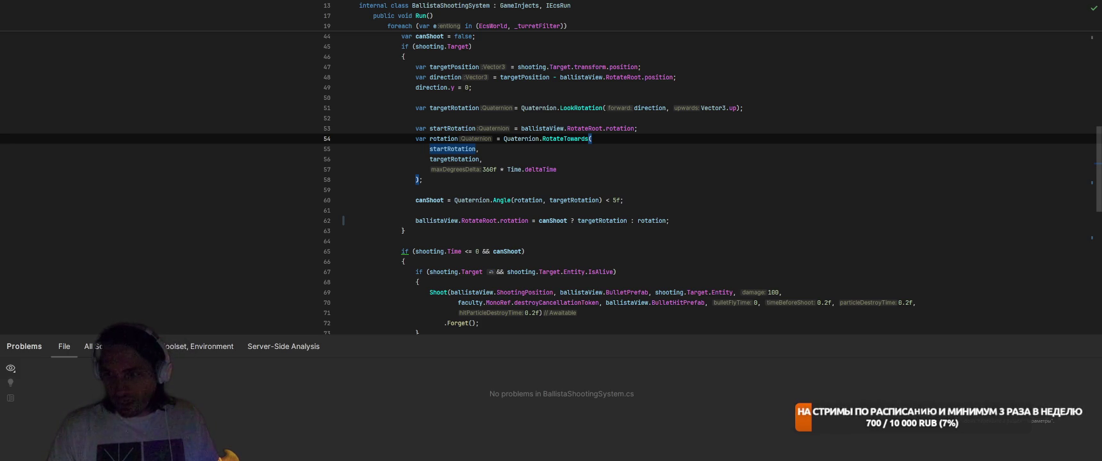
key("alt+Tab")
left_click(1066, 20)
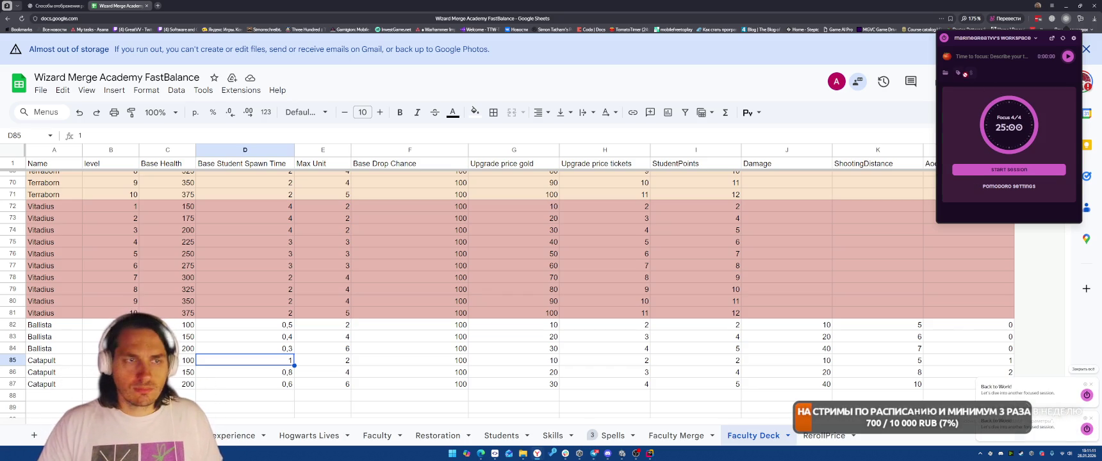
Resume timing the recent Wizard Merge Academy task in the tracker and return to line 62 in Rider.
left_click(948, 58)
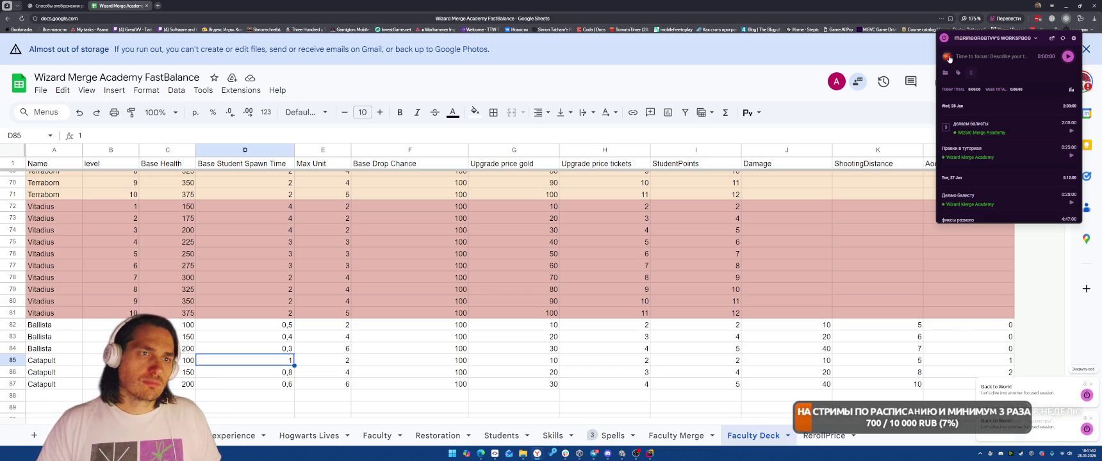
left_click(1071, 132)
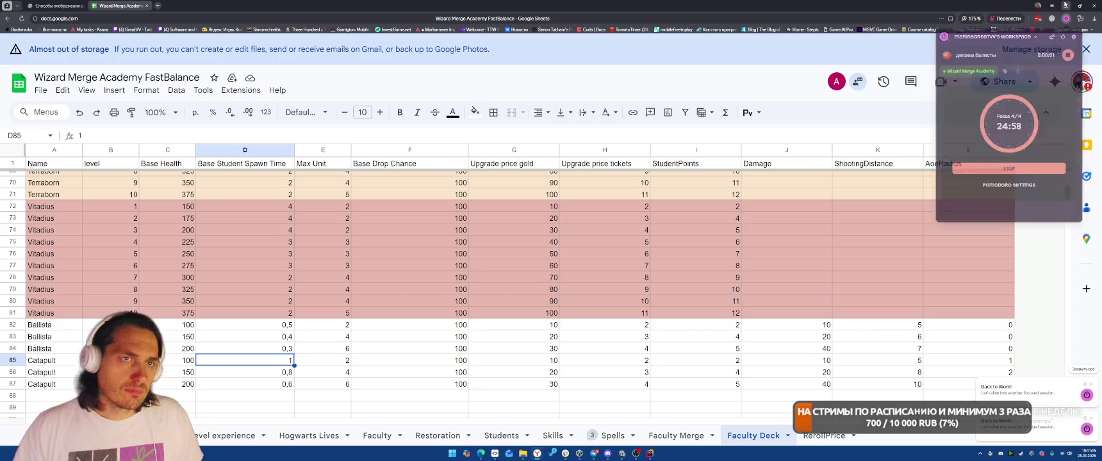
key("alt+Tab")
left_click(671, 220)
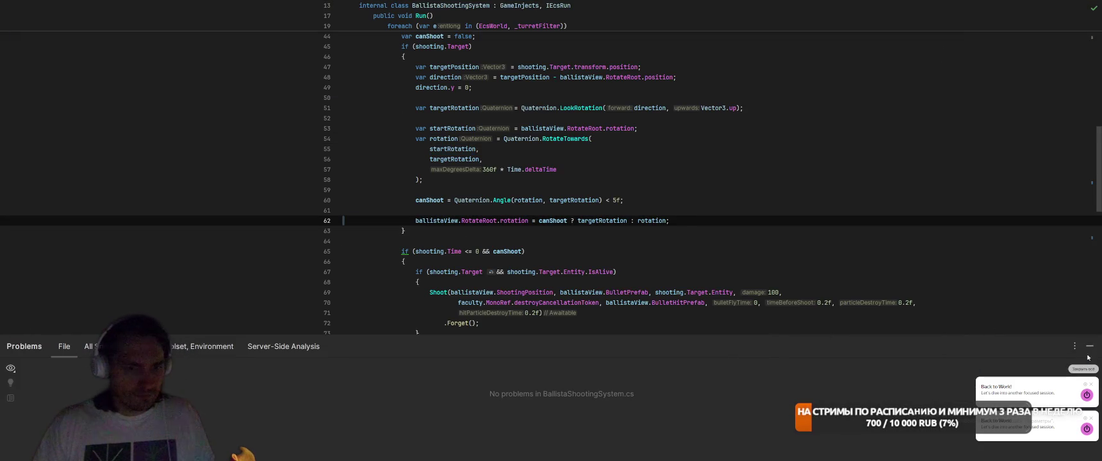
Hide the problems panel and review the Shoot method and the block that calls it.
left_click(1090, 346)
scroll(773, 262, "down", 5)
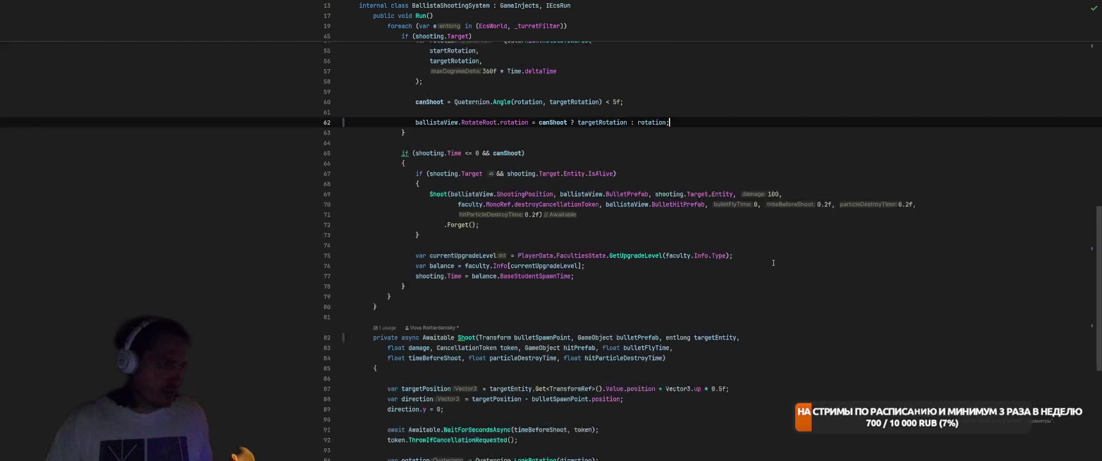
scroll(774, 262, "down", 2)
scroll(776, 261, "up", 3)
scroll(779, 260, "down", 2)
scroll(778, 260, "down", 3)
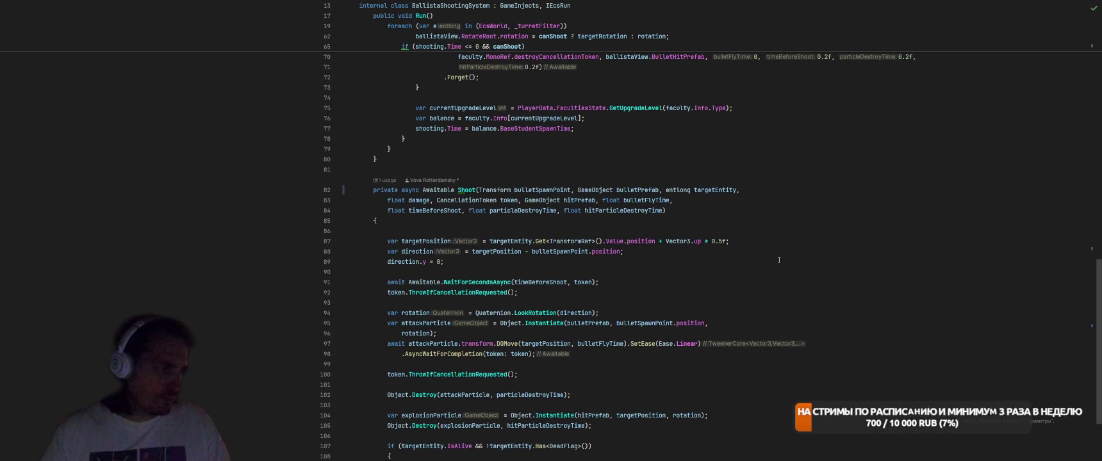
left_click(794, 229)
scroll(833, 266, "up", 3)
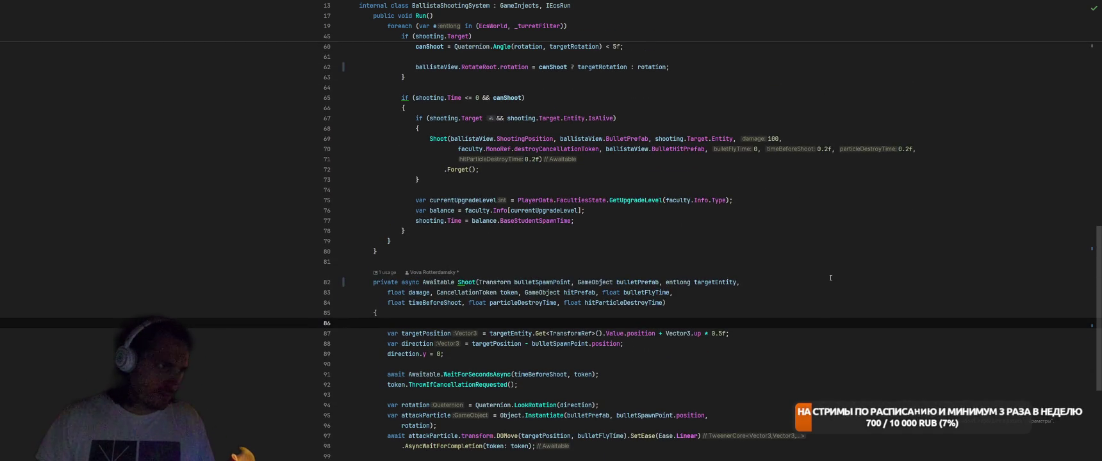
scroll(830, 275, "down", 1)
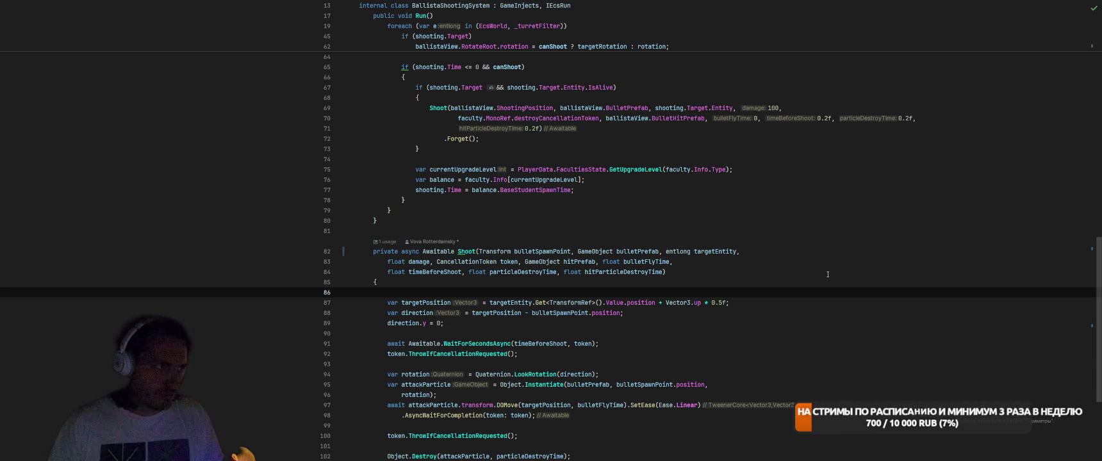
left_click(642, 95)
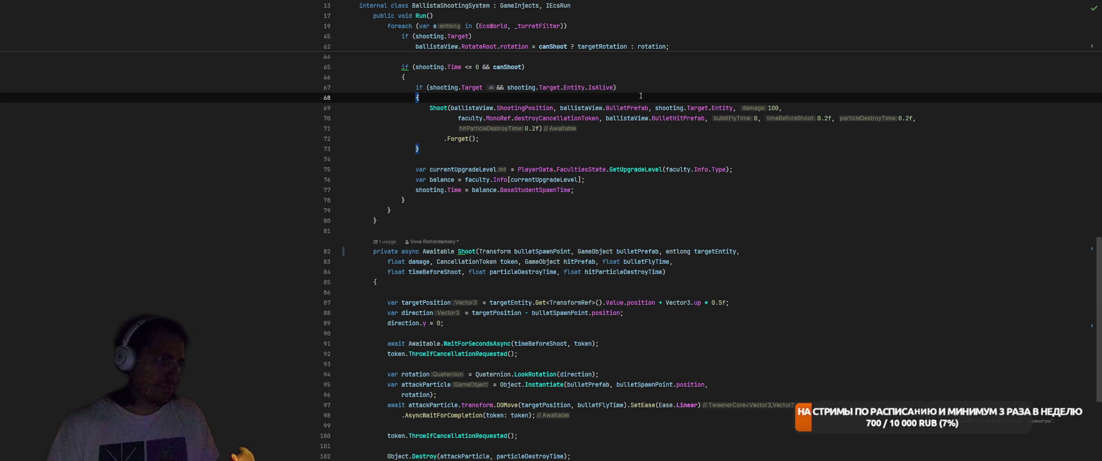
Add a new public async Awaitable method below Run with Shoot's signature and an empty body.
left_click(526, 221)
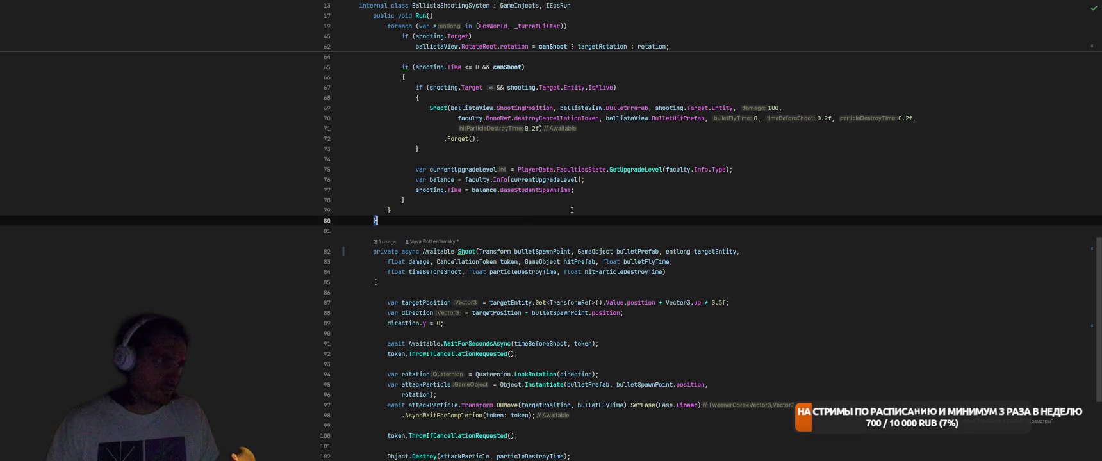
key("Return")
key("Return")
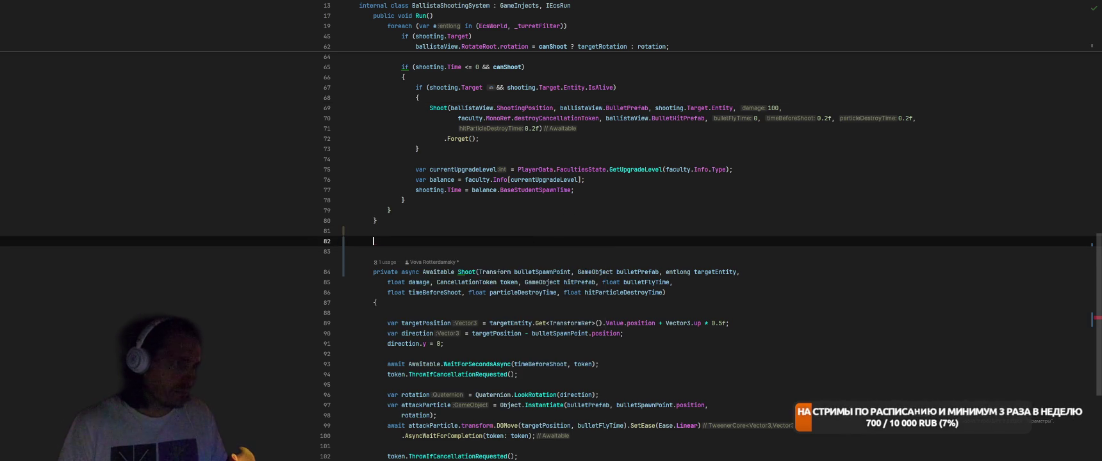
type("public")
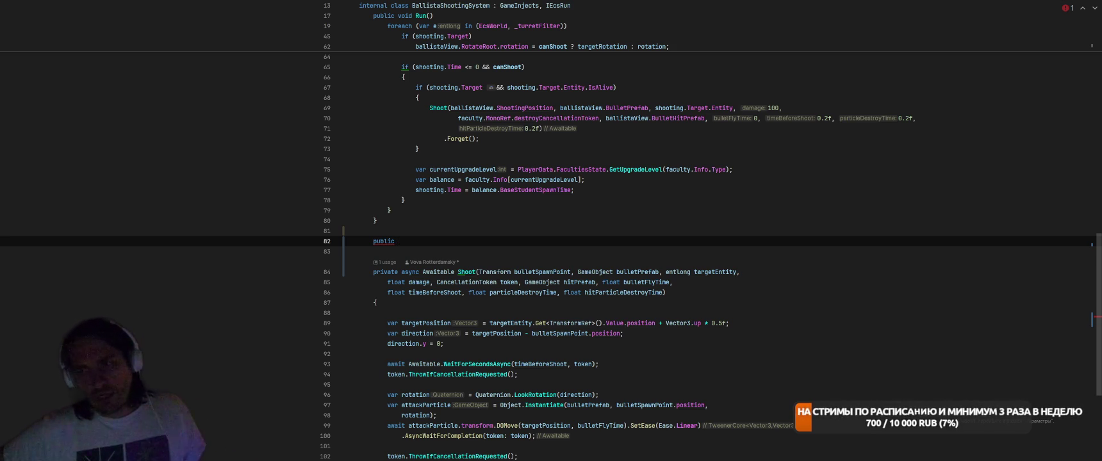
type(" asy")
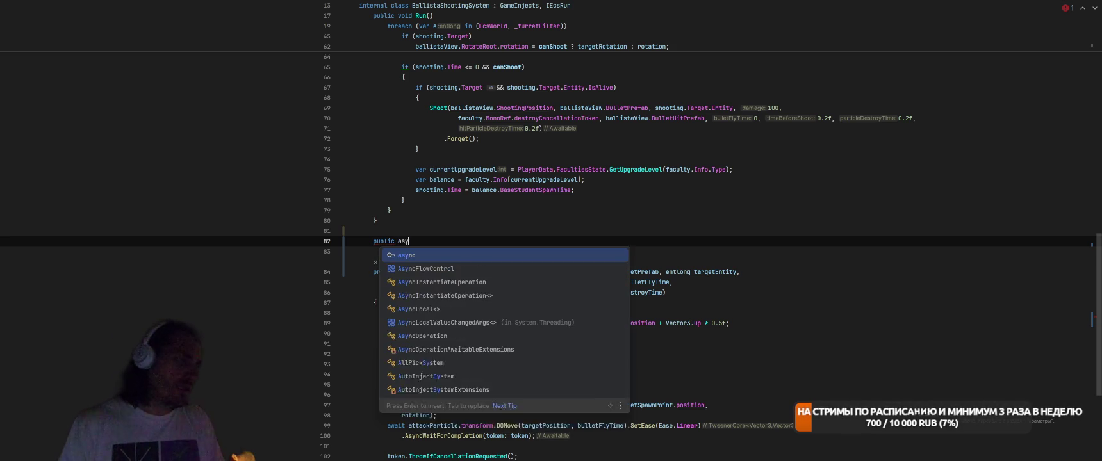
type("nc Awai")
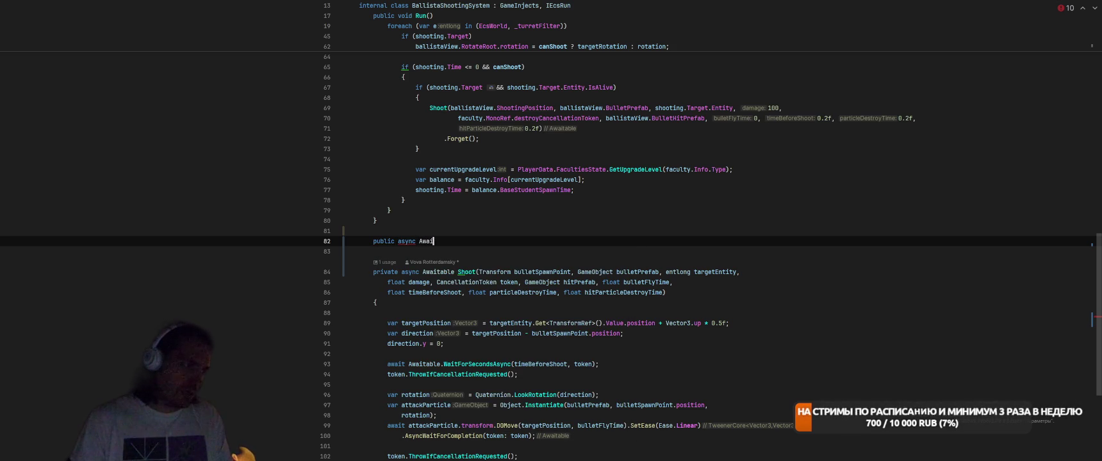
type("table Shoo")
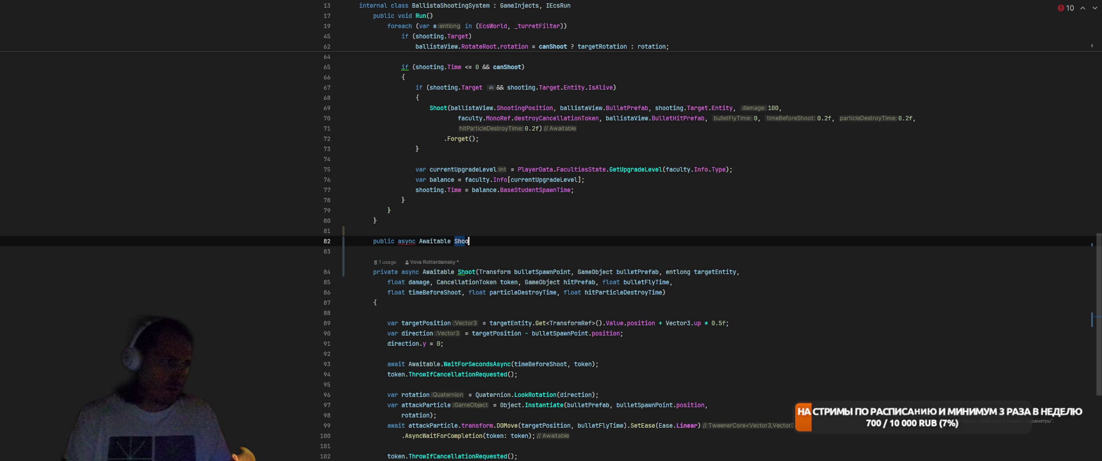
type("t(")
key("Tab")
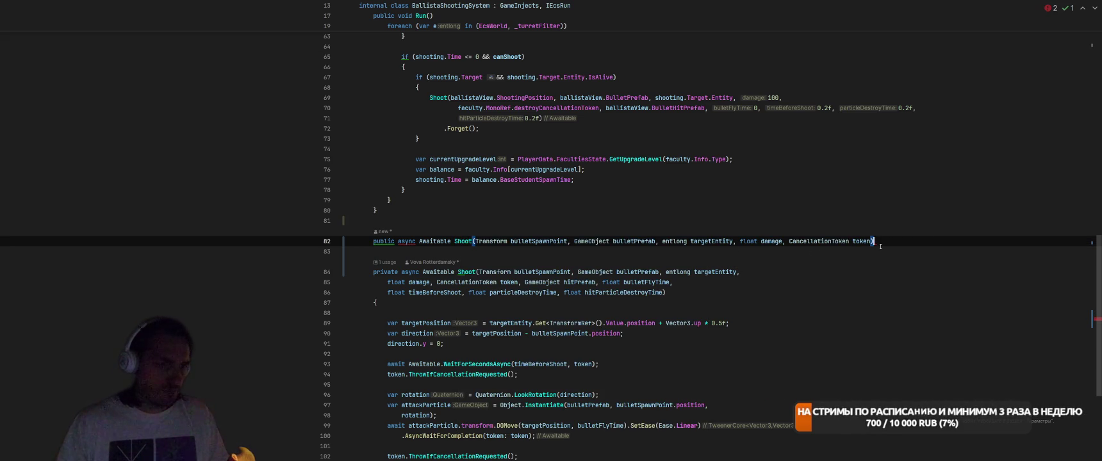
type("{")
key("Return")
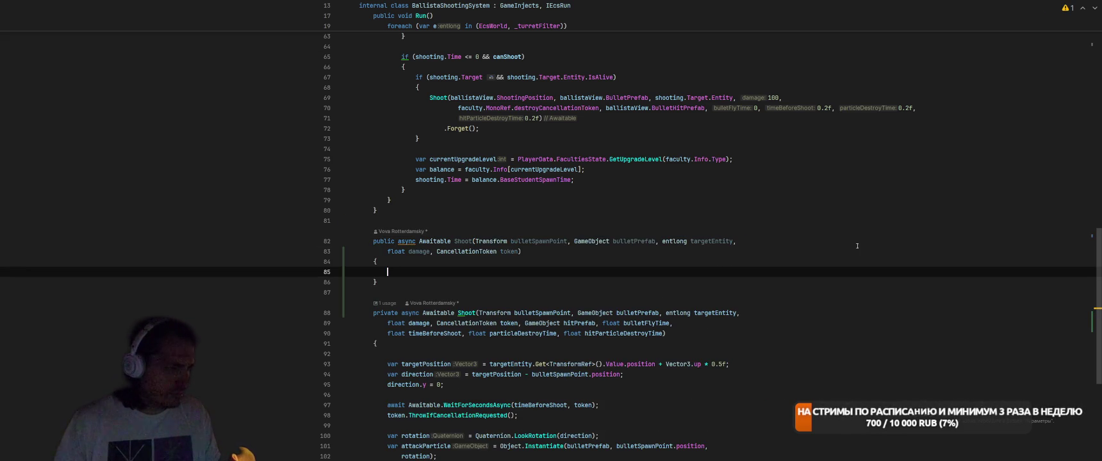
left_click(532, 242)
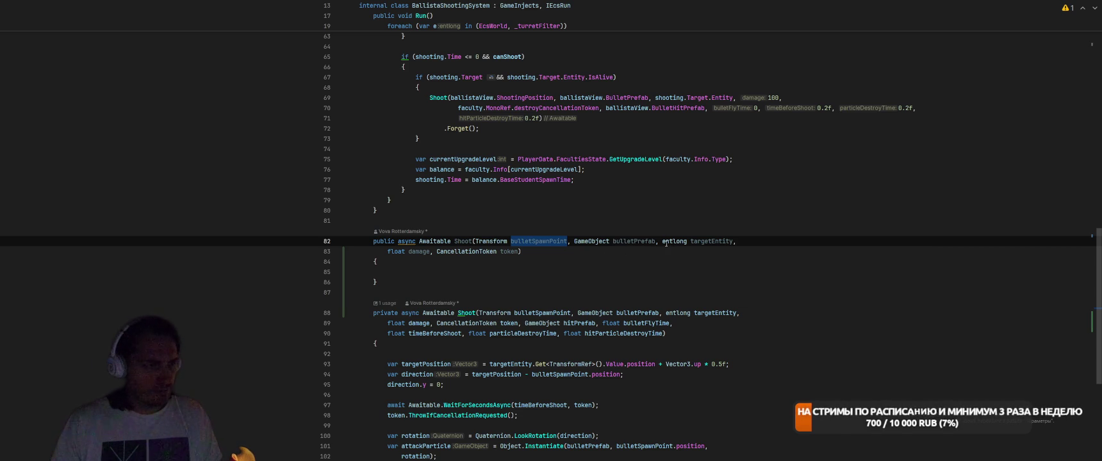
left_click(633, 264)
Rename the new method to BalisticFly and replace its parameters with Vector3 startPosition.
double_click(457, 241)
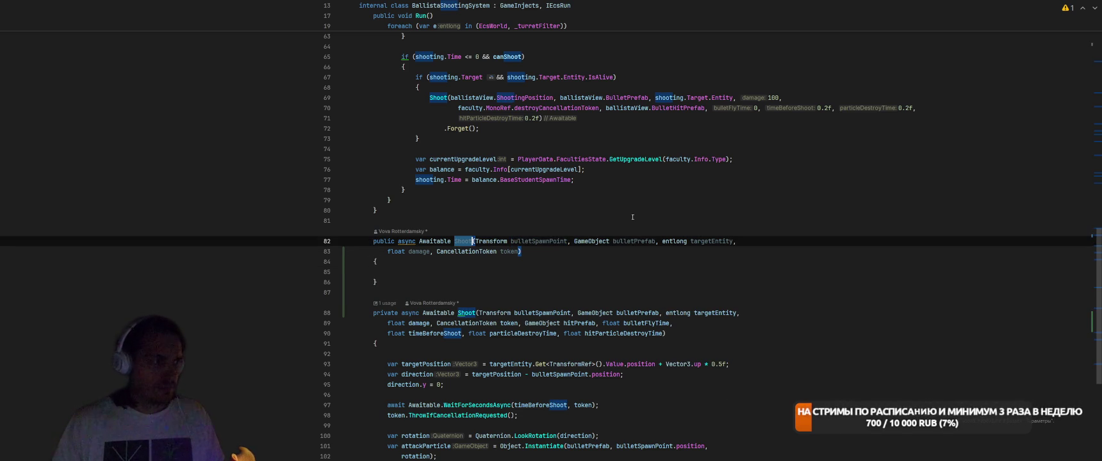
type("Balistic")
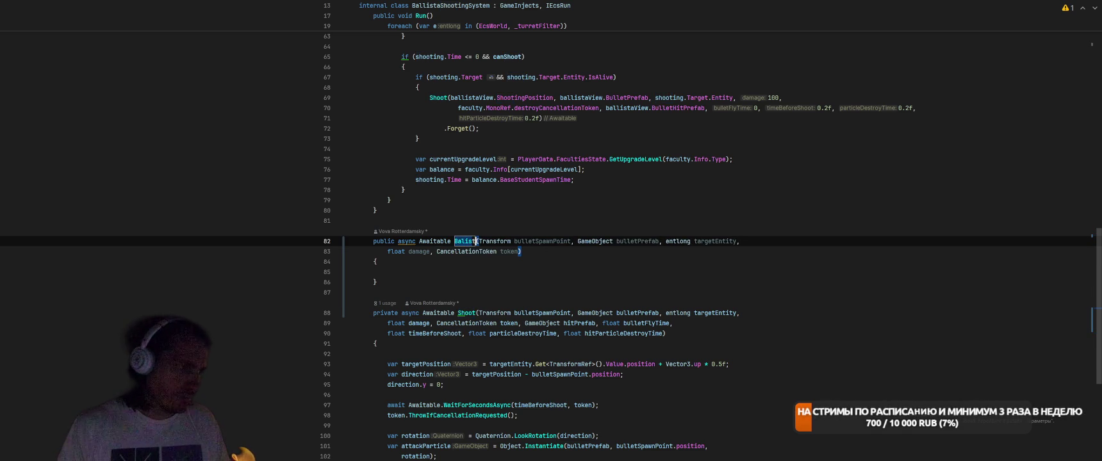
type("Fly")
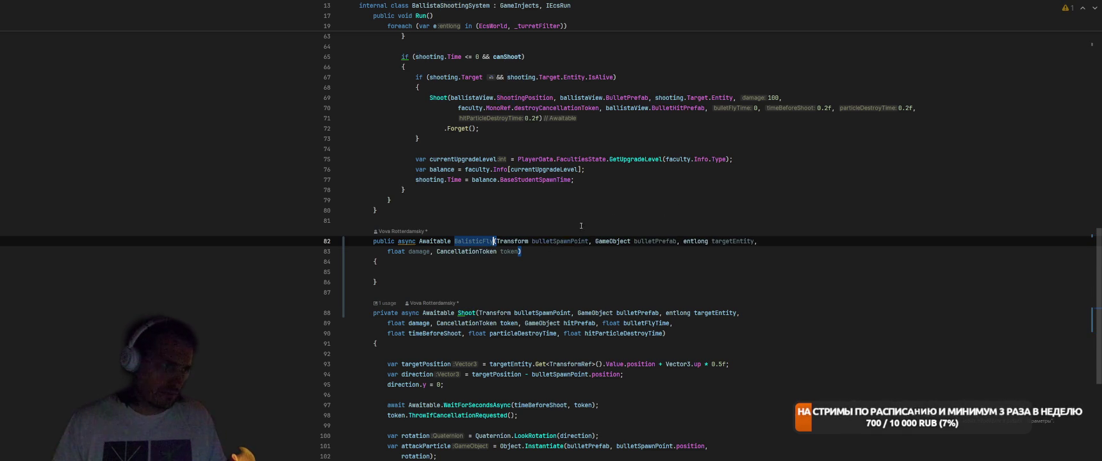
double_click(514, 241)
type("Vector3 start")
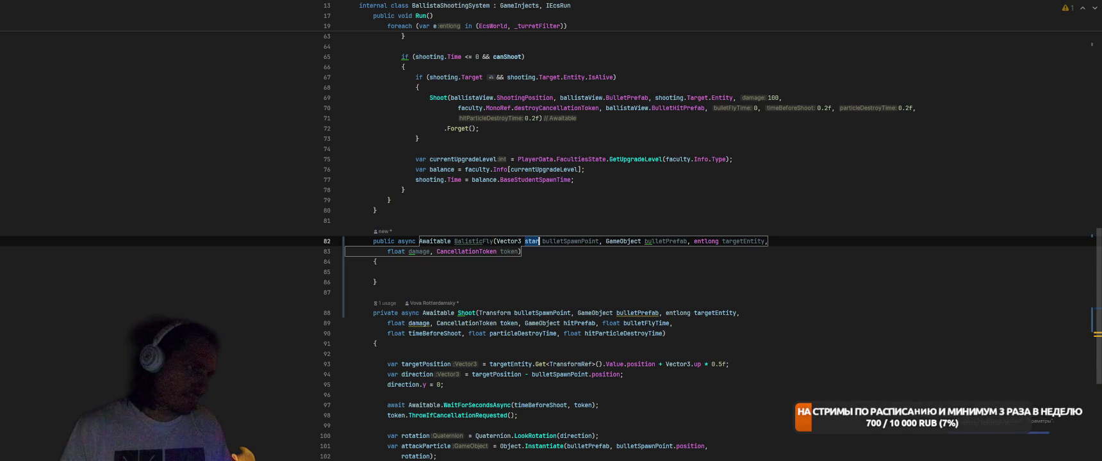
type("Position")
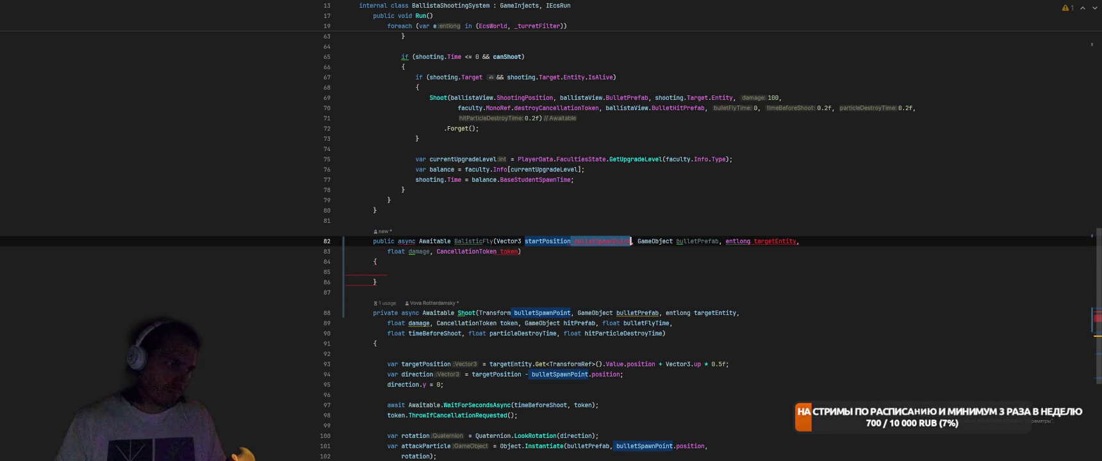
key("ctrl+Delete")
key("ctrl+Right")
key("shift+Down")
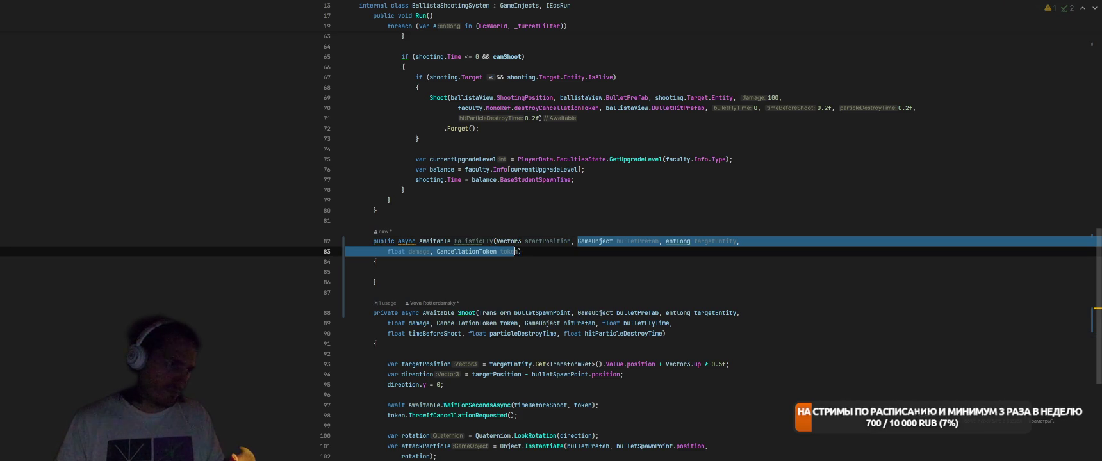
key("BackSpace")
Add the Vector3 endPosition and float startAngle parameters.
type("V")
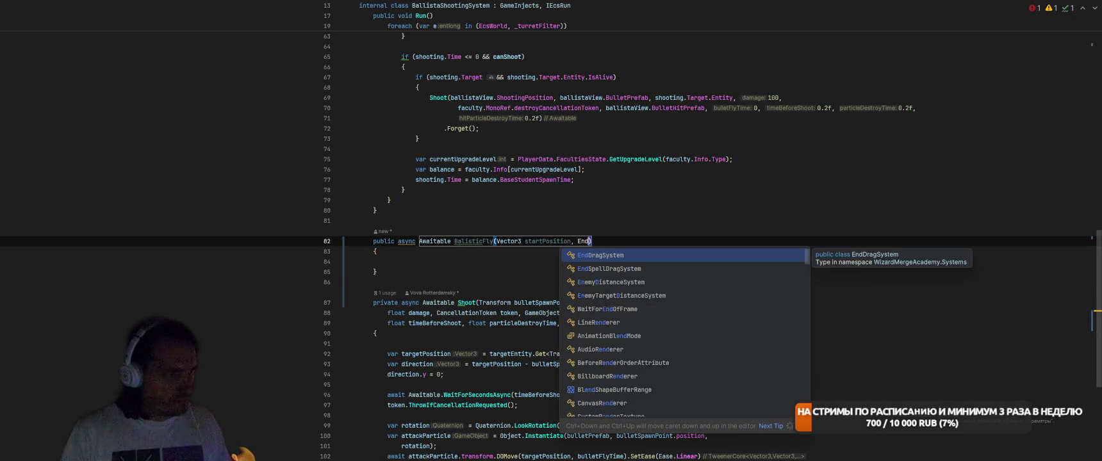
key("Escape")
type("ect")
key("Return")
type("endp")
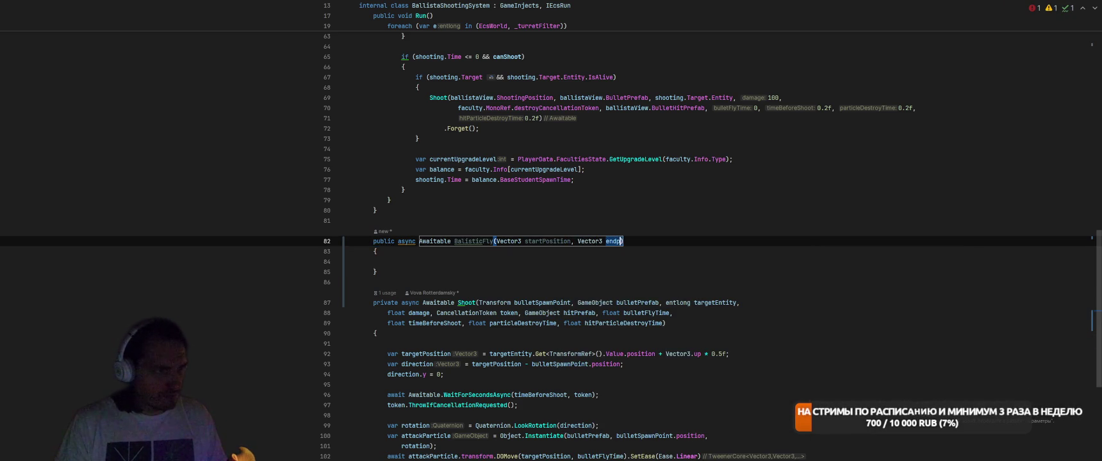
type("osit")
type("n")
key("ctrl+Left")
key("ctrl+Left")
key("ctrl+Left")
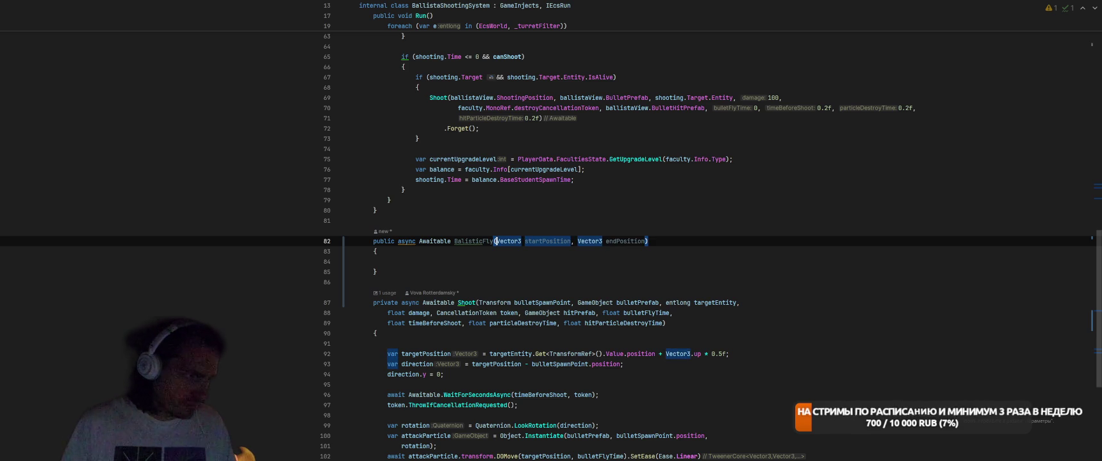
key("Right")
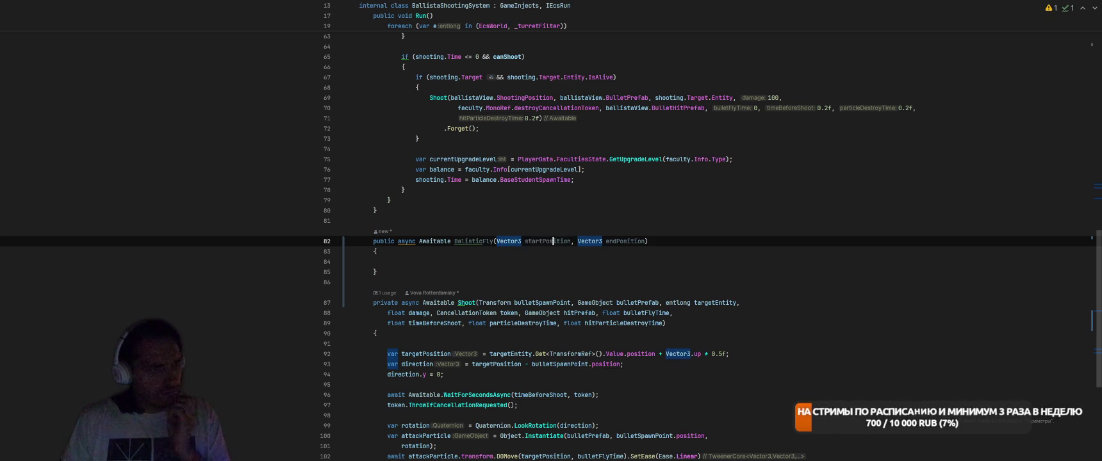
key("Left")
type("t")
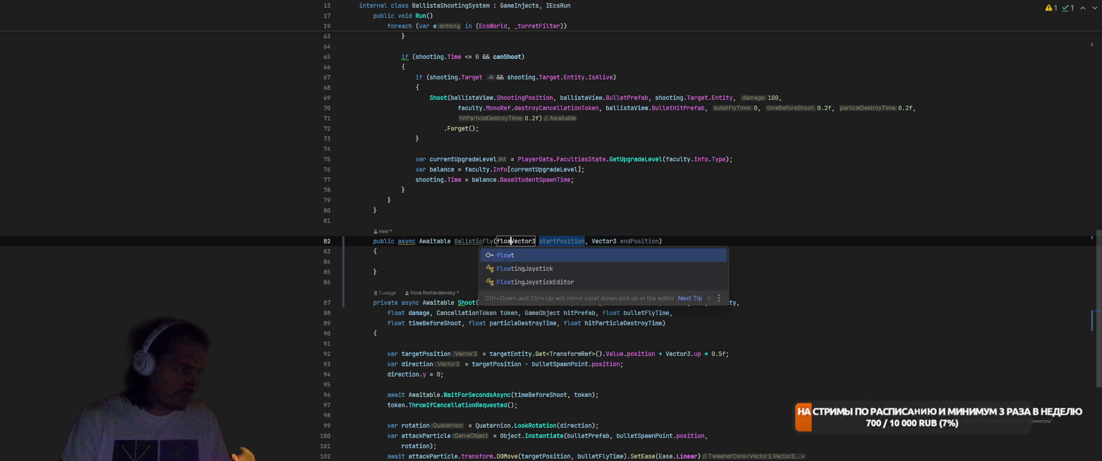
key("Escape")
key("BackSpace")
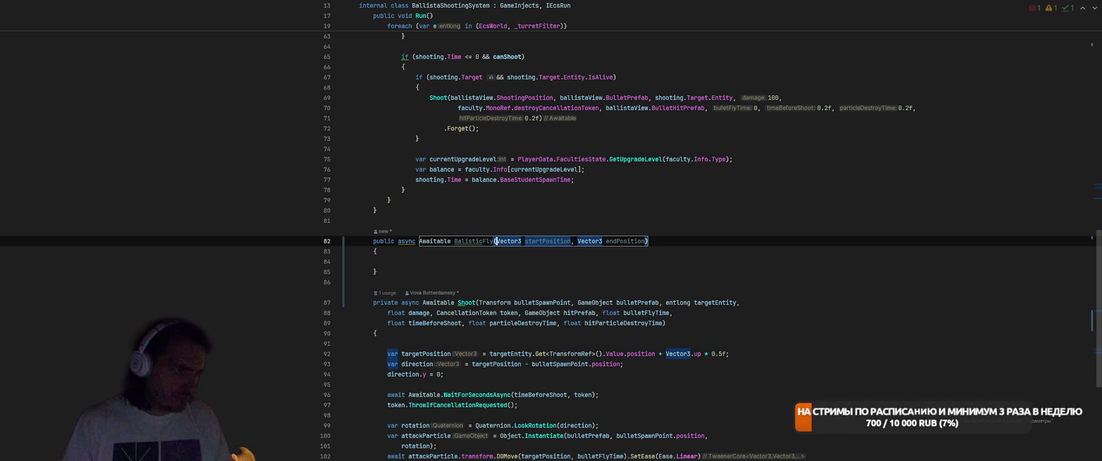
key("Tab")
key("Tab")
type(", float startAng")
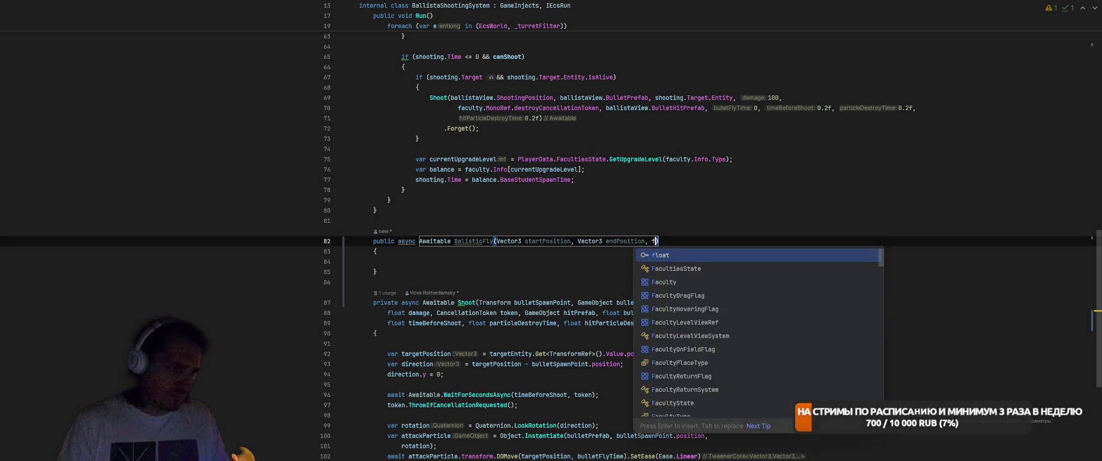
type("le")
key("Tab")
Prepend a GameObject bullet parameter and open the inline AI prompt in the method body.
key("ctrl+backslash")
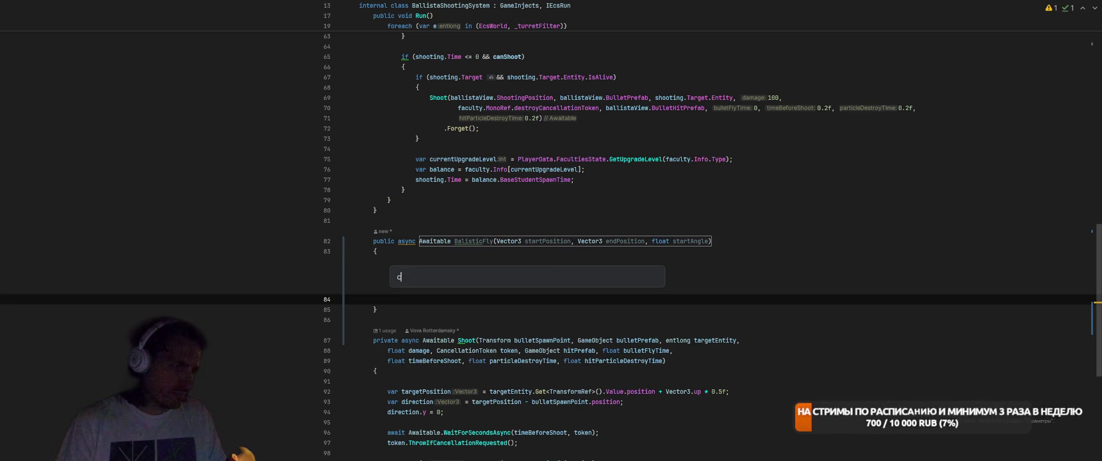
key("Escape")
left_click(495, 241)
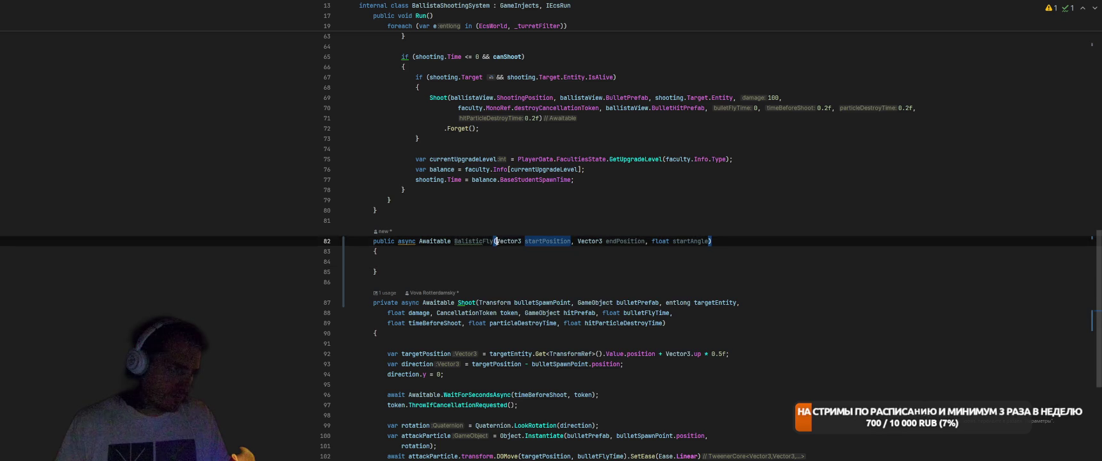
key("ctrl+space")
key("Escape")
type("GameObject")
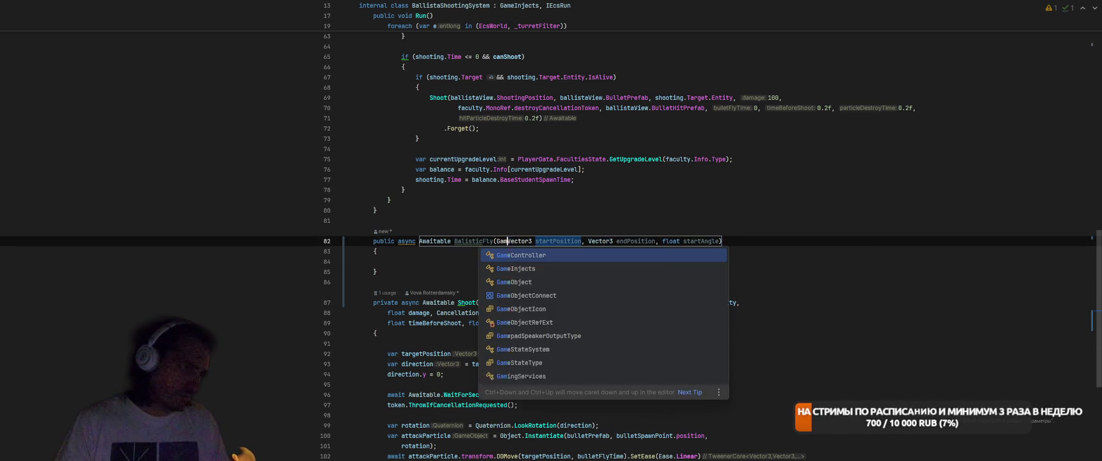
key("Return")
type("bulle")
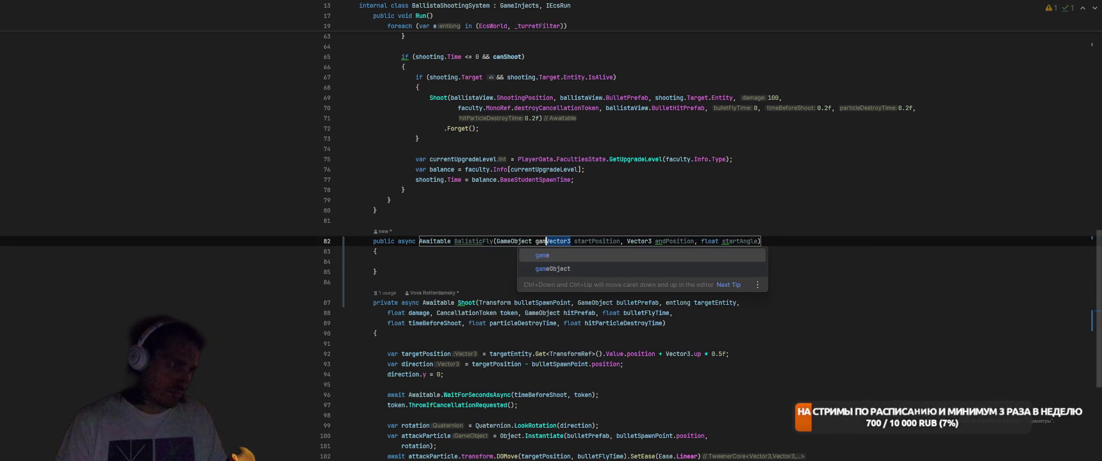
type("t,")
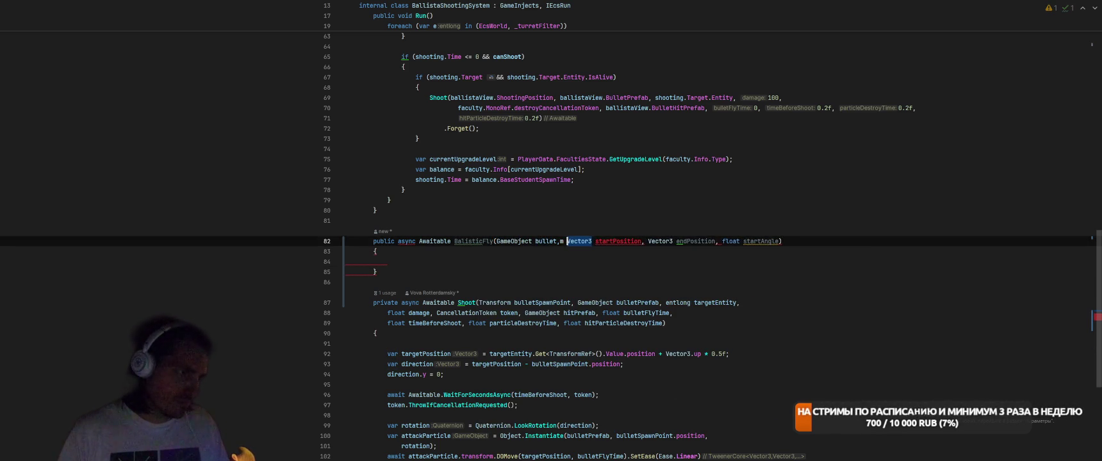
left_click(387, 262)
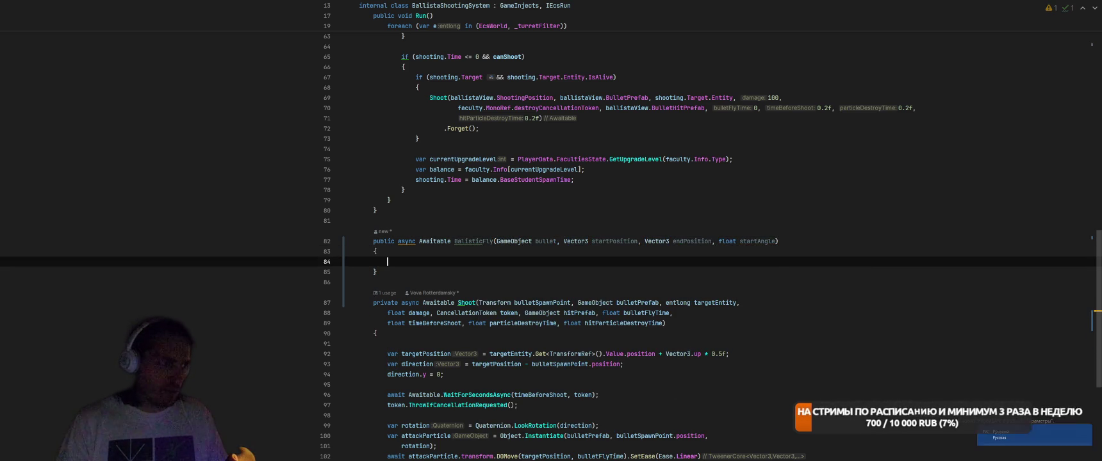
key("ctrl+backslash")
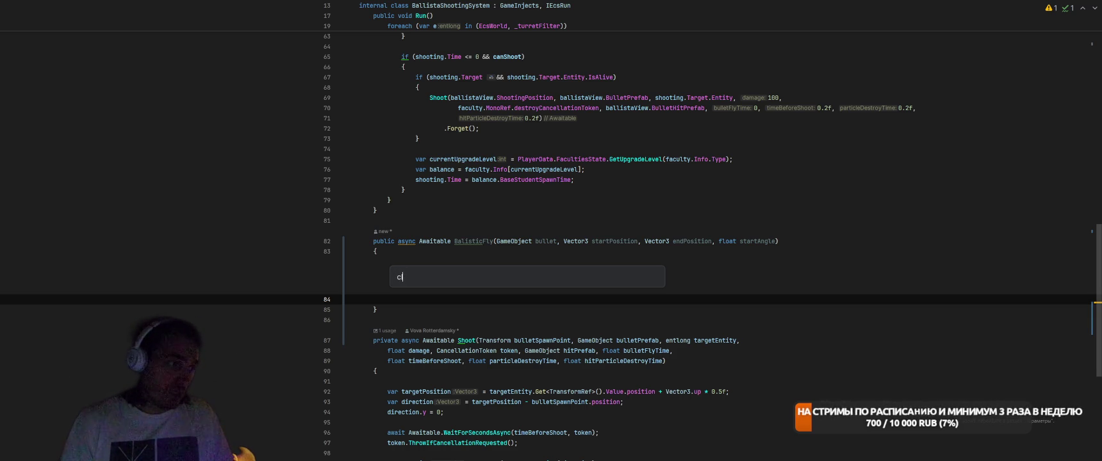
Ask the inline AI, in Russian, for a ballistic flight from startPosition to endPosition with startAngle in degrees.
type("сделай поле")
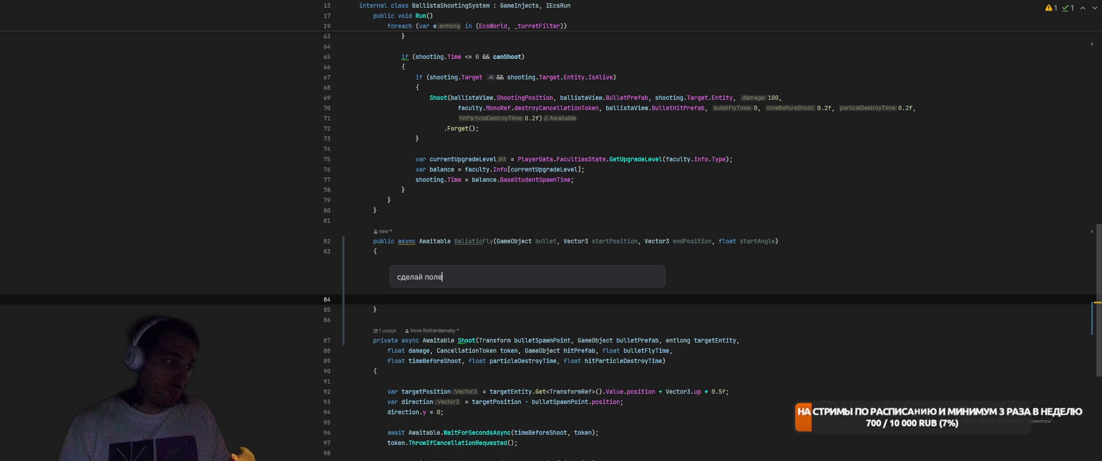
type("т по балистической трак")
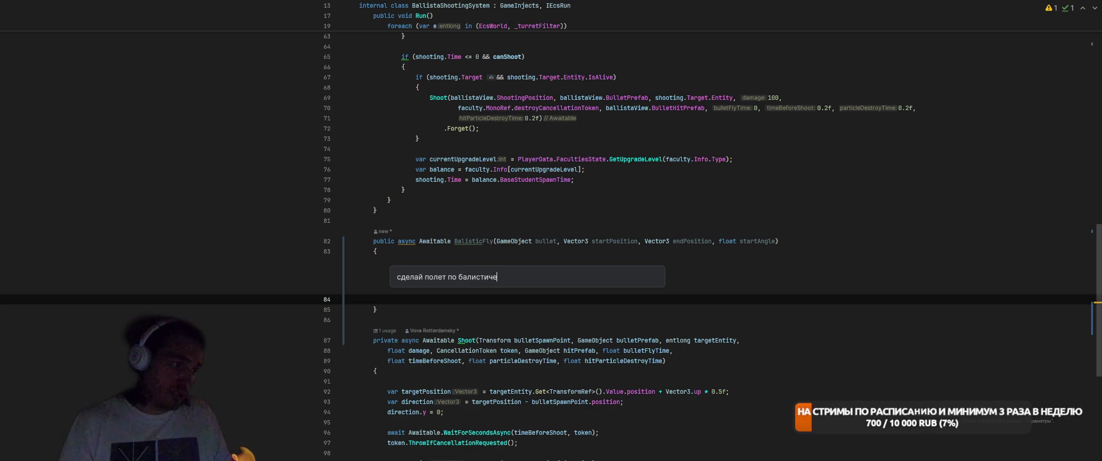
key("BackSpace")
type("ектории н")
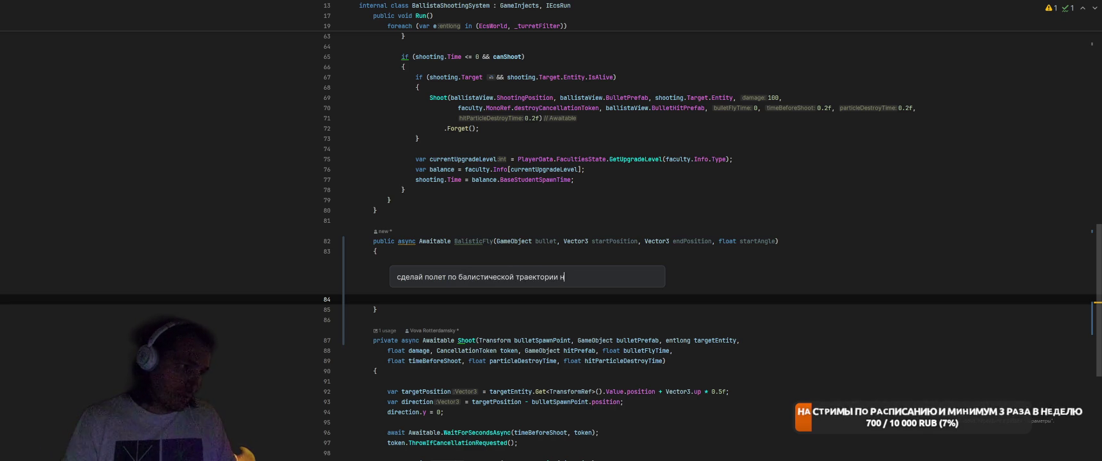
key("BackSpace")
type("из startPositio")
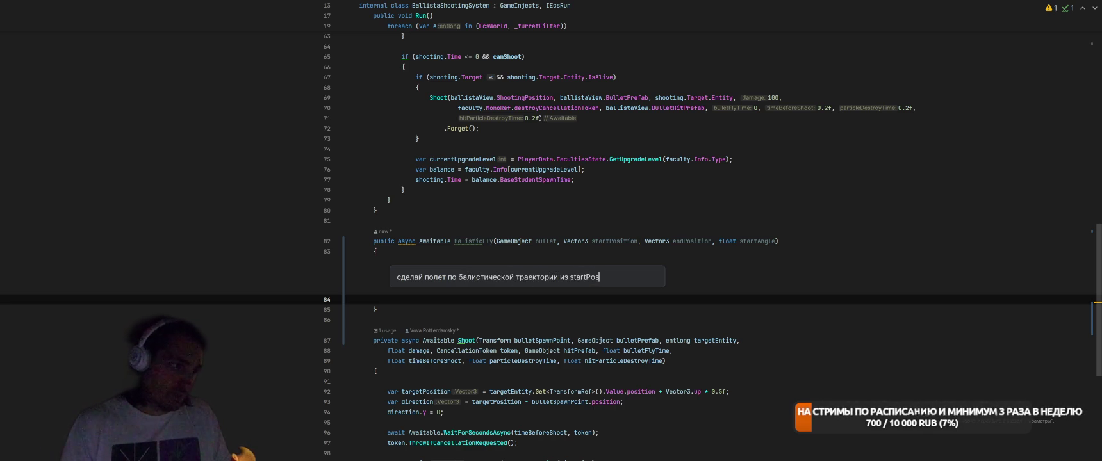
type("n")
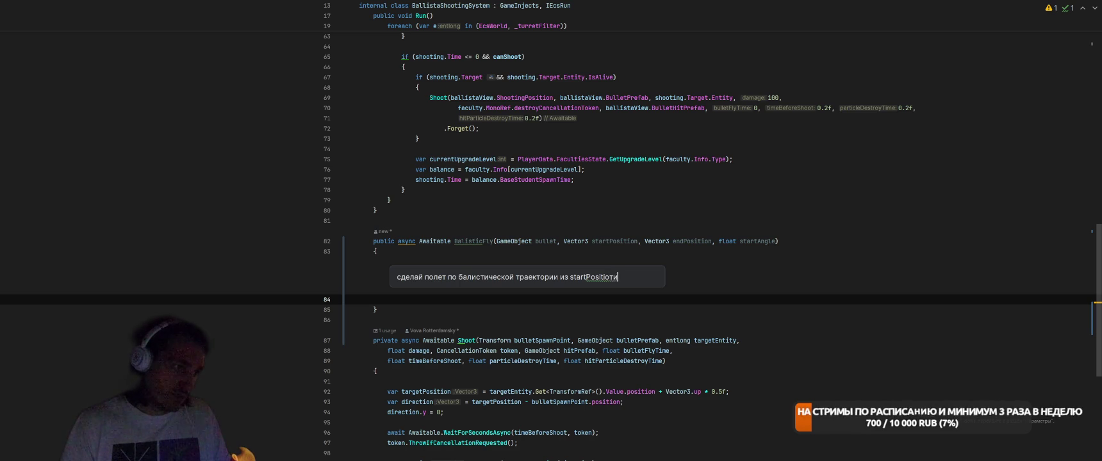
type(" в endP")
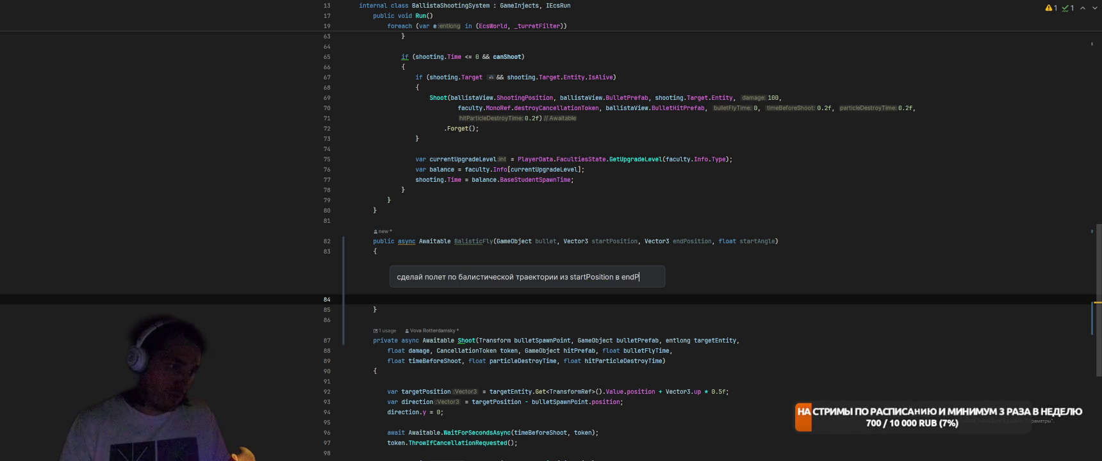
type("osition, учи")
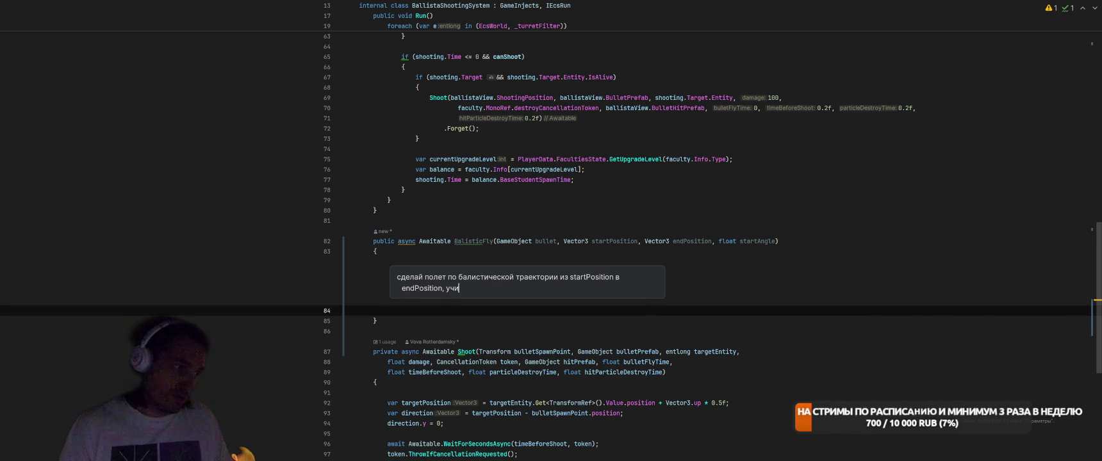
type("тывая , что начальный ")
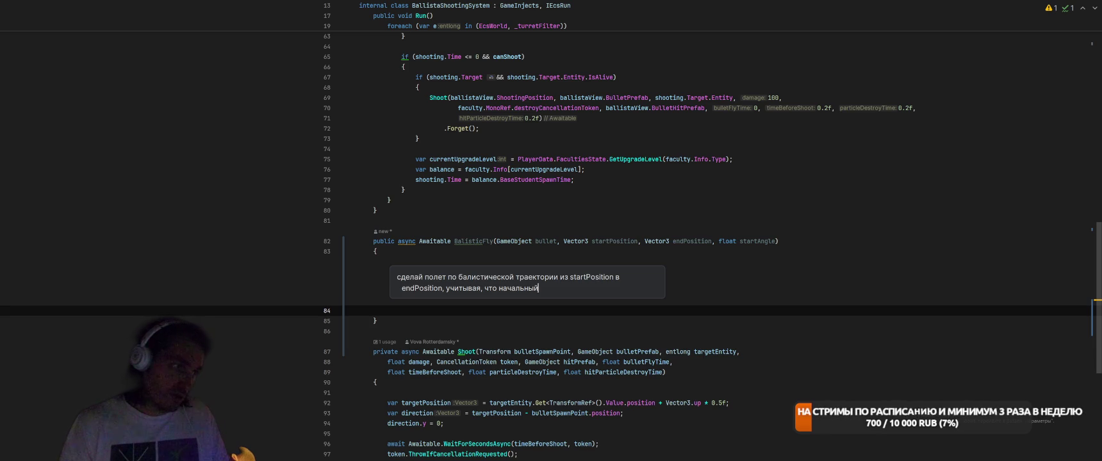
type("угол startAngle ")
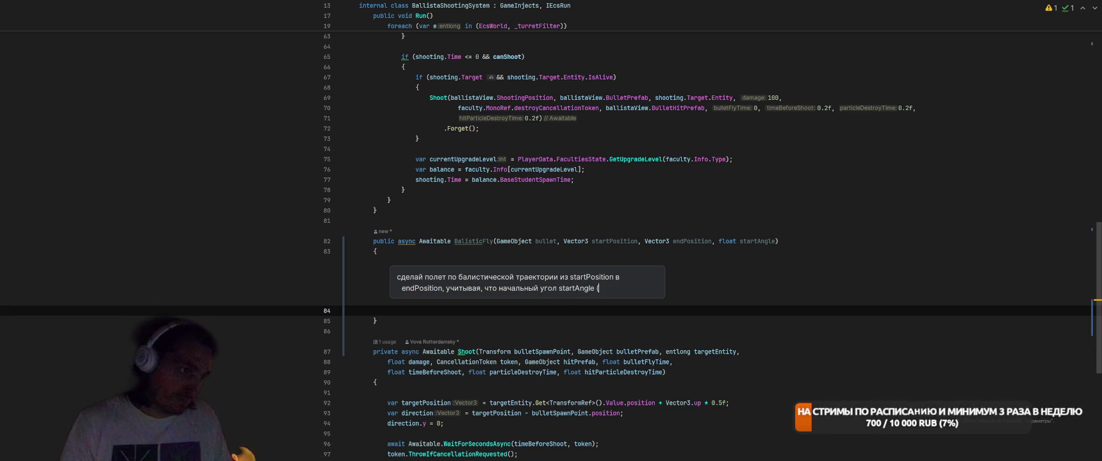
type("в градусах")
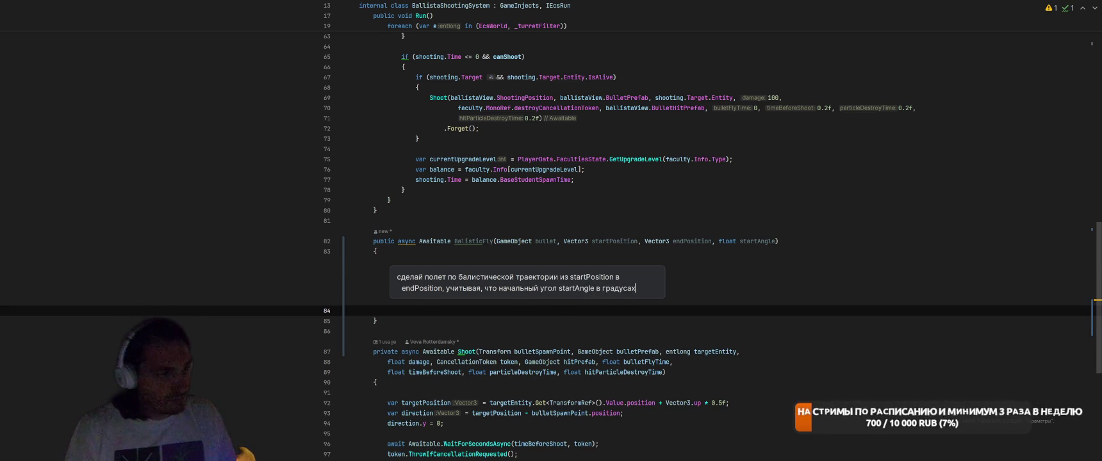
key("Return")
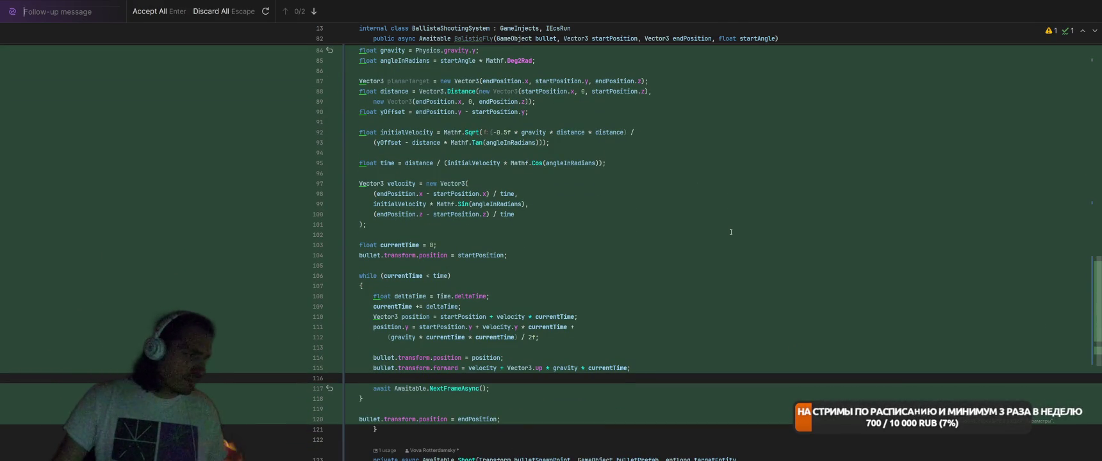
Review the AI-generated gravity-arc BalisticFly body and accept all of its changes.
scroll(732, 232, "down", 4)
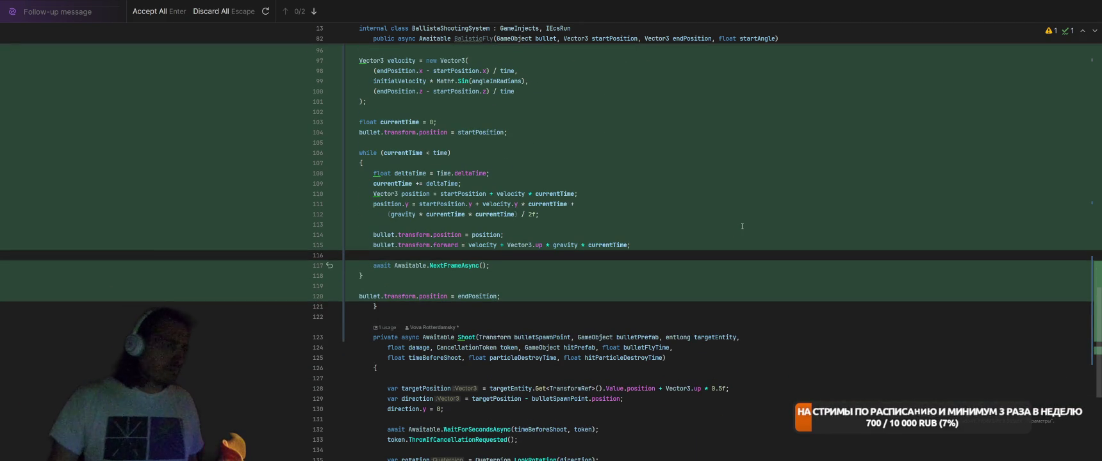
scroll(742, 226, "up", 5)
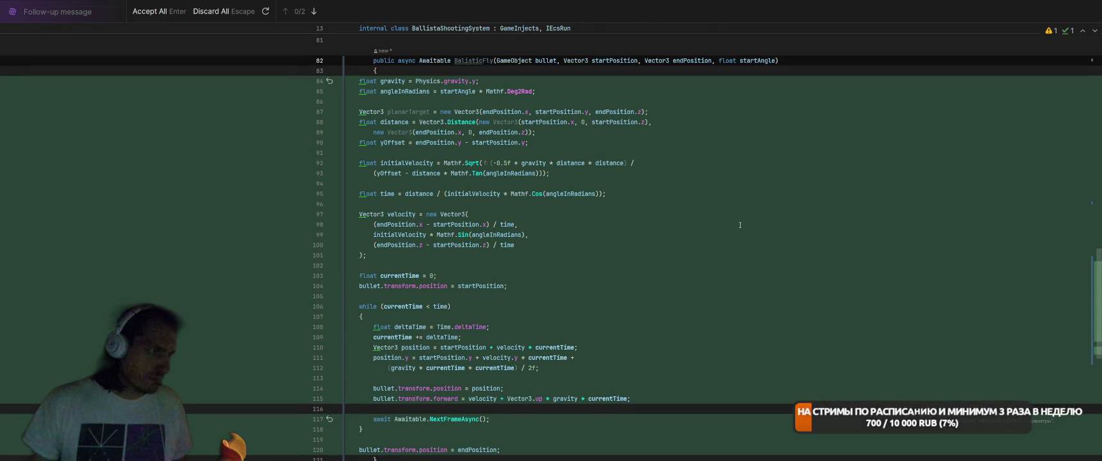
scroll(740, 225, "up", 3)
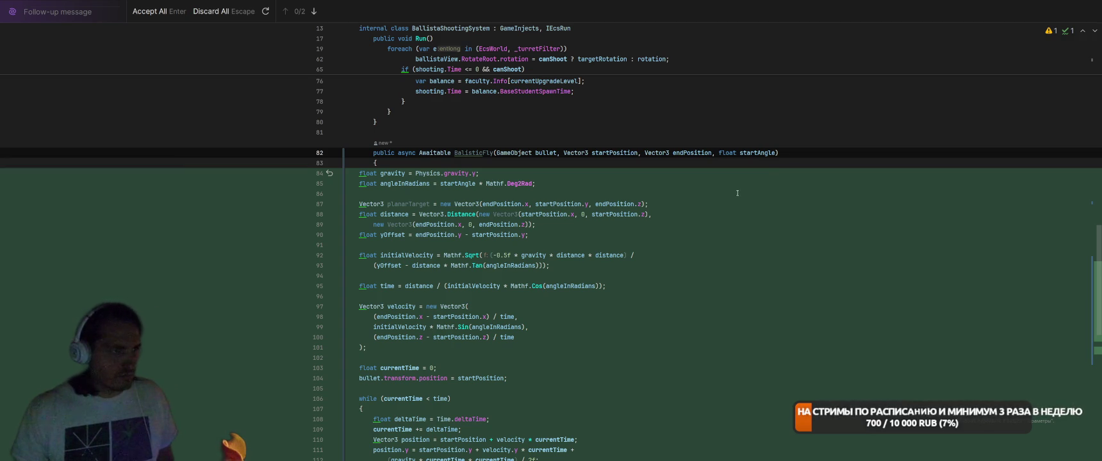
scroll(756, 189, "down", 5)
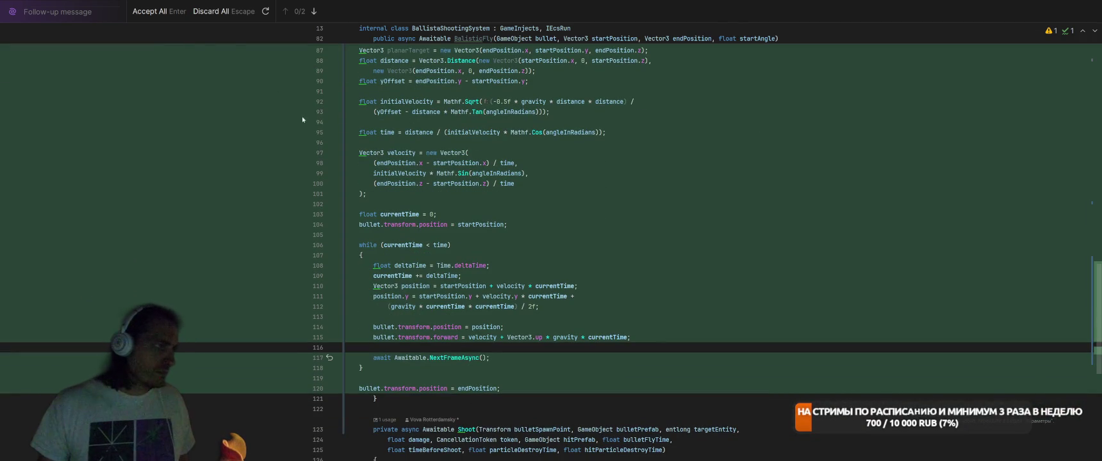
left_click(148, 11)
left_click(408, 390)
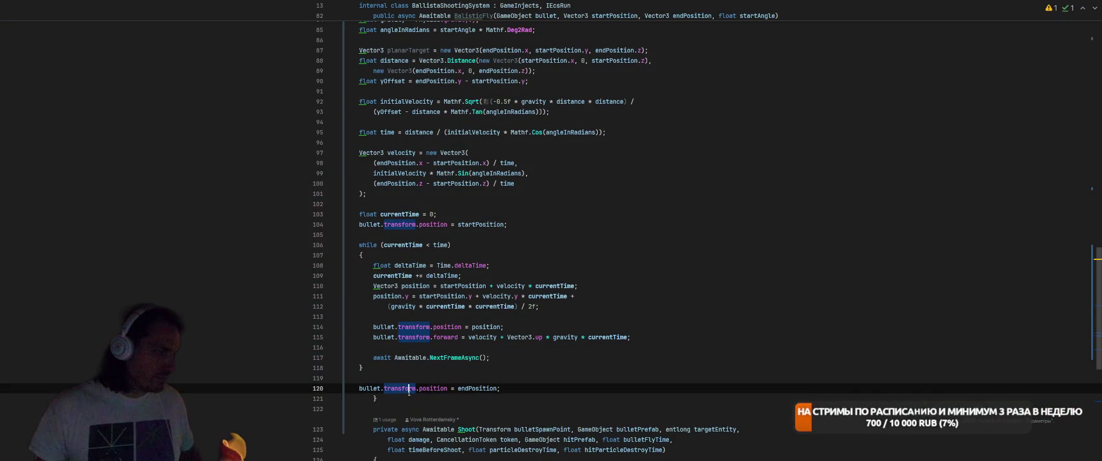
Fix the method's closing brace and add a float gravity = 10 parameter to BalisticFly.
key("Down")
key("BackSpace")
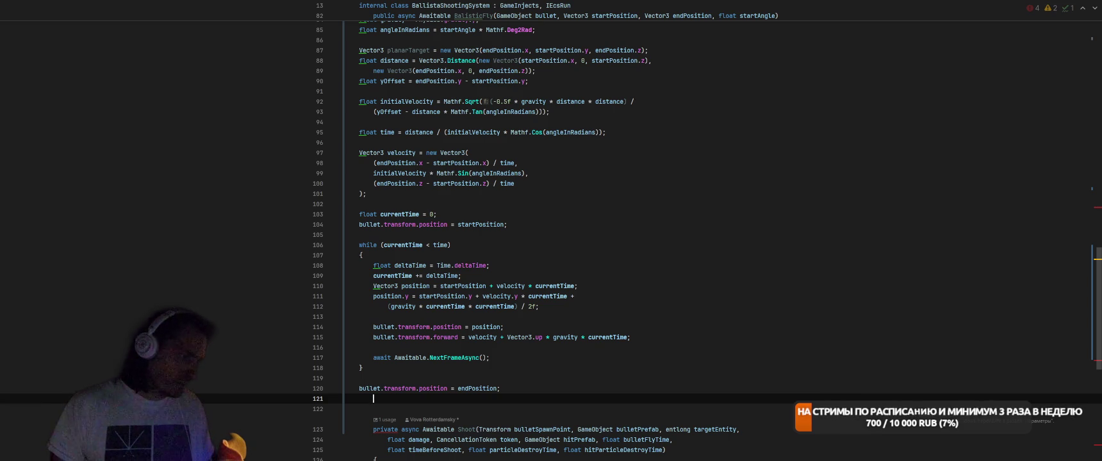
type("}")
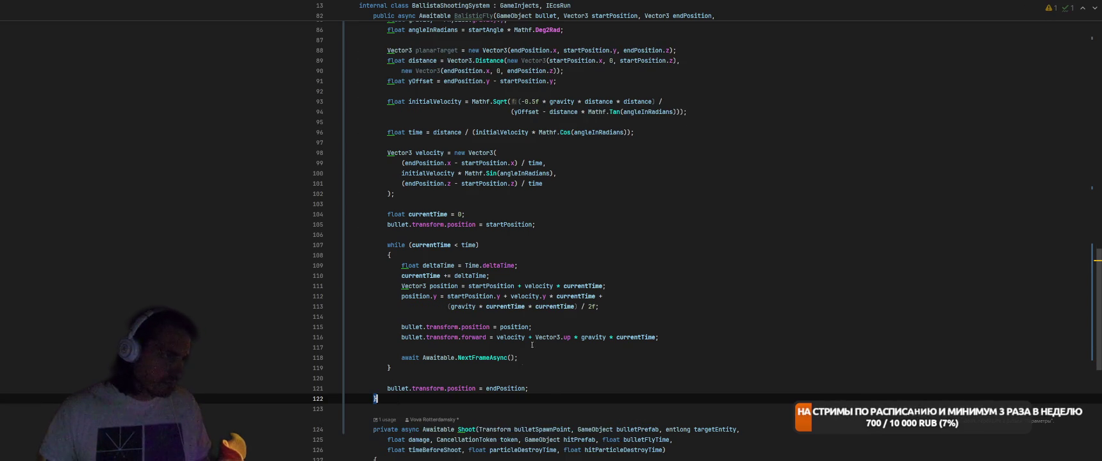
scroll(659, 284, "up", 4)
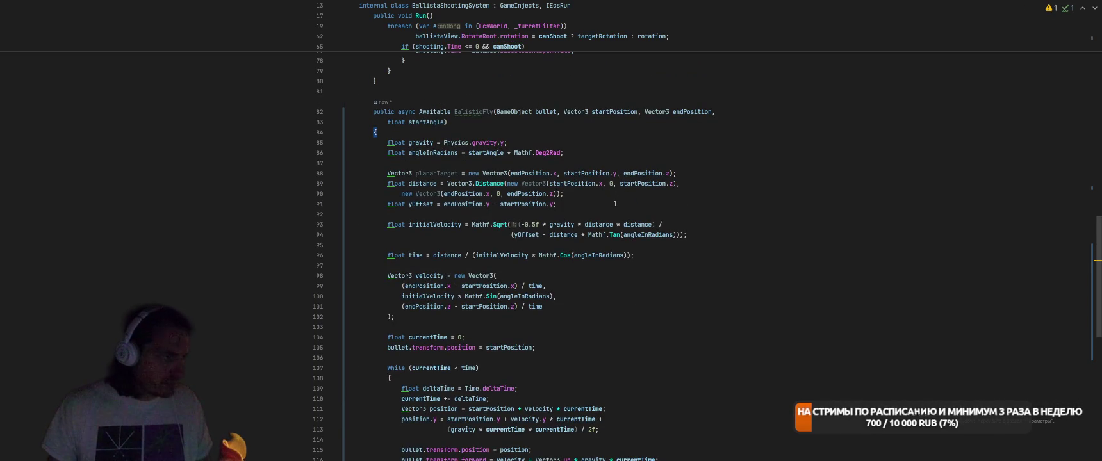
left_click(447, 122)
type(", foat")
key("BackSpace")
key("BackSpace")
key("BackSpace")
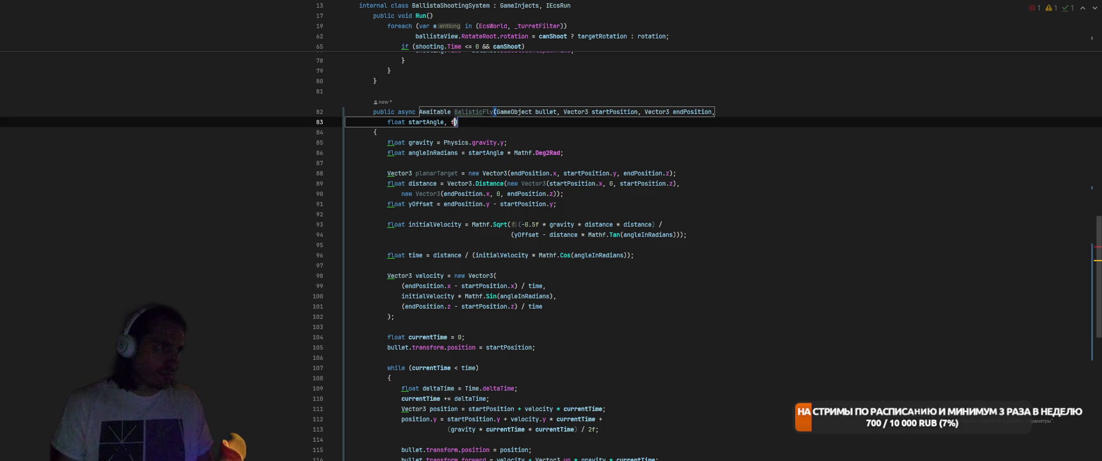
type("loat")
type(" gravity =")
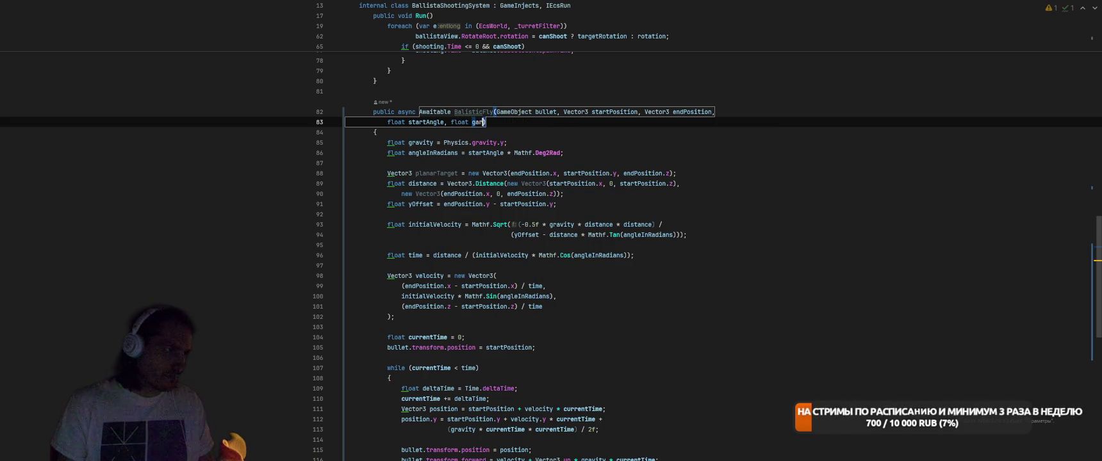
type(" 10")
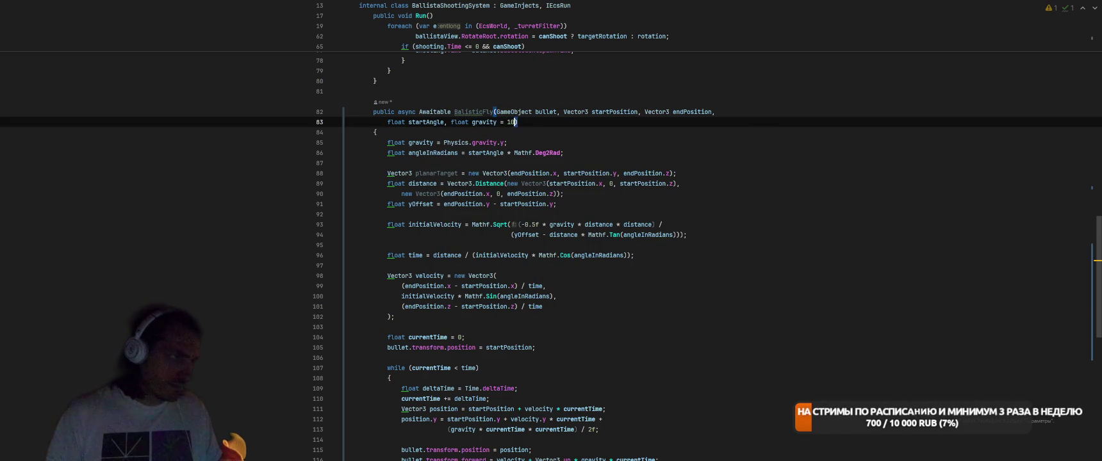
Delete the Physics.gravity.y line and convert declarations to var everywhere in the file.
left_click(510, 142)
key("shift+Home")
key("BackSpace")
key("BackSpace")
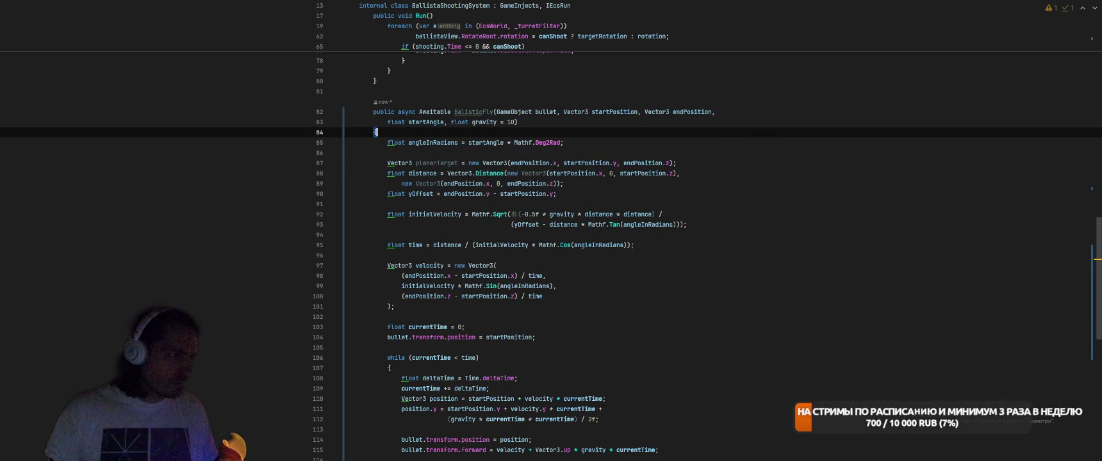
key("Down")
key("alt+Return")
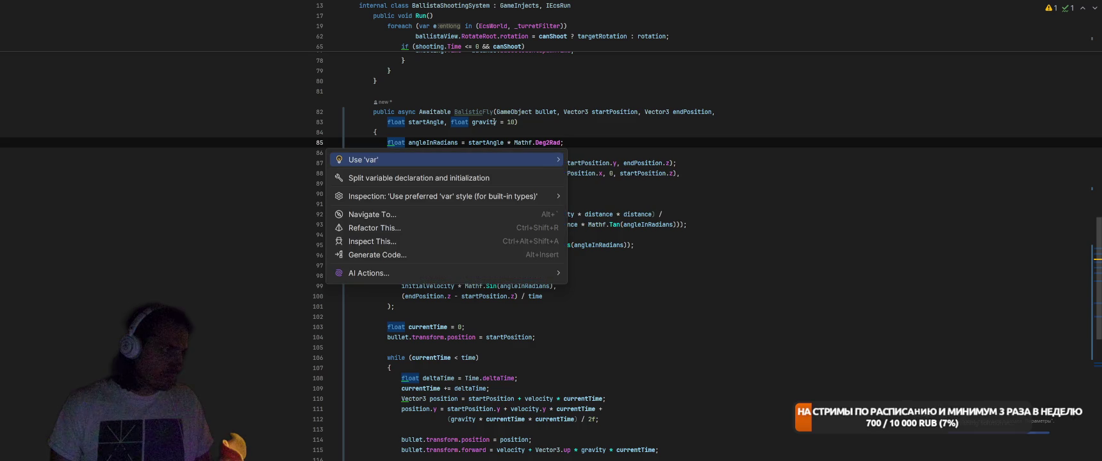
key("Right")
key("Down")
key("Return")
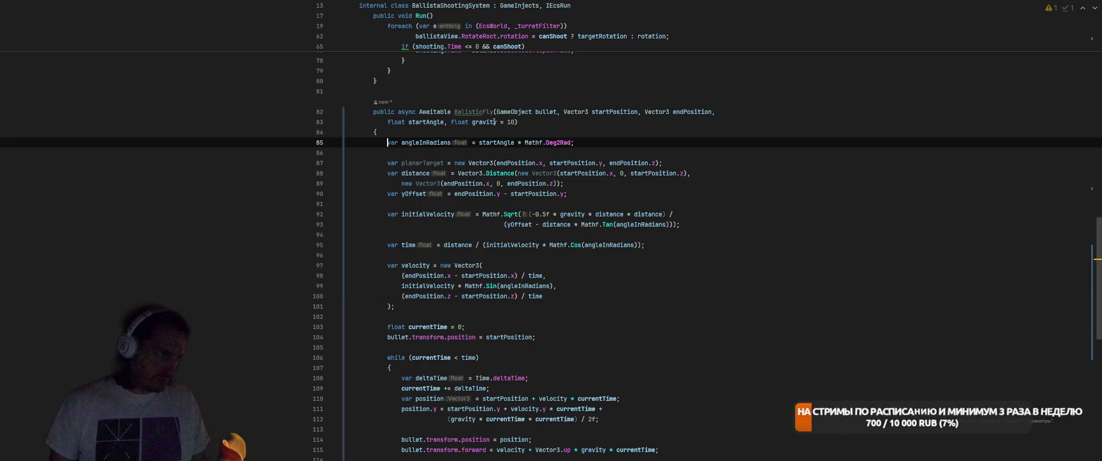
Remove redundant parentheses across the whole file.
left_click(411, 163)
scroll(410, 163, "down", 1)
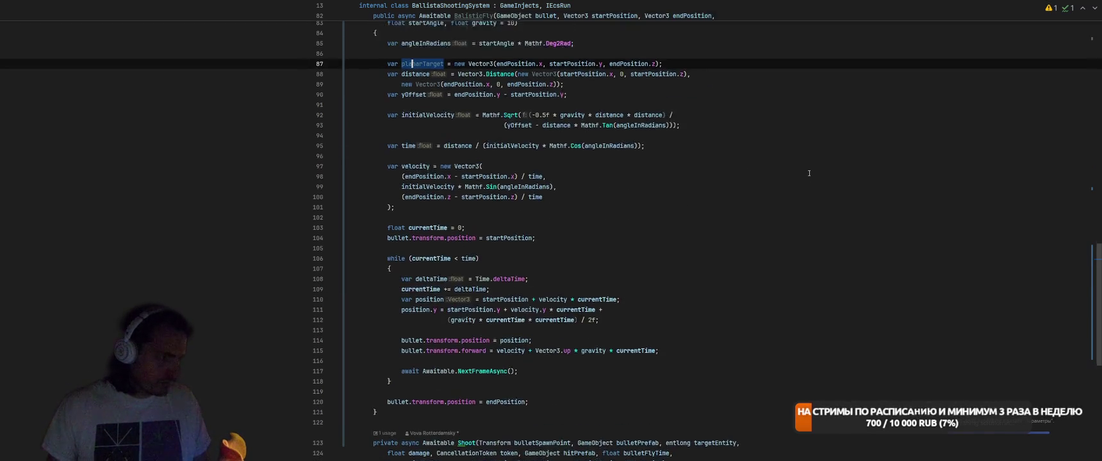
left_click(797, 141)
key("Up")
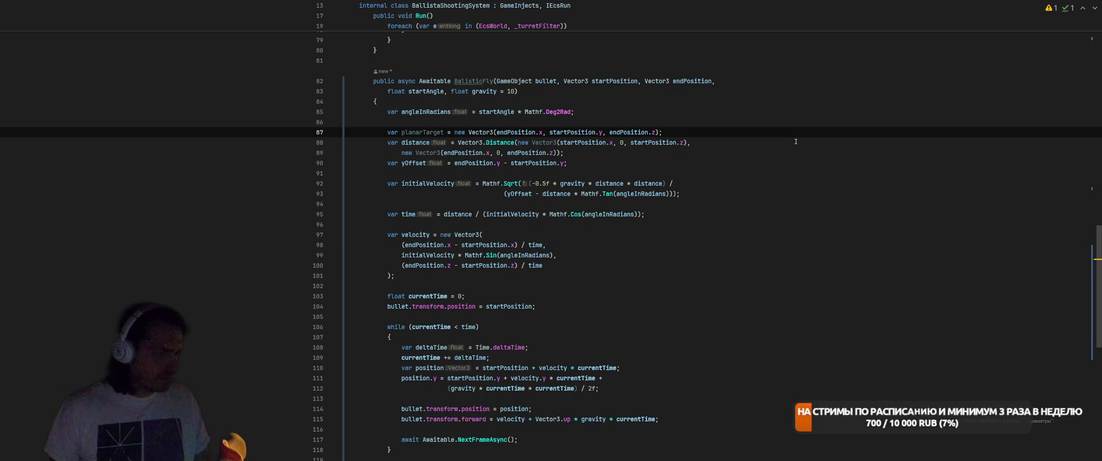
scroll(796, 142, "down", 4)
left_click(457, 357)
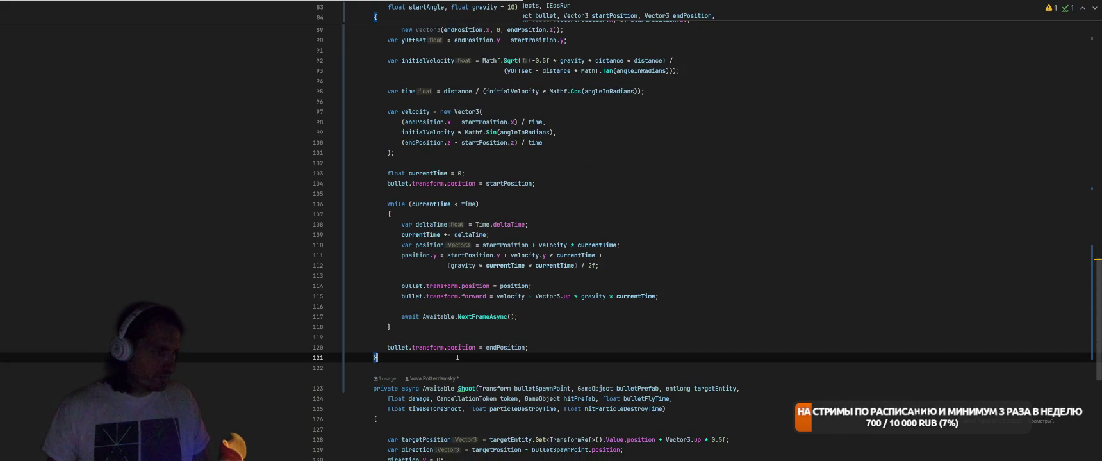
left_click(448, 265)
key("alt+Return")
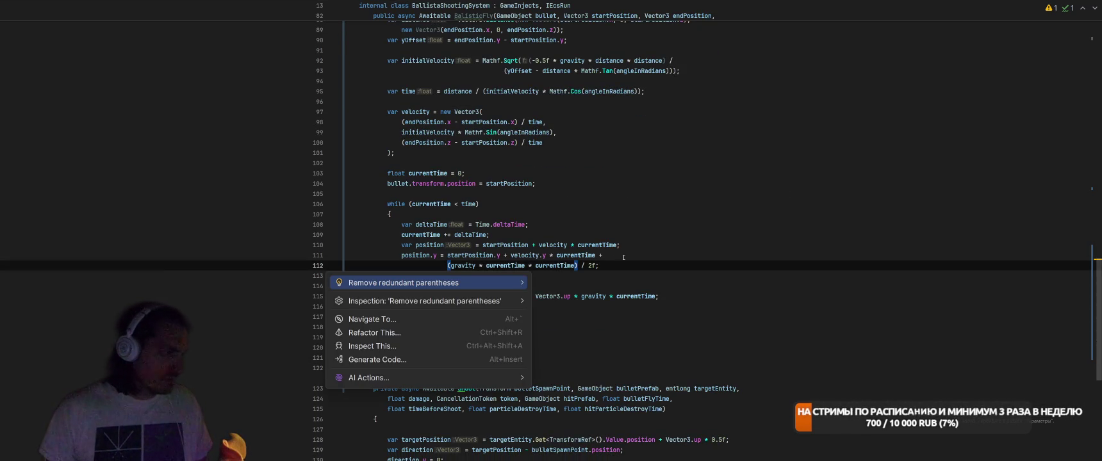
key("Right")
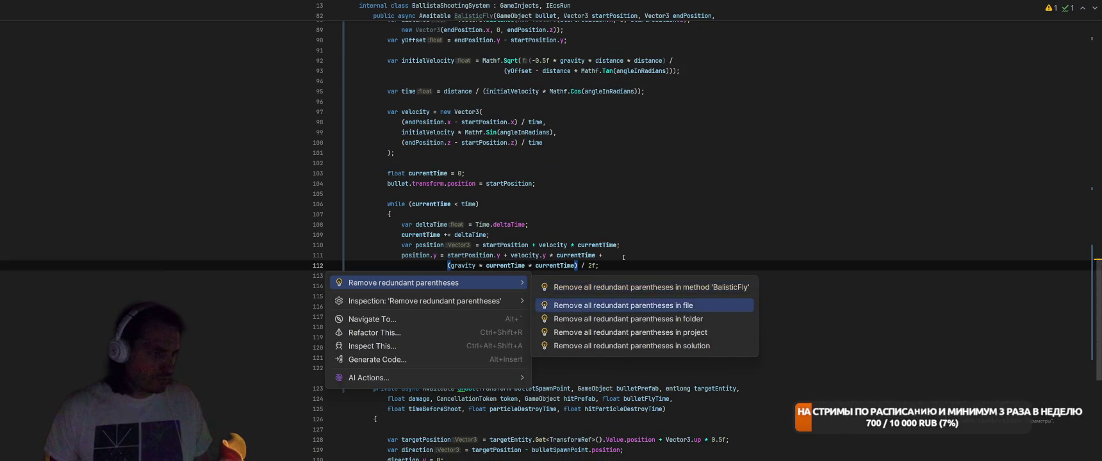
key("Return")
Drop the planarTarget line and rewrite the distance vectors with target-typed new on one line.
scroll(675, 232, "up", 5)
left_click(449, 153)
key("Down")
key("BackSpace")
left_click(545, 163)
key("alt+Return")
key("Return")
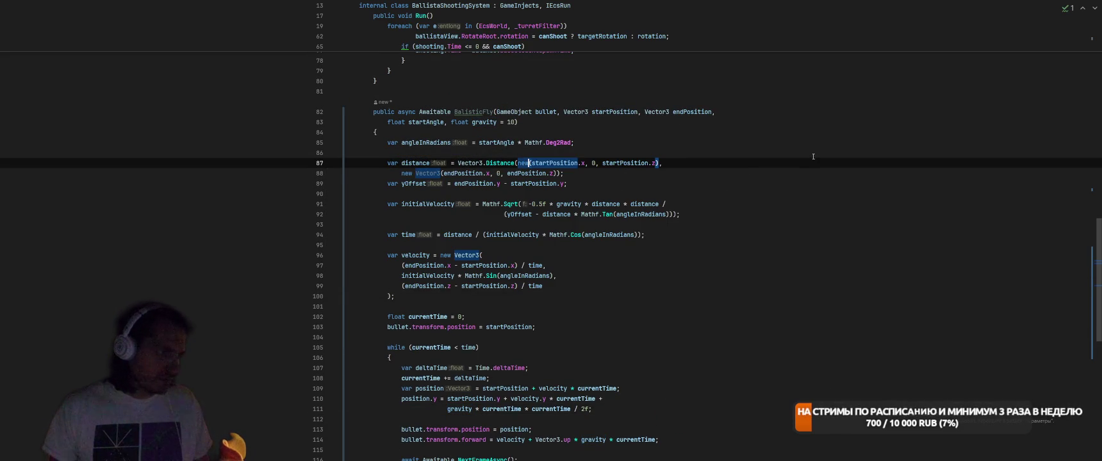
key("Down")
key("alt+Return")
key("Right")
key("Down")
key("Return")
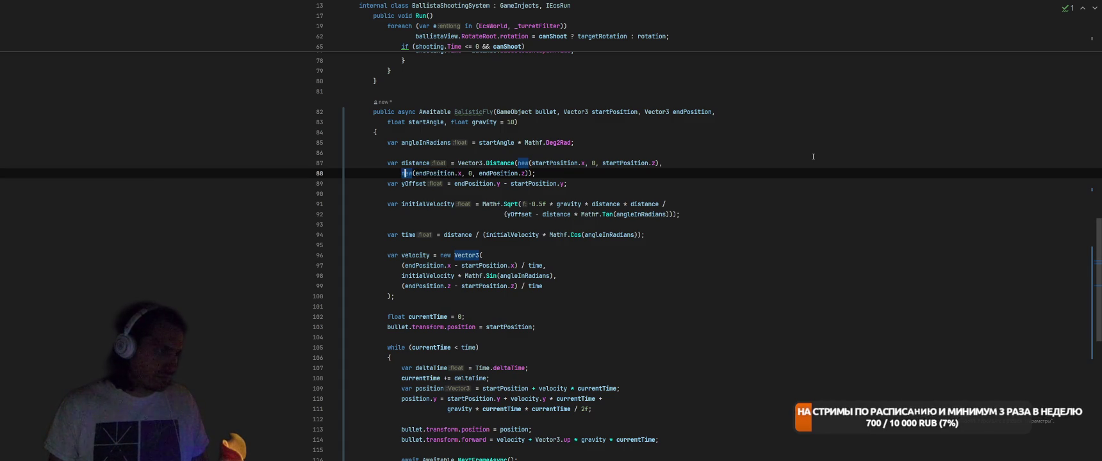
key("Home")
key("BackSpace")
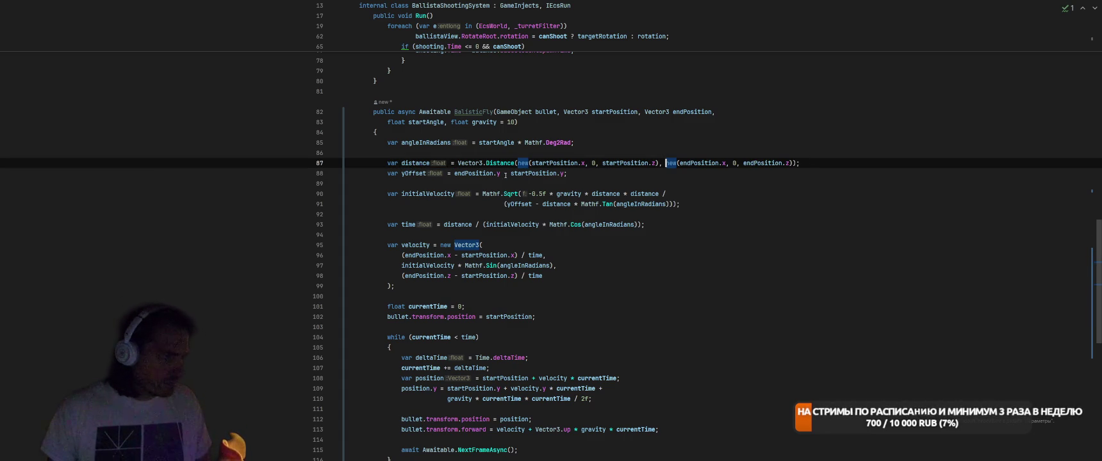
Open the inline AI prompt on the distance calculation.
left_click(469, 163)
key("ctrl+shift+r")
key("Escape")
key("ctrl+backslash")
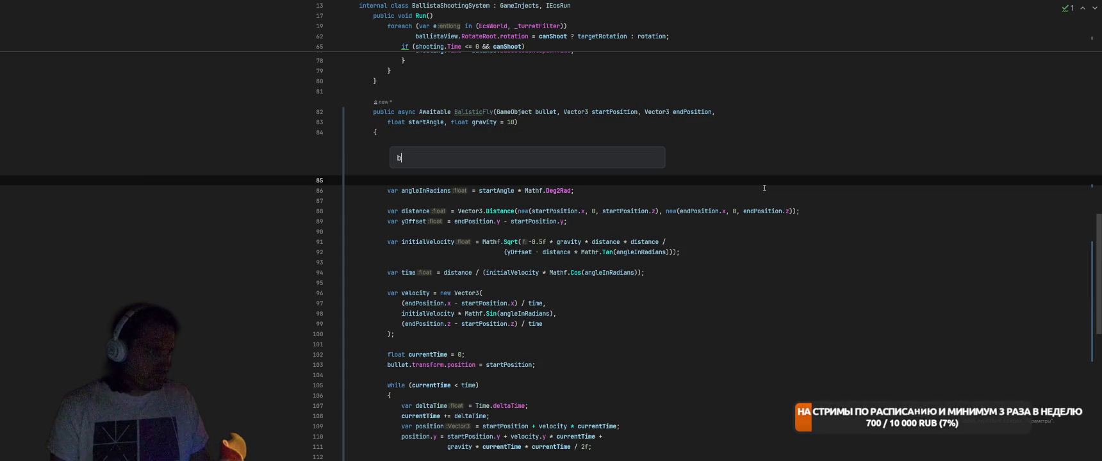
Ask the inline AI to use the math library for all calculations and accept its float3 rewrite.
type("используй ")
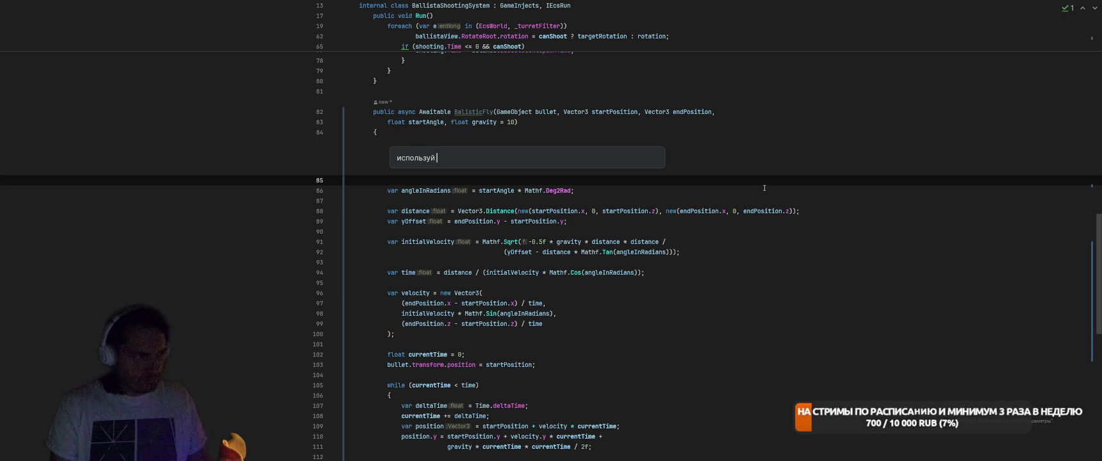
type("иблиоте")
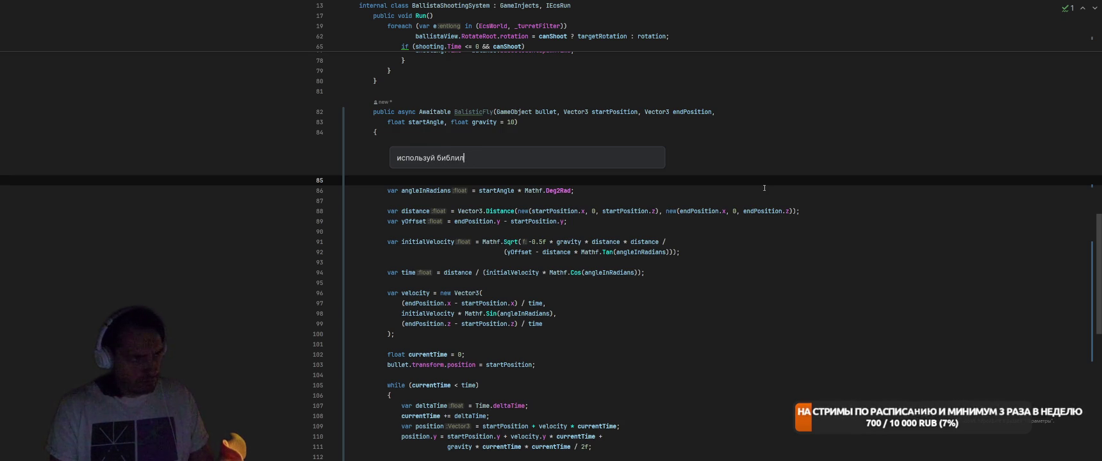
type("ку mathдля всех вычислен")
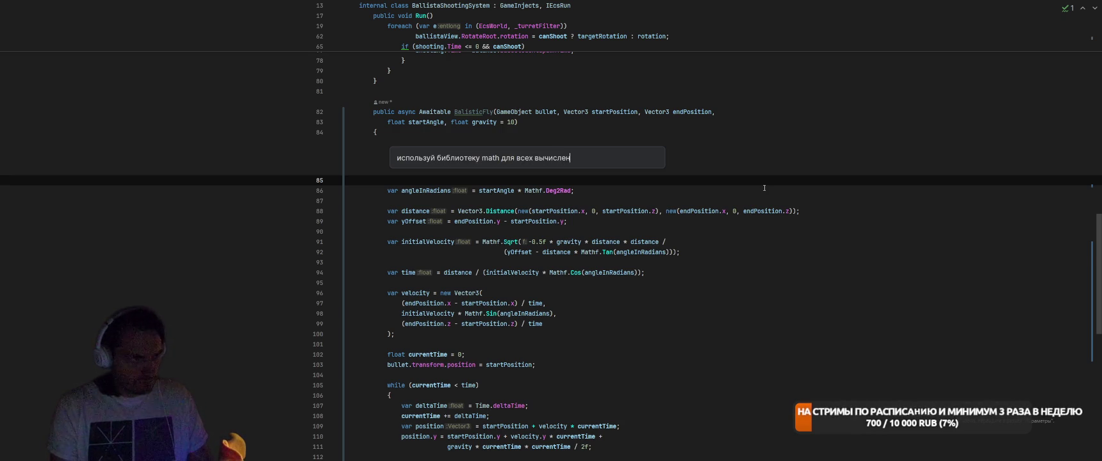
type("ий")
key("Return")
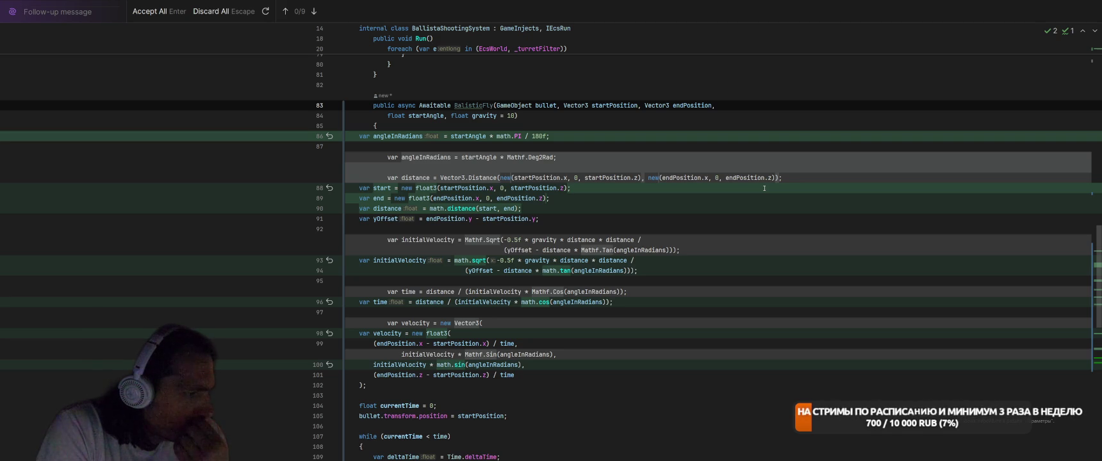
scroll(764, 188, "down", 5)
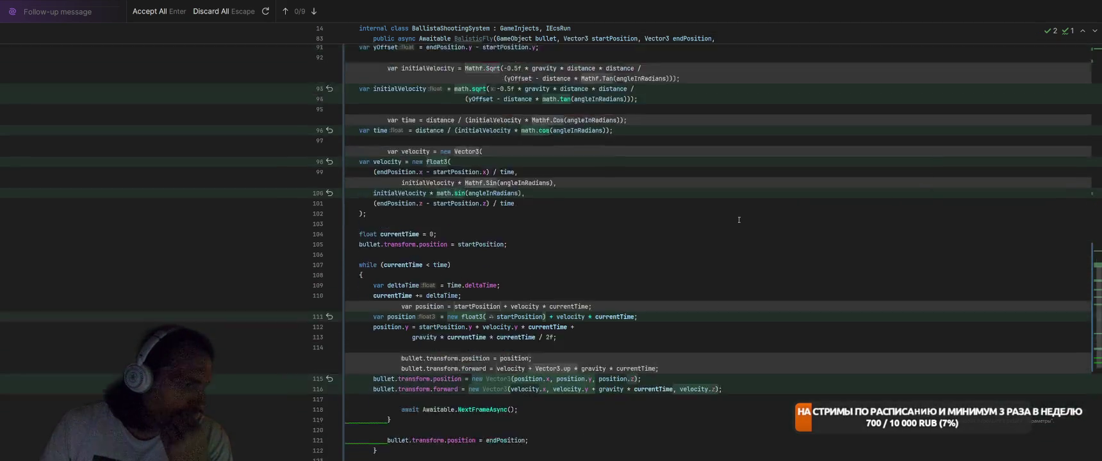
scroll(750, 218, "down", 3)
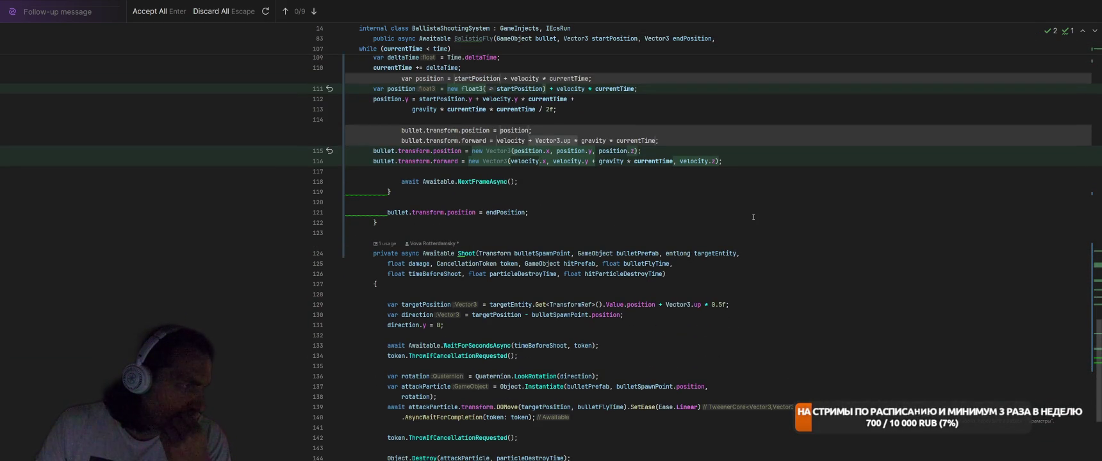
key("Return")
scroll(542, 141, "up", 3)
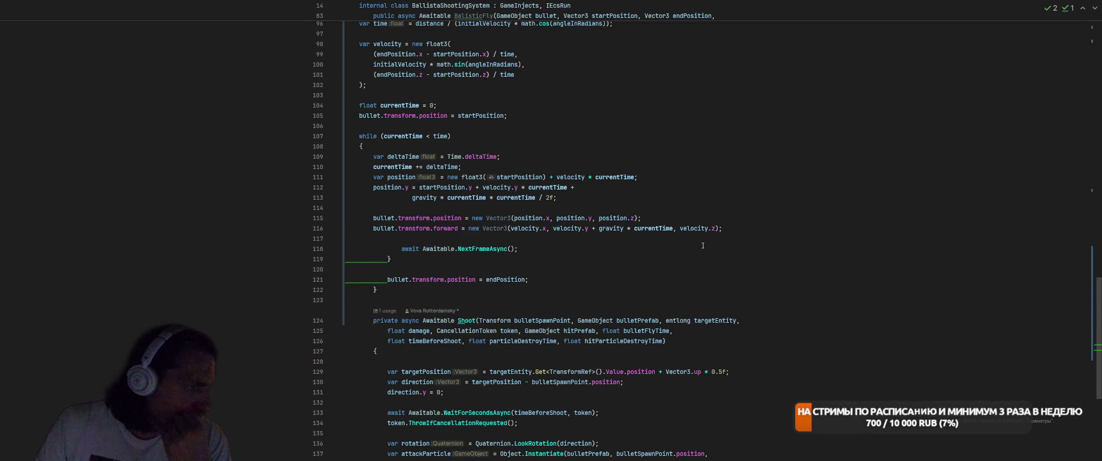
Reformat the BalisticFly method's indentation with Ctrl+Alt+L.
left_click(377, 290)
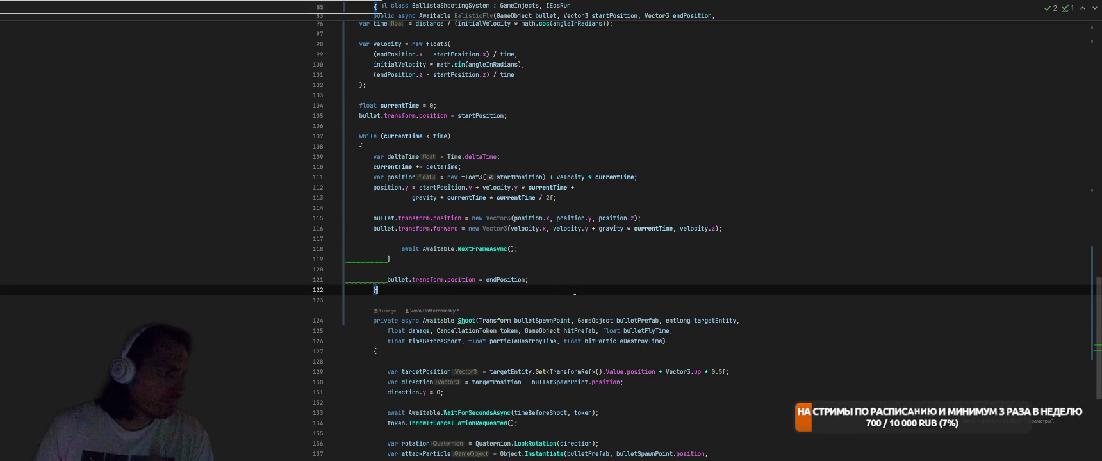
key("ctrl+alt+l")
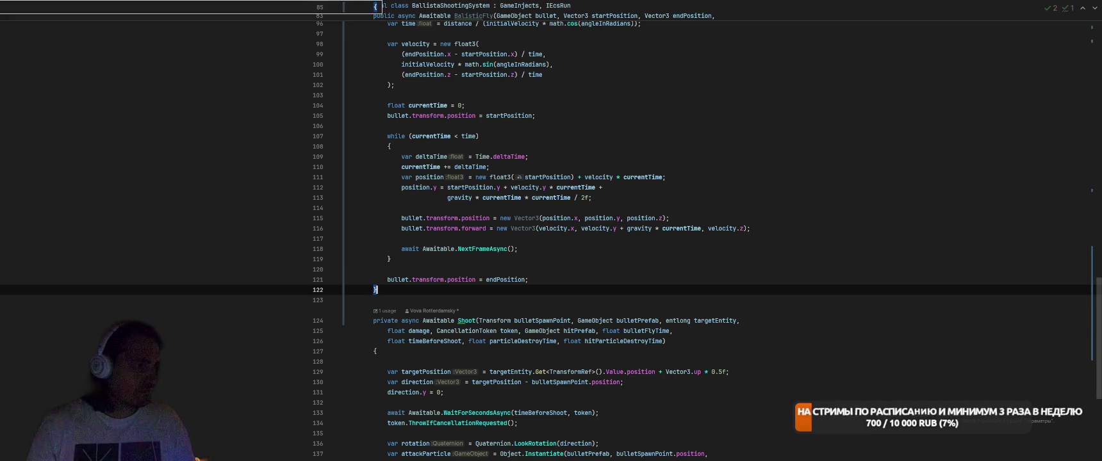
scroll(753, 273, "up", 4)
Convert the new Vector3 constructions on lines 115–116 to target-typed new().
left_click(546, 344)
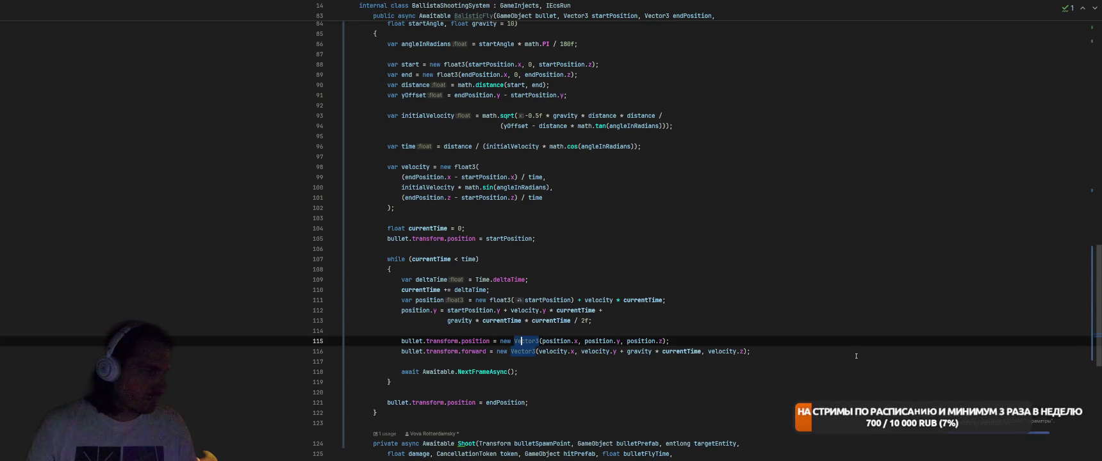
key("alt+Return")
key("Right")
key("Down")
key("Return")
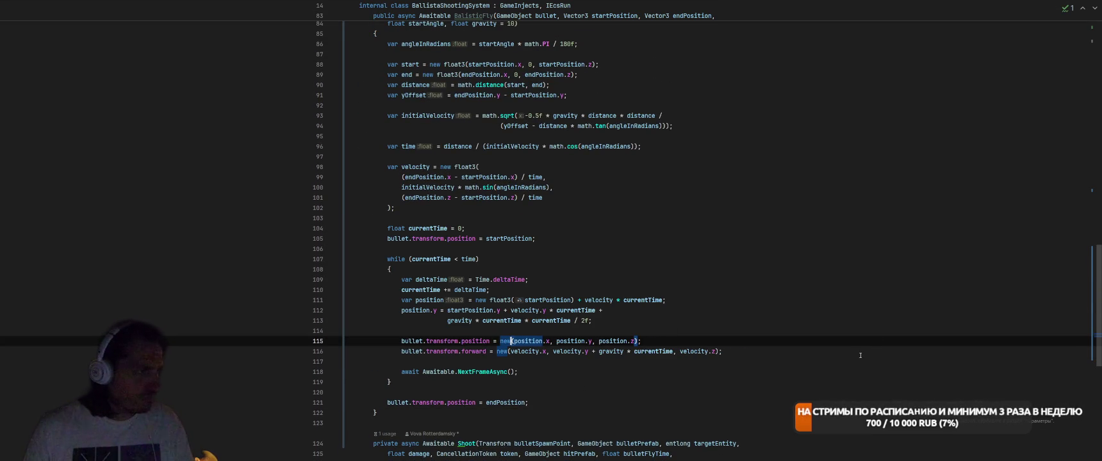
scroll(715, 300, "up", 3)
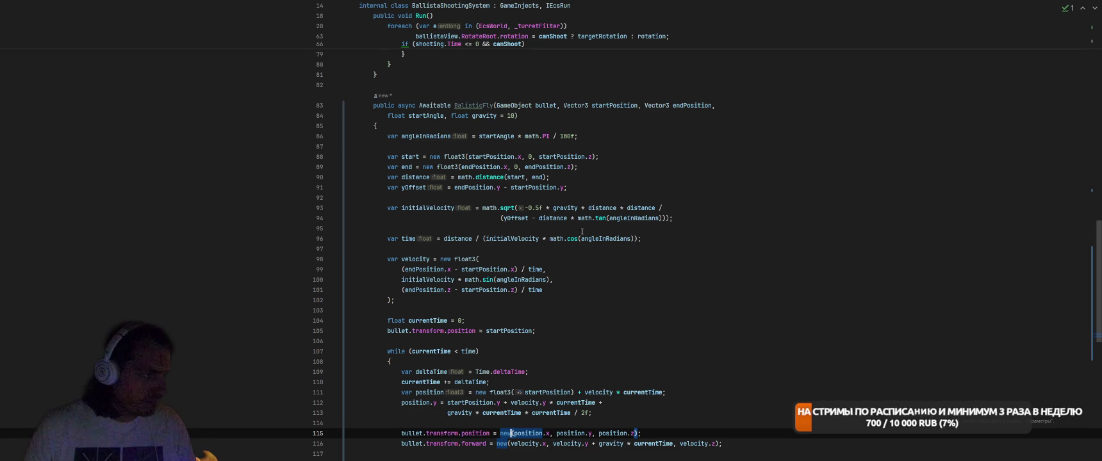
mouse_move(585, 220)
left_click(481, 104)
scroll(701, 246, "down", 10)
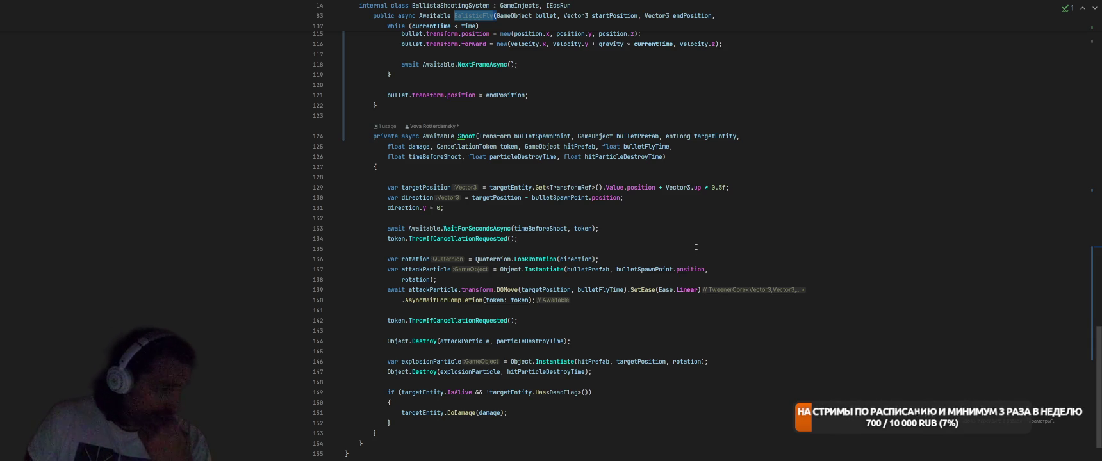
Replace the DOMove await on lines 139–140 with an await BalisticFly( call.
mouse_move(388, 290)
left_mouse_down()
mouse_move(564, 301)
mouse_move(576, 313)
mouse_move(600, 305)
left_mouse_up()
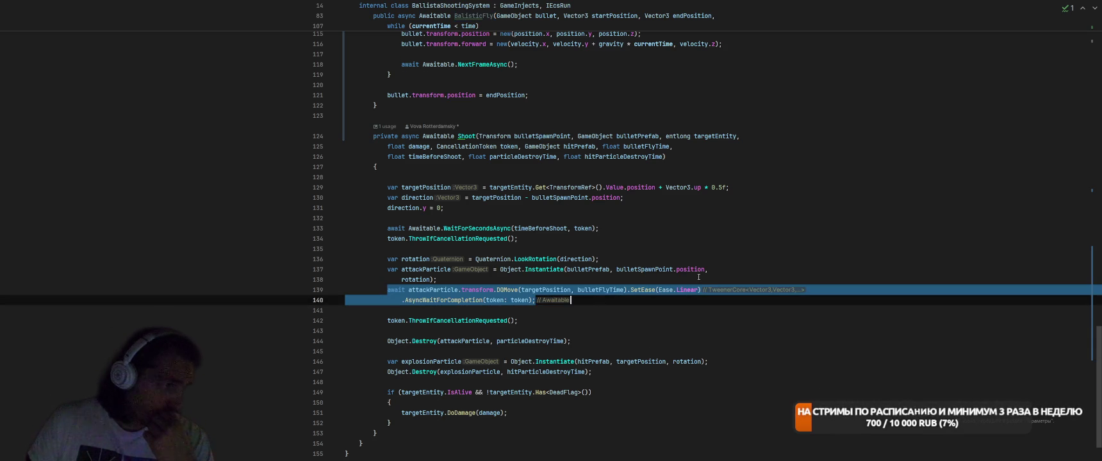
key("BackSpace")
key("Return")
type("await Bal")
key("Down")
key("Return")
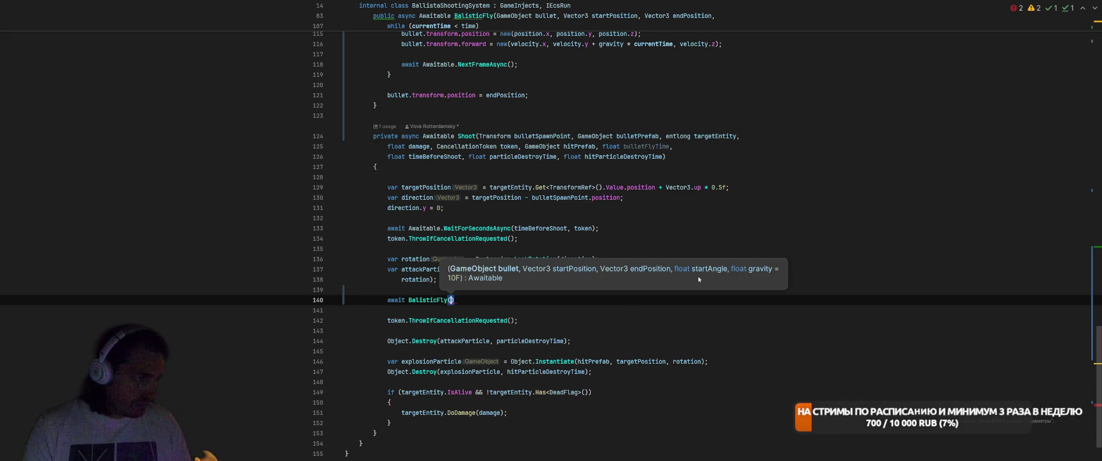
key("Escape")
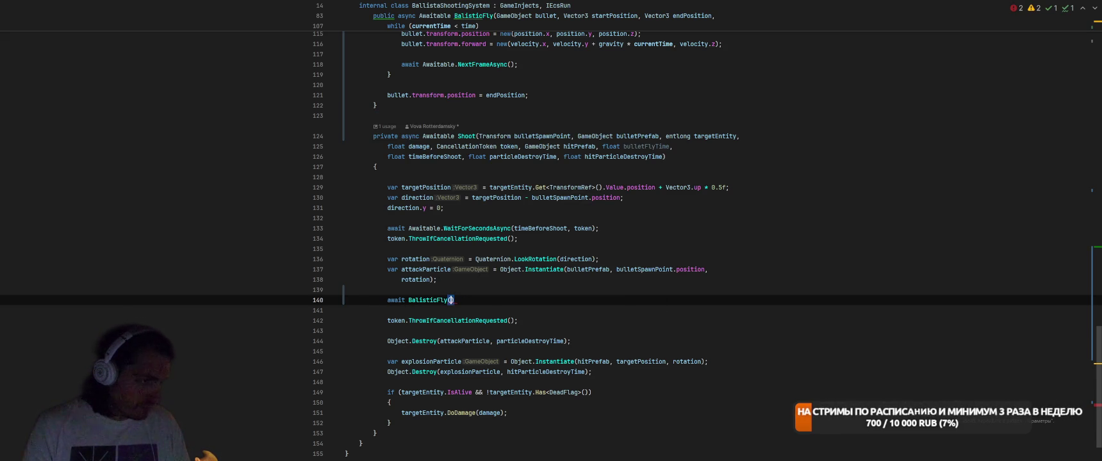
Pass attackParticle plus the suggested arguments to BalisticFly, dropping the gravity: 10 argument.
type("att")
key("Return")
type(",")
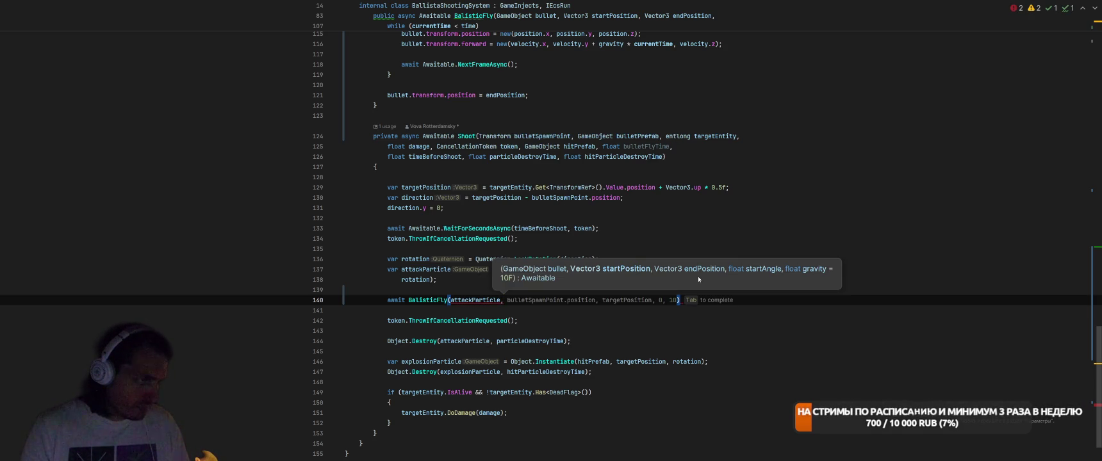
key("Tab")
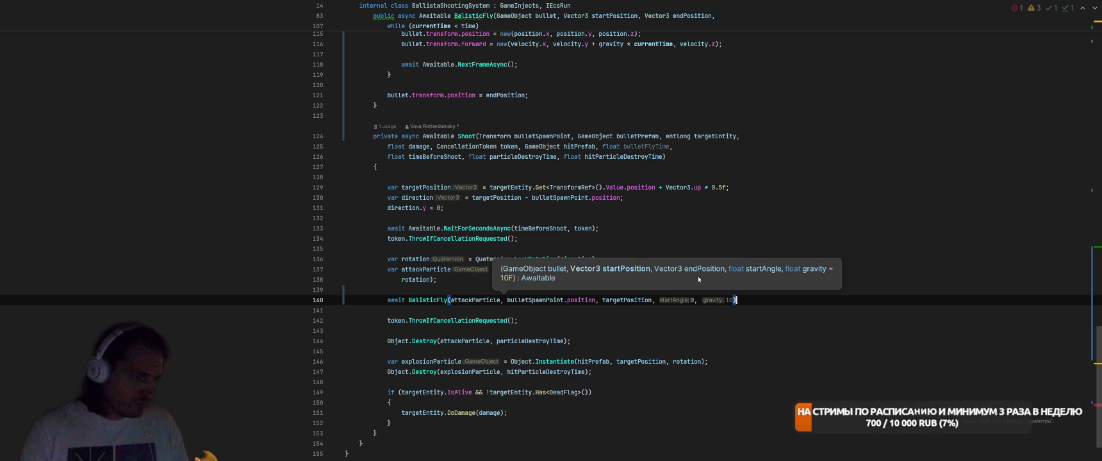
key("ctrl+shift+Left")
key("ctrl+shift+Left")
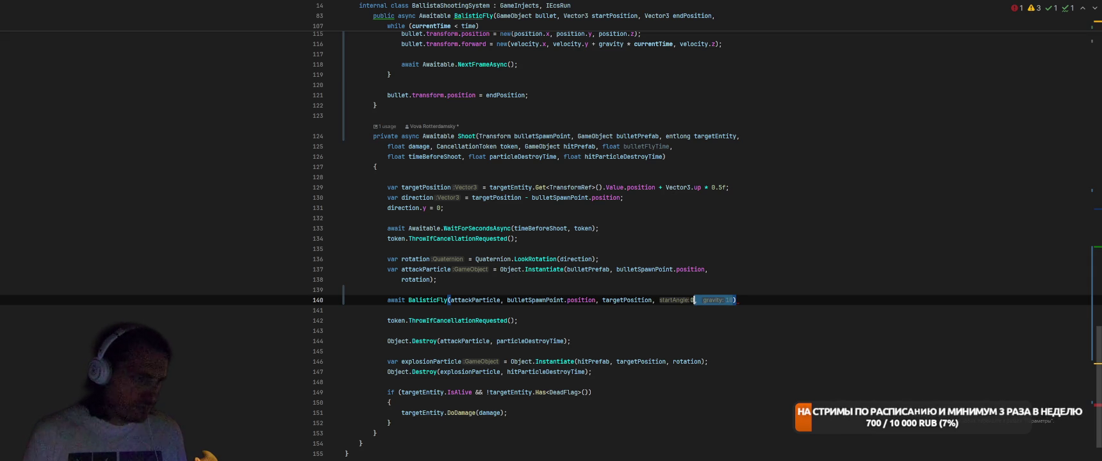
key("BackSpace")
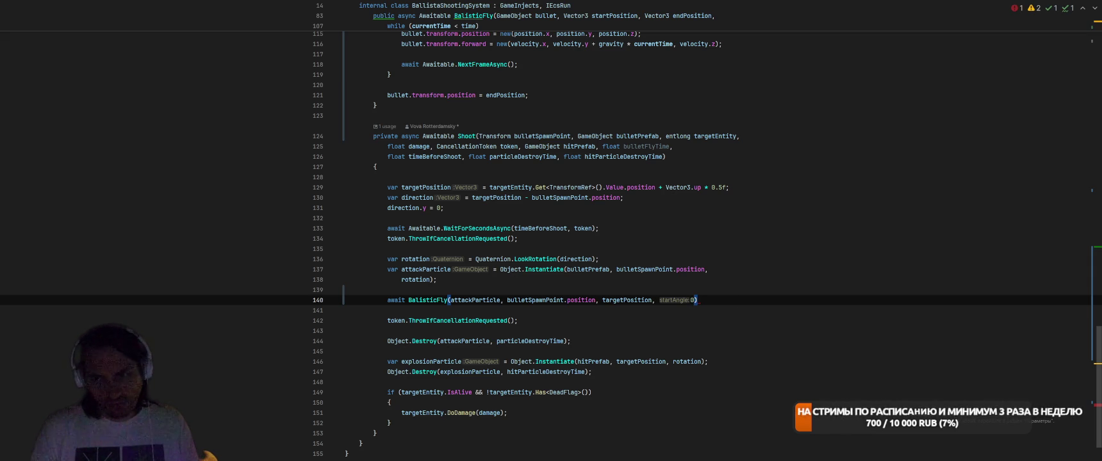
scroll(684, 267, "up", 20)
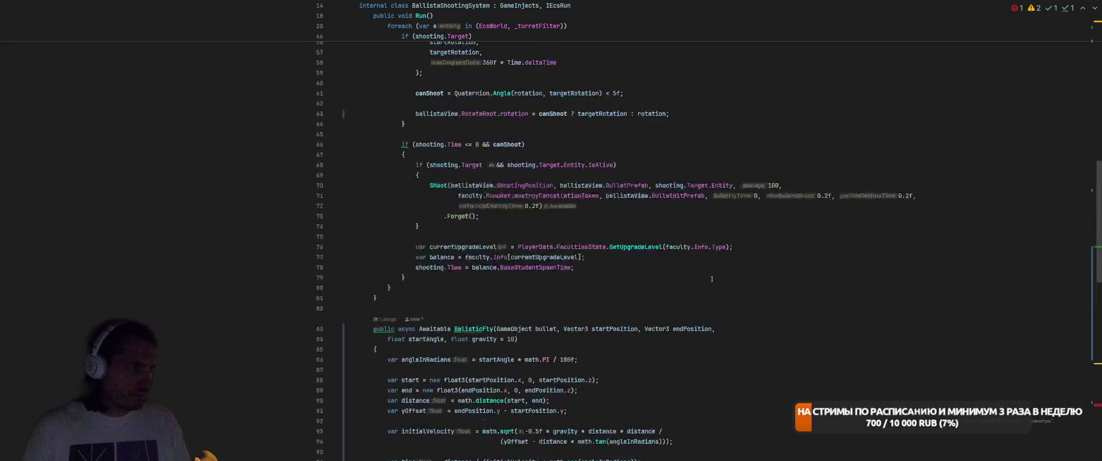
End the BalisticFly call with a semicolon and change its start angle from 0 to 45.
scroll(710, 286, "down", 20)
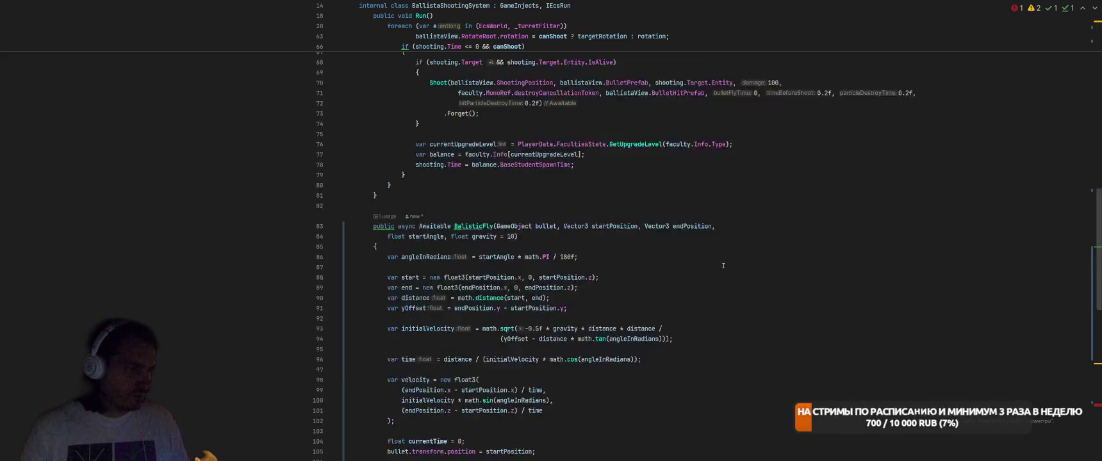
scroll(757, 243, "down", 2)
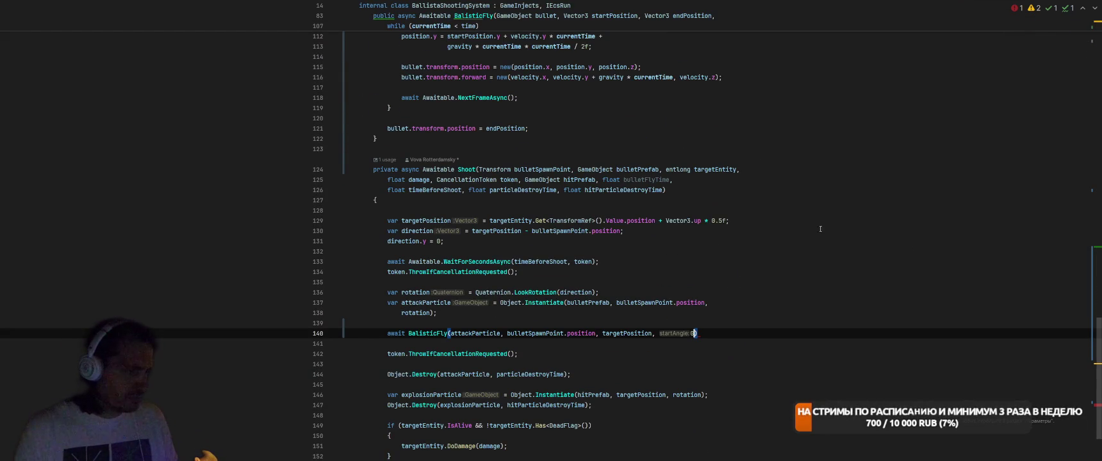
key("End")
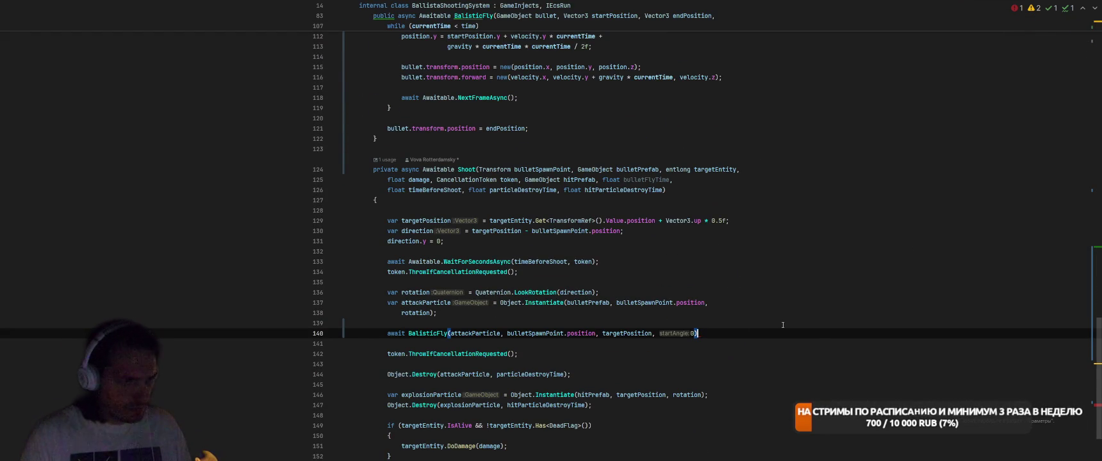
type(";")
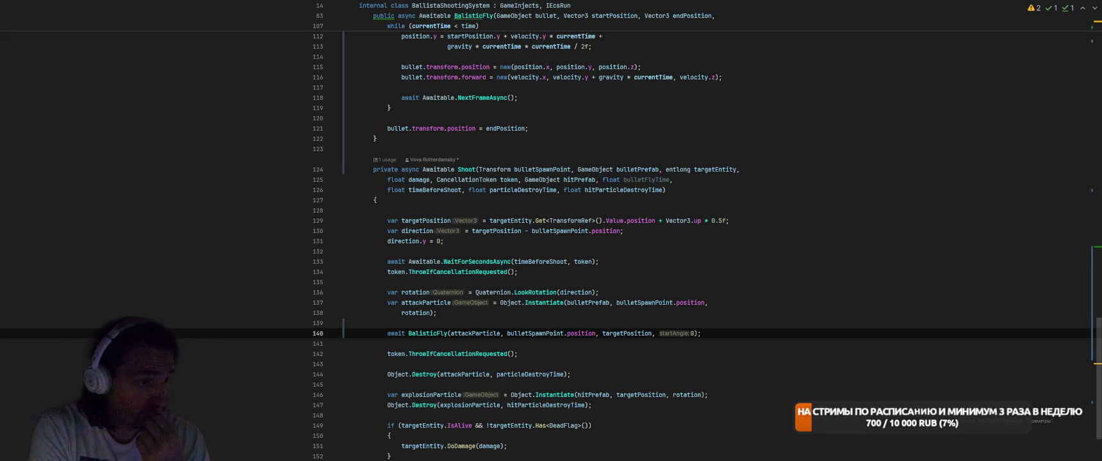
key("Left")
key("Left")
key("BackSpace")
type("45")
key("End")
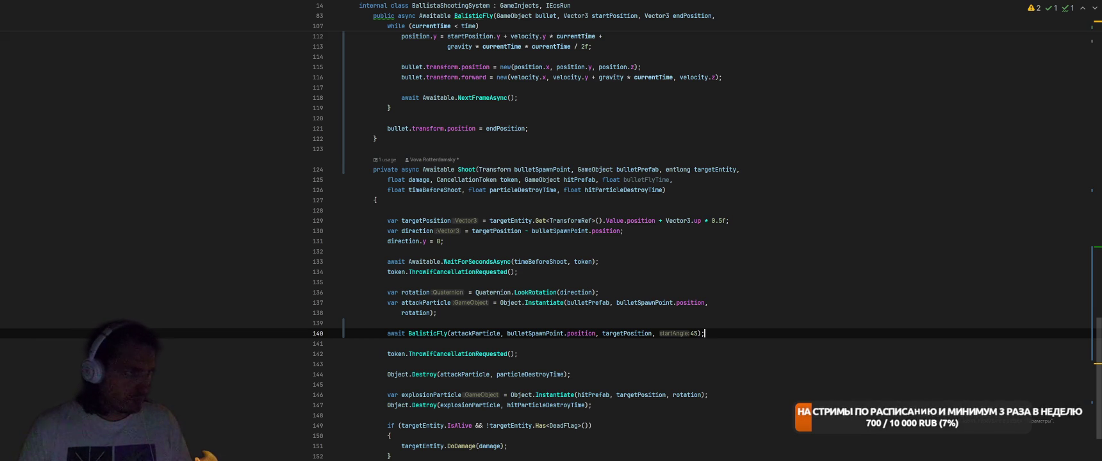
Review the BalisticFly loop, the shooting condition on line 66 and the Shoot call in Run.
scroll(834, 222, "up", 7)
left_click(835, 222)
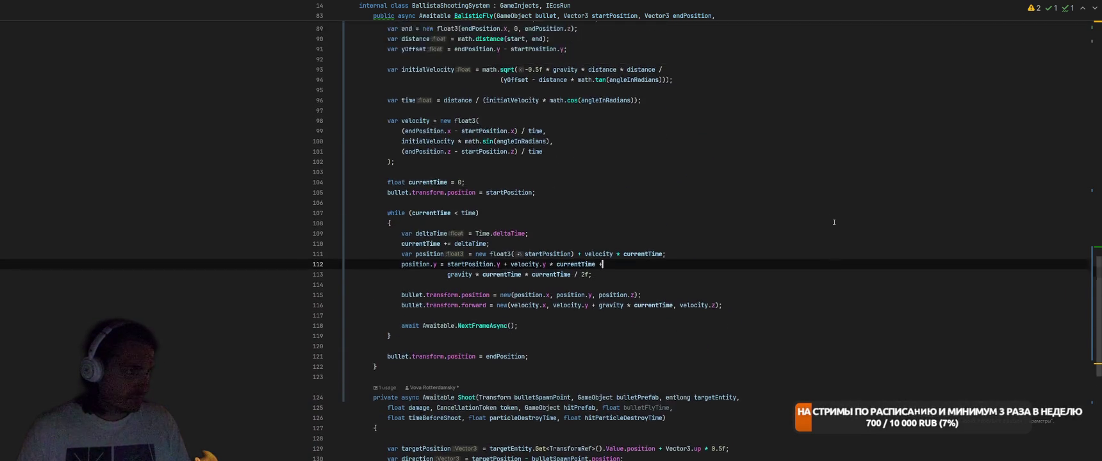
scroll(835, 223, "up", 13)
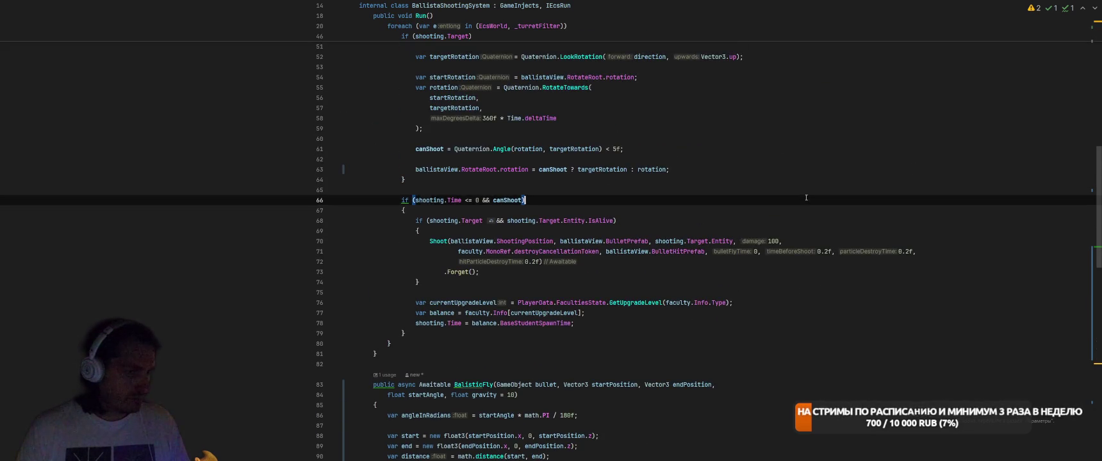
left_click(806, 197)
scroll(806, 198, "down", 2)
left_click(761, 247)
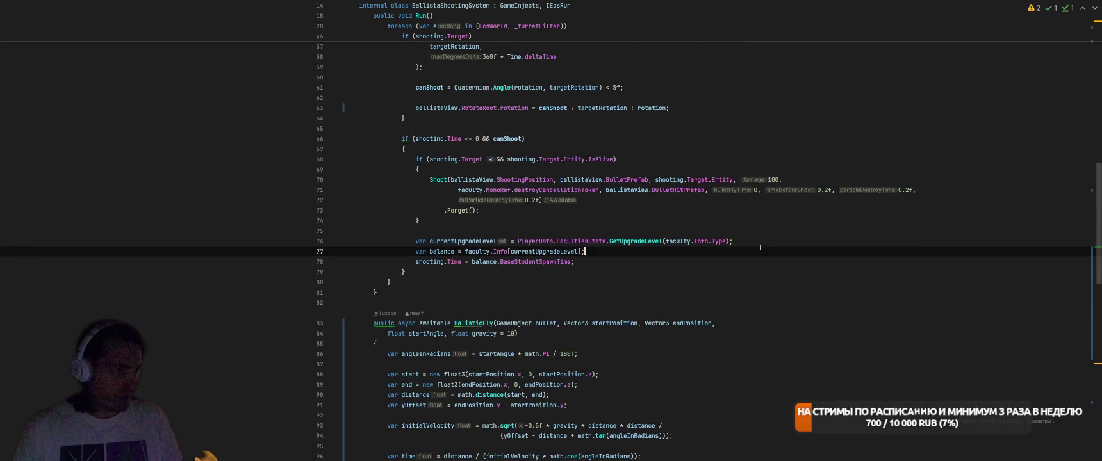
key("alt+Tab")
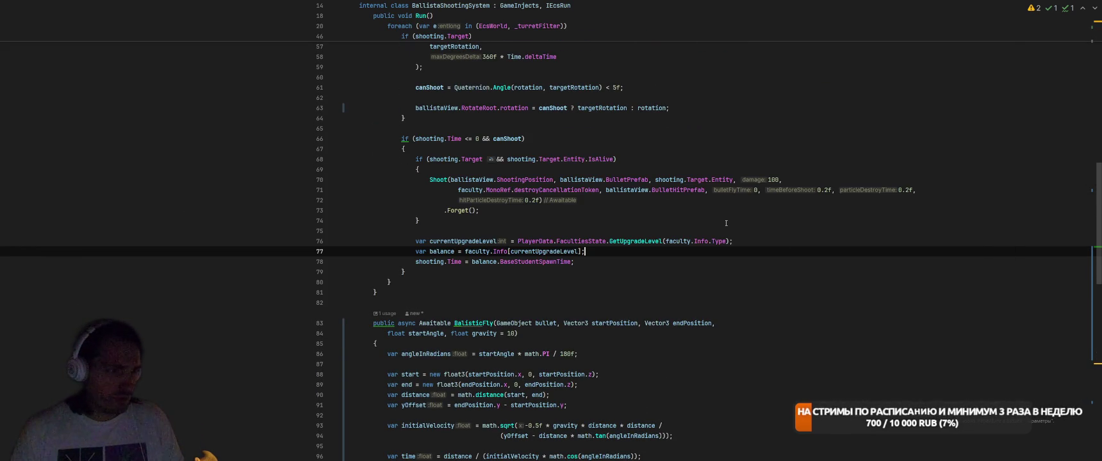
left_click(747, 190)
scroll(769, 212, "down", 9)
scroll(804, 239, "up", 7)
scroll(801, 240, "down", 8)
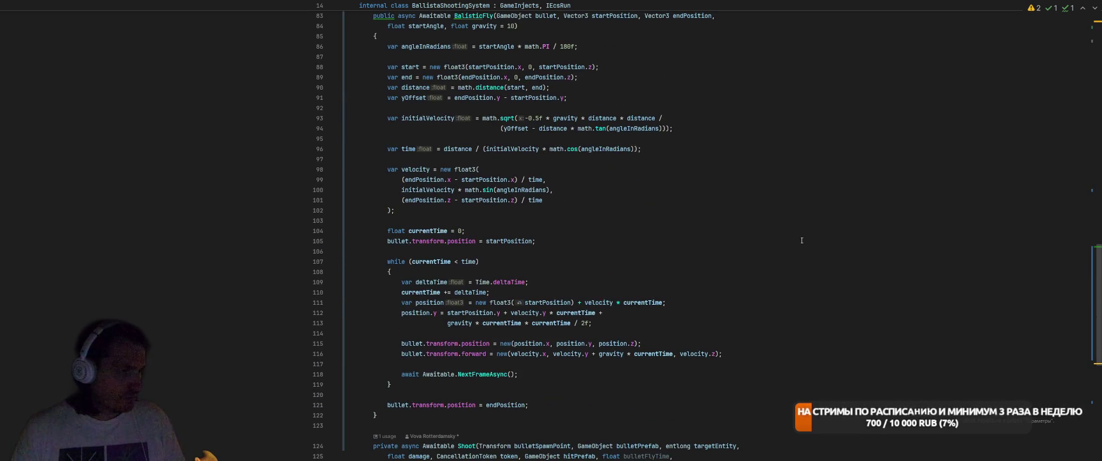